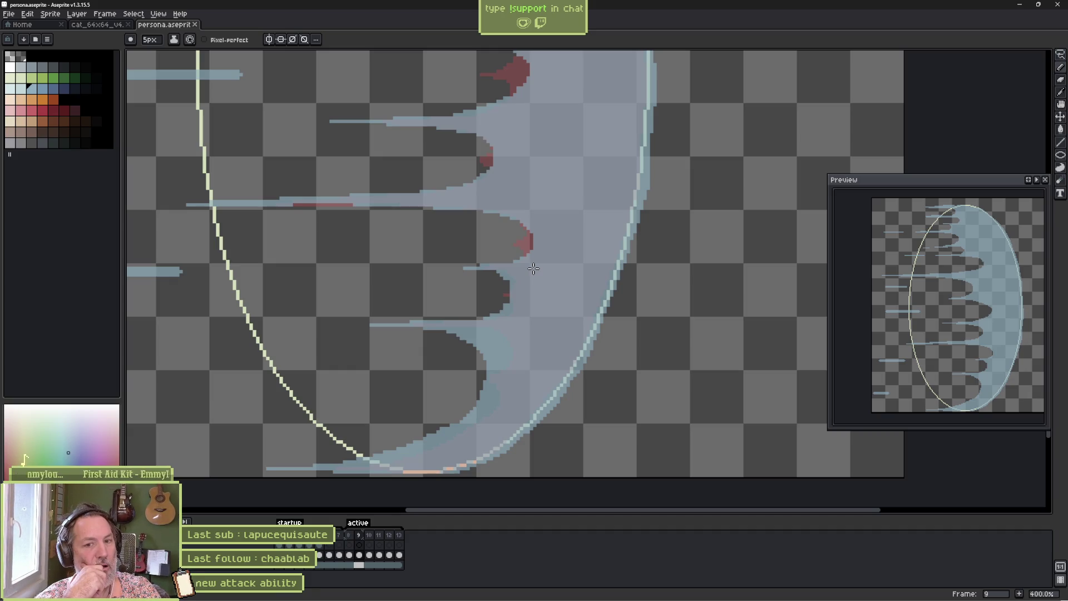
- Bring the ghost's middle spikes into view and paint the red patch in frame 9's middle notch
key("h")
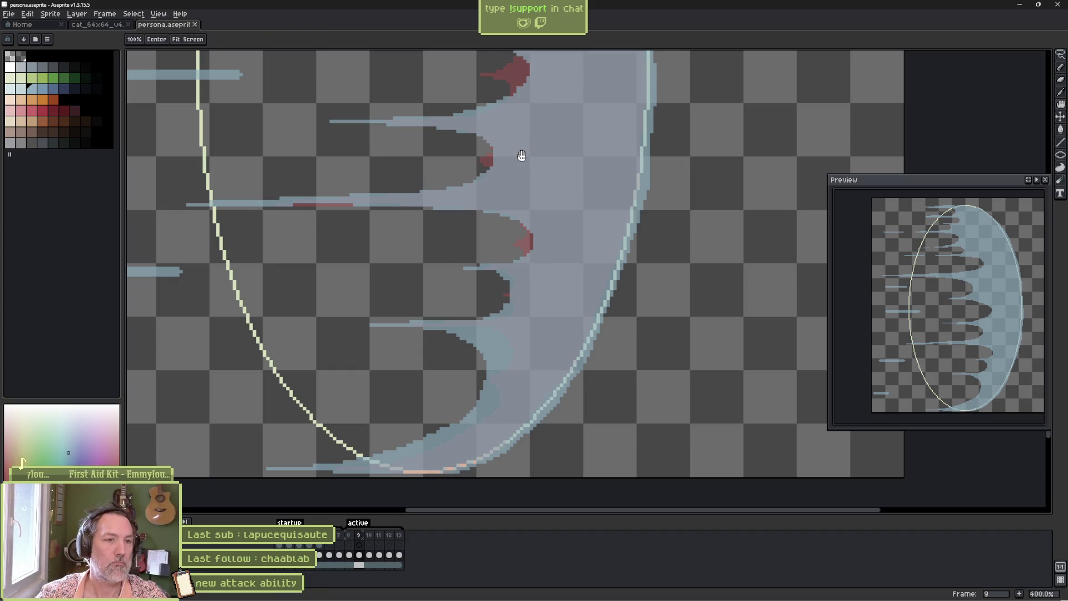
left_click_drag(518, 148, 550, 211)
key("b")
scroll(502, 292, "up", 1)
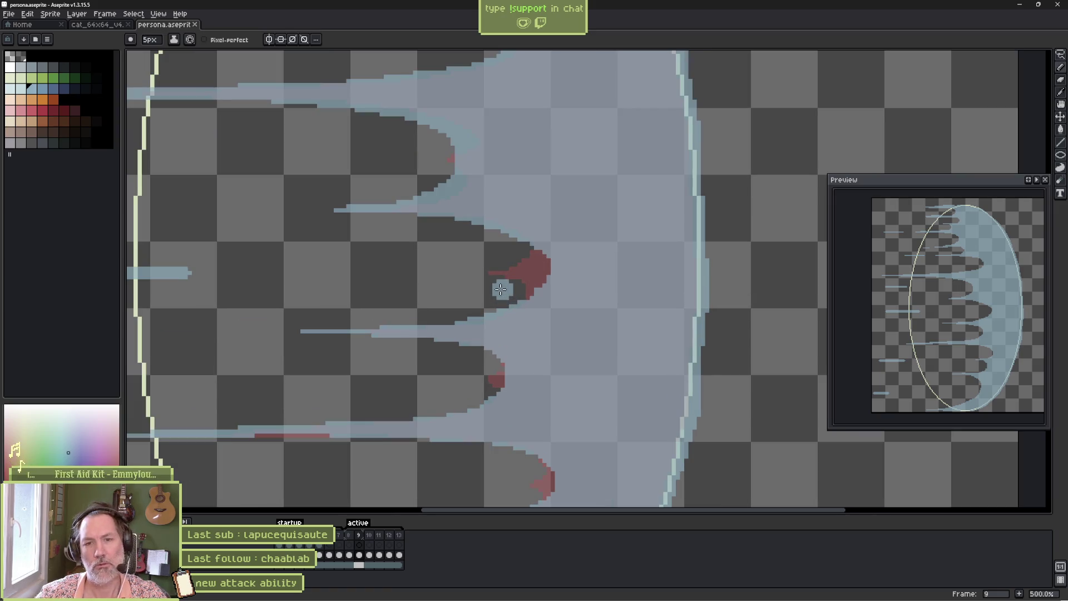
key("b")
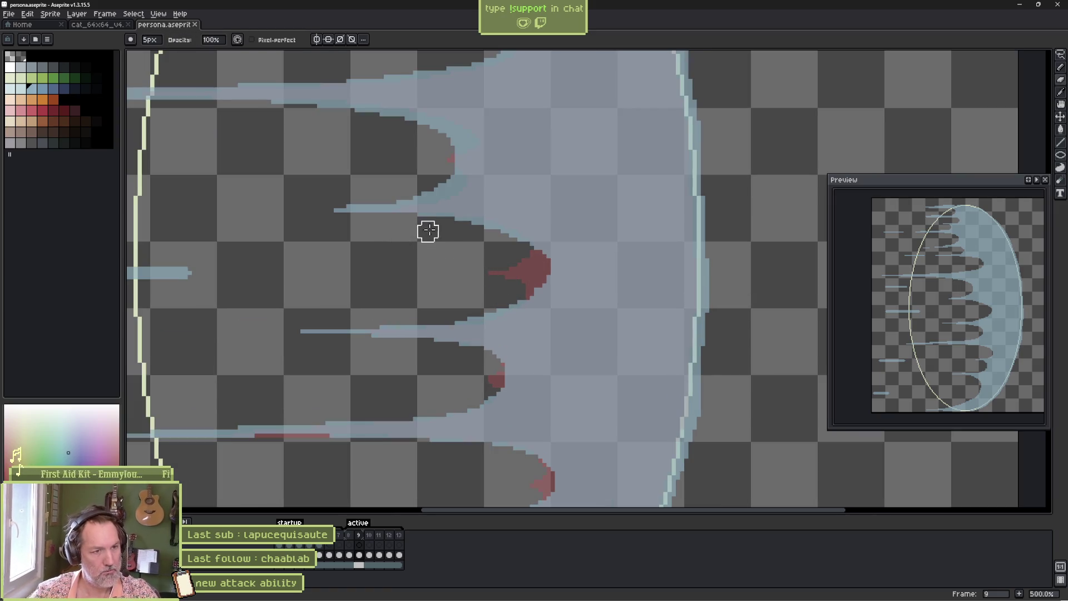
left_click_drag(533, 265, 532, 284)
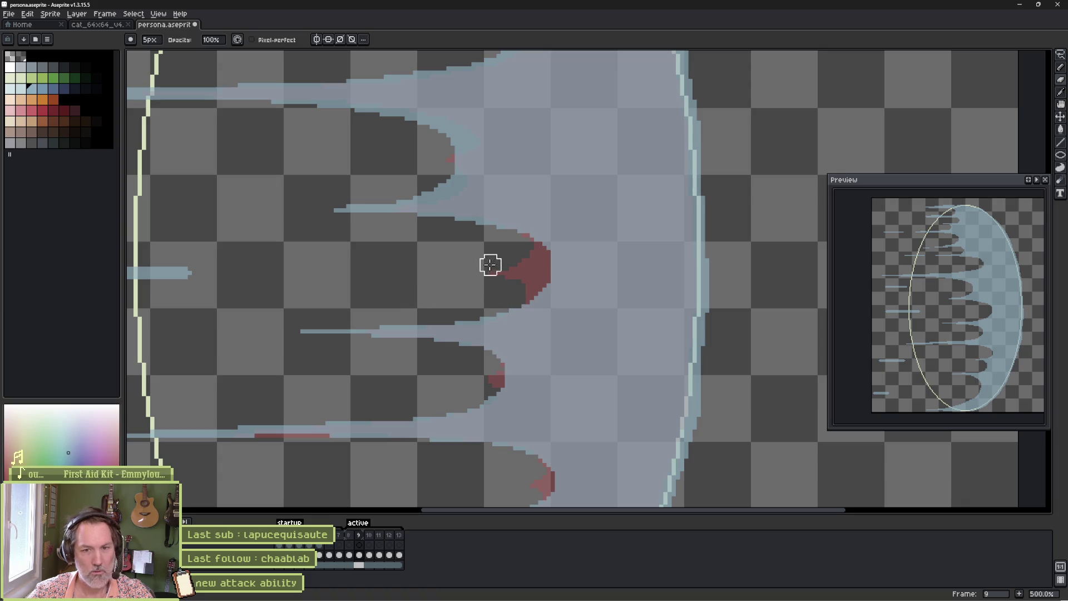
- Save persona.aseprite, add a small paint touch-up, and save it again
key("ctrl+s")
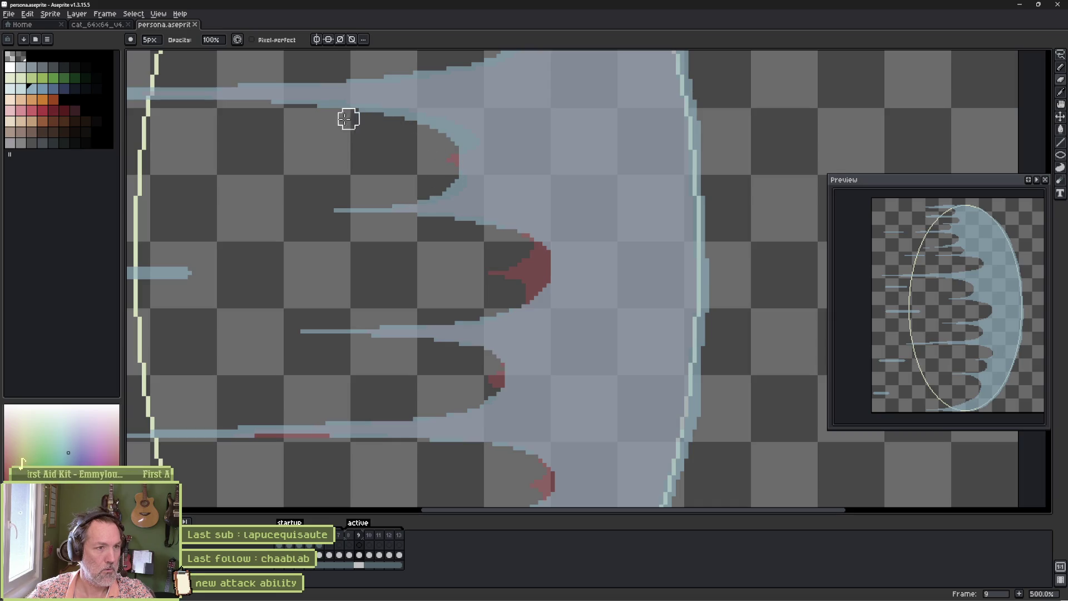
left_click(439, 173)
key("ctrl+s")
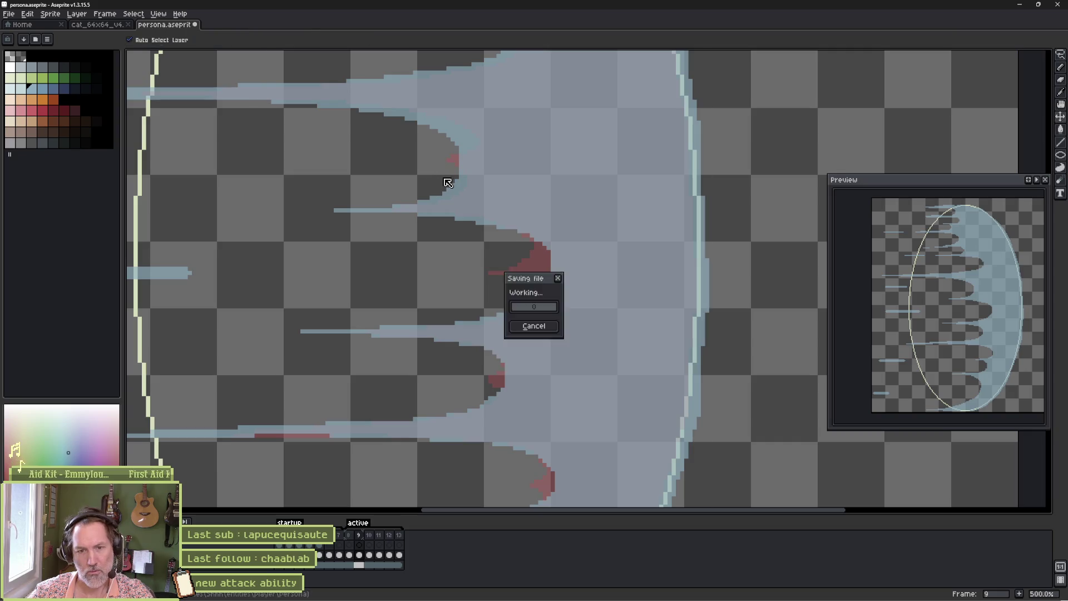
- Save the sprite, play the attack animation, and flip between frames 11 and 12 to compare
left_click_drag(428, 377, 508, 122)
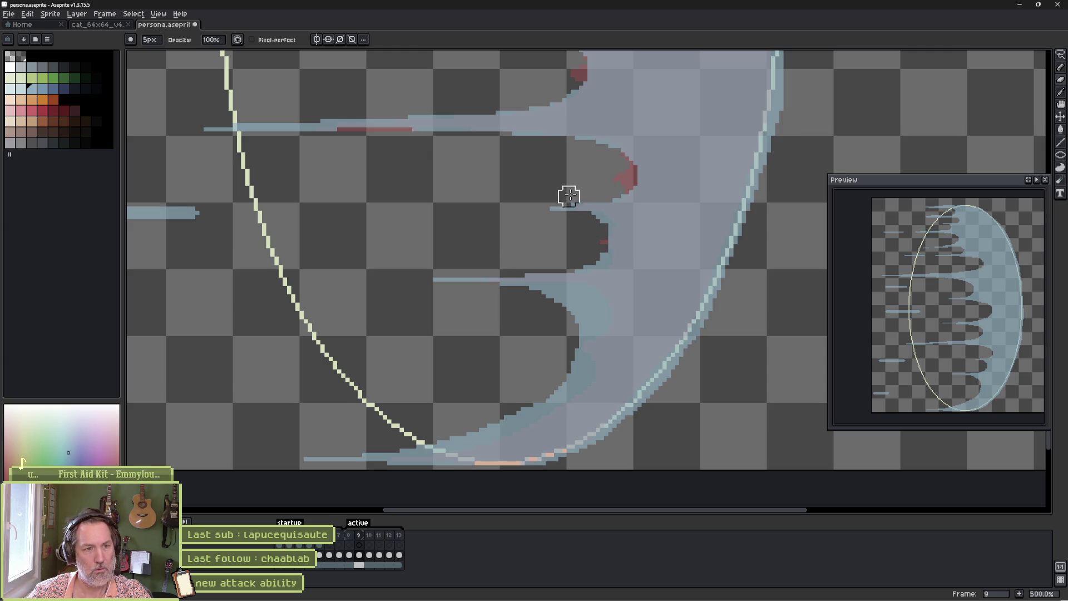
key("ctrl+s")
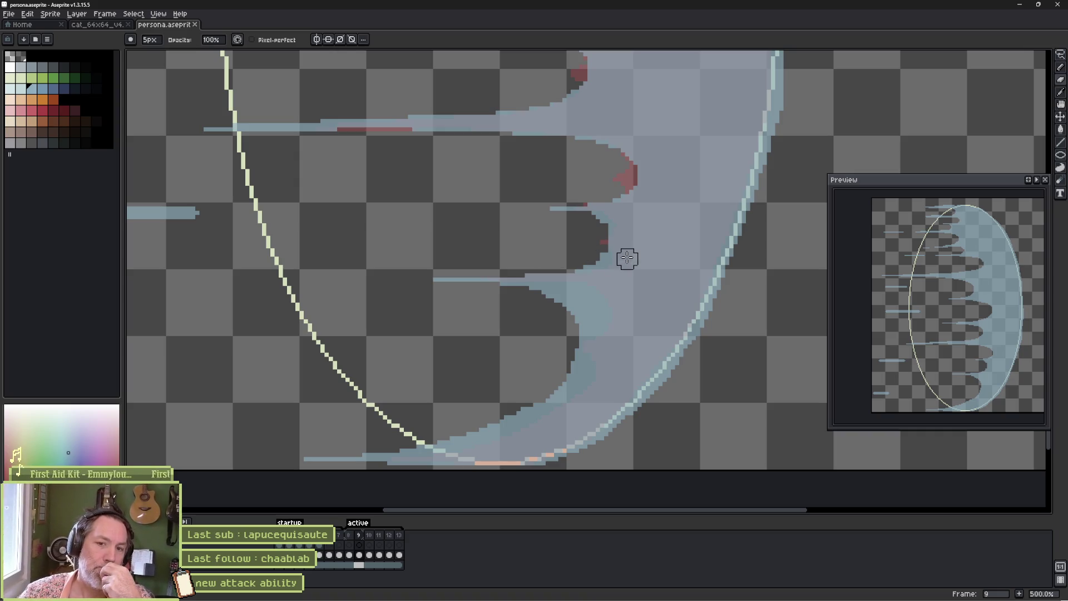
key("Return")
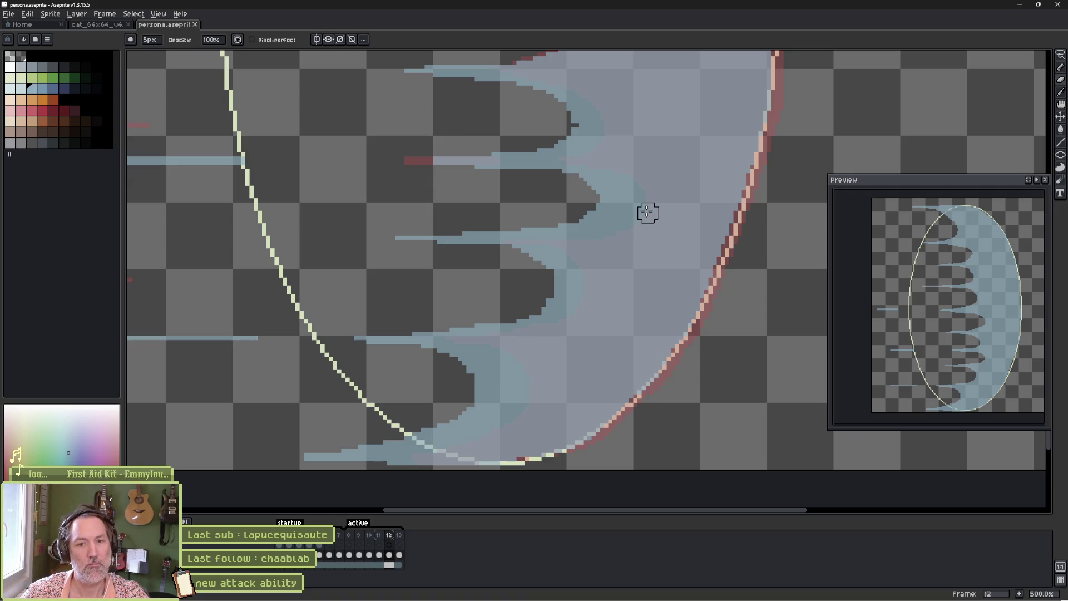
key("comma")
key("period")
key("comma")
key("period")
key("comma")
key("period")
key("comma")
key("period")
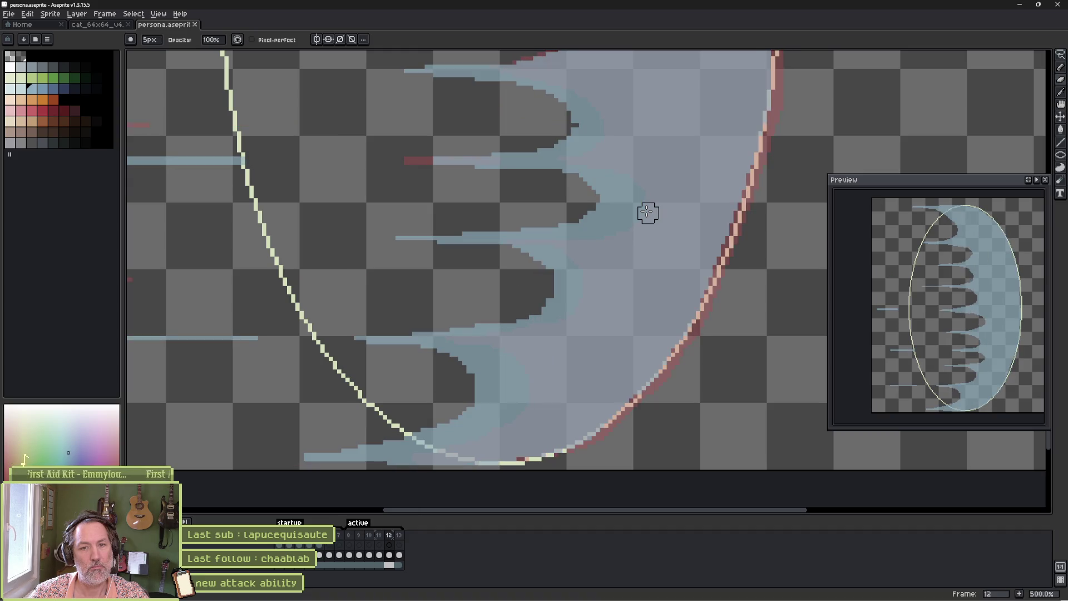
- Draw a larger red loop and hook around frame 12's middle notch, undo the stray stroke, and review playback
mouse_move(610, 179)
left_mouse_down()
mouse_move(623, 319)
mouse_move(609, 365)
left_mouse_up()
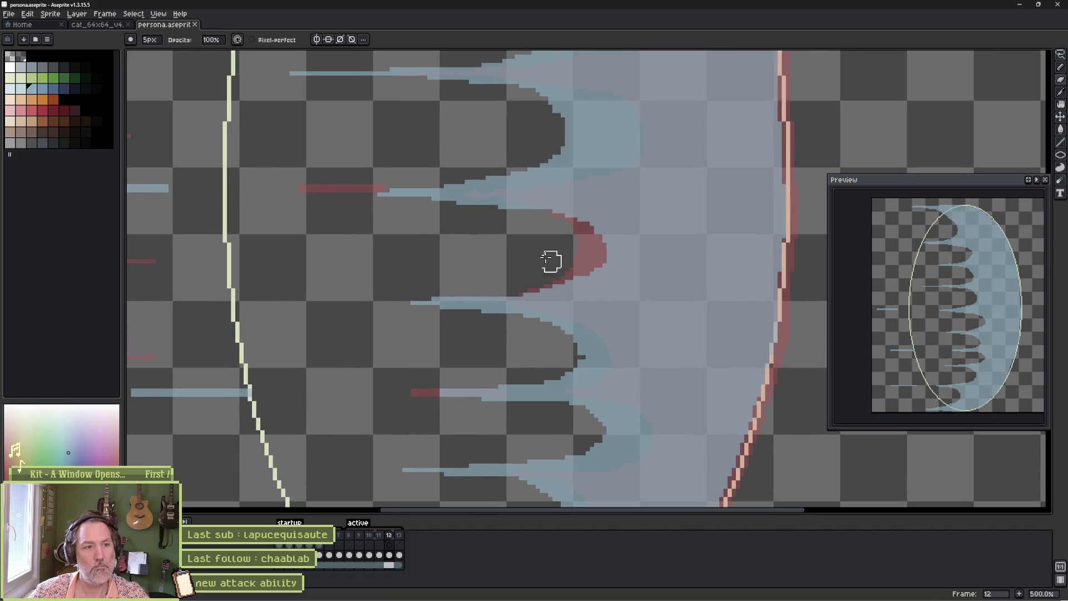
mouse_move(587, 223)
left_mouse_down()
mouse_move(646, 248)
mouse_move(595, 282)
mouse_move(596, 257)
mouse_move(622, 248)
mouse_move(659, 262)
left_mouse_up()
key("period")
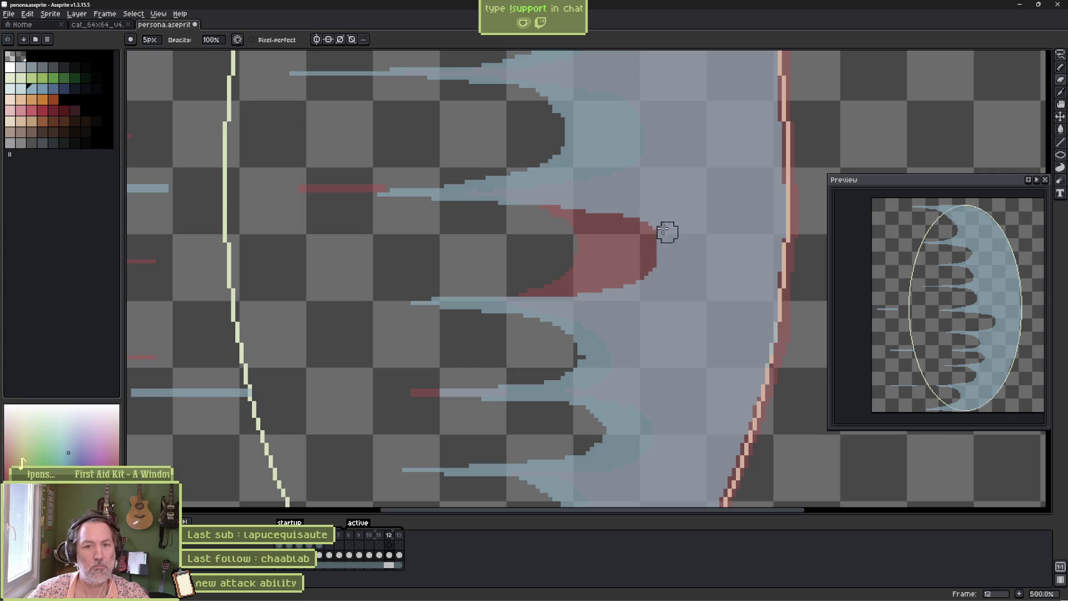
scroll(615, 326, "up", 5)
mouse_move(435, 199)
left_mouse_down()
mouse_move(496, 199)
mouse_move(616, 229)
mouse_move(553, 250)
mouse_move(452, 262)
left_mouse_up()
key("ctrl+z")
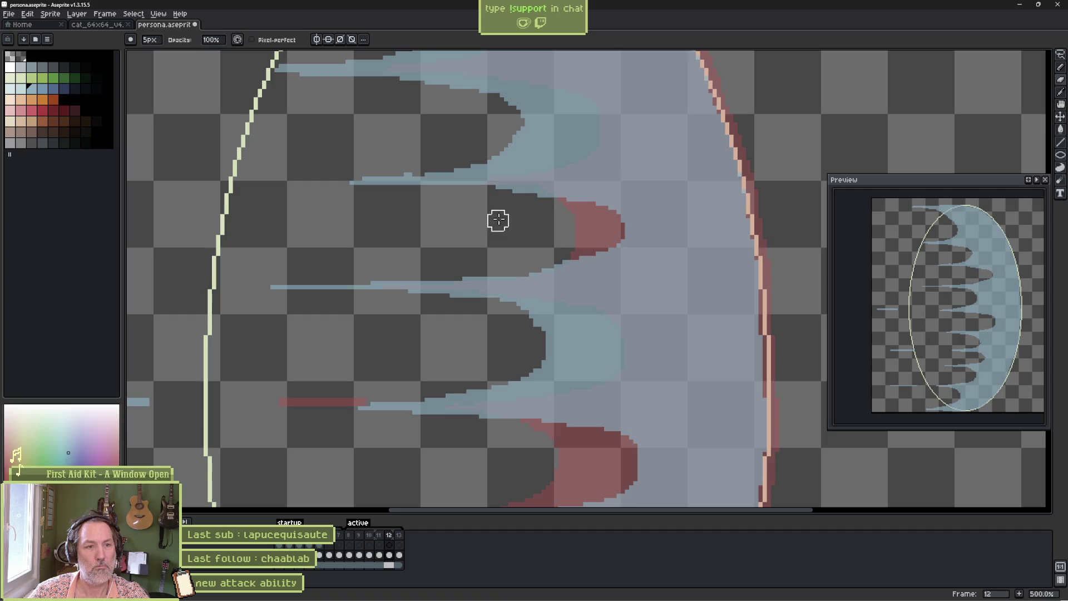
mouse_move(598, 211)
left_mouse_down()
mouse_move(611, 239)
mouse_move(532, 262)
left_mouse_up()
key("Return")
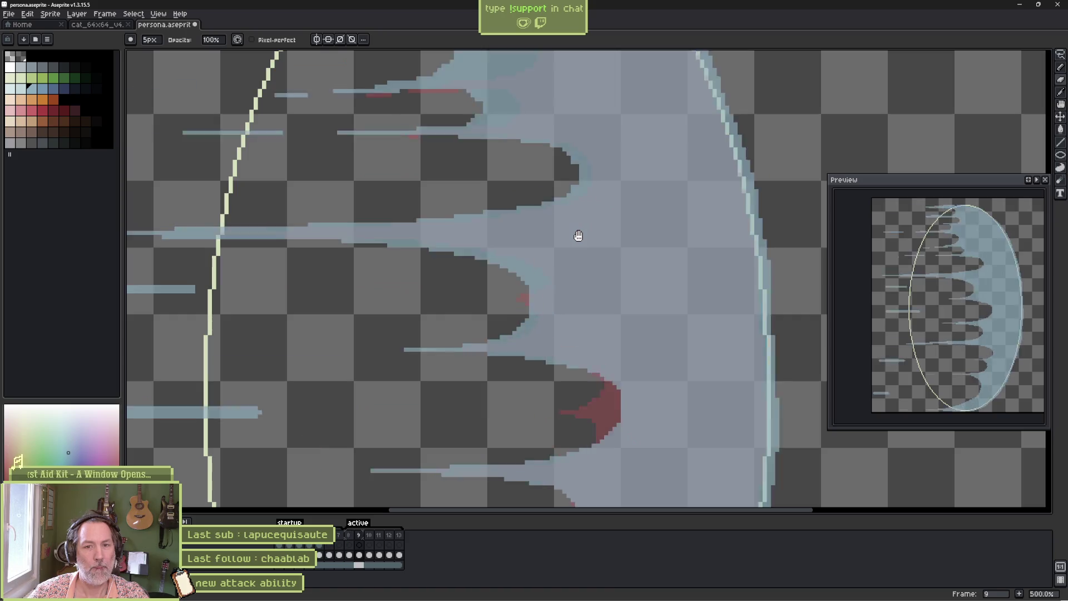
key("Return")
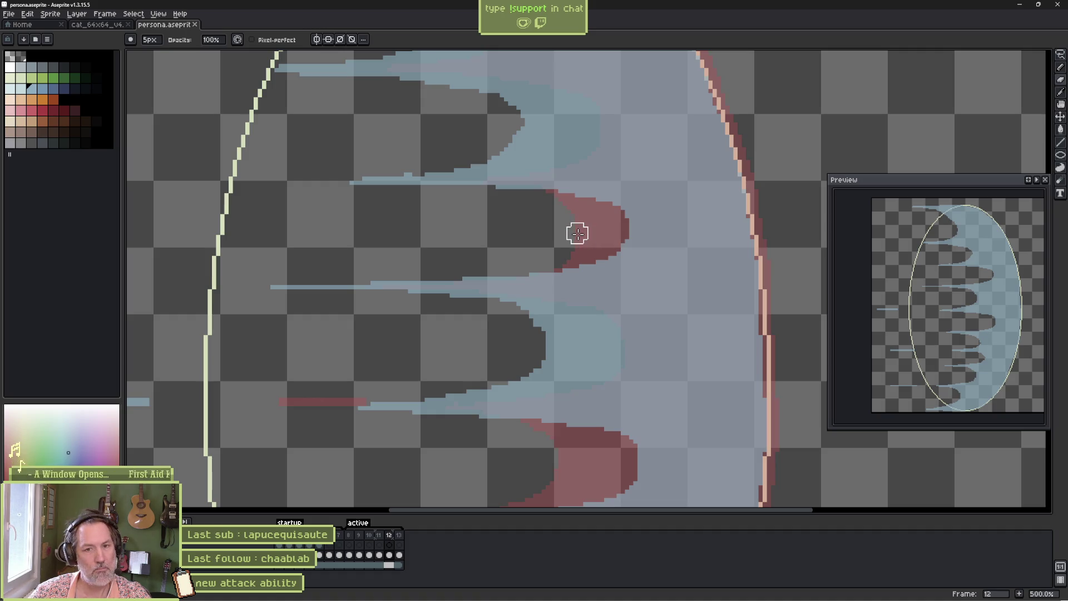
scroll(562, 312, "up", 5)
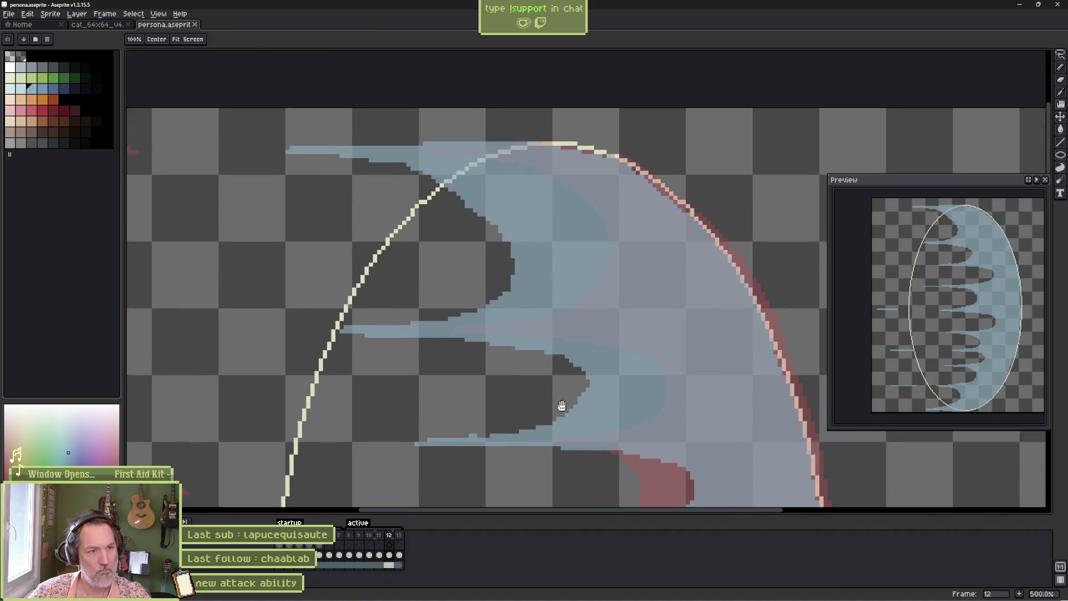
- Erase part of frame 12's light-blue shape to widen the notch and save the file
mouse_move(380, 184)
left_mouse_down()
mouse_move(525, 243)
mouse_move(525, 286)
mouse_move(497, 279)
mouse_move(508, 250)
left_mouse_up()
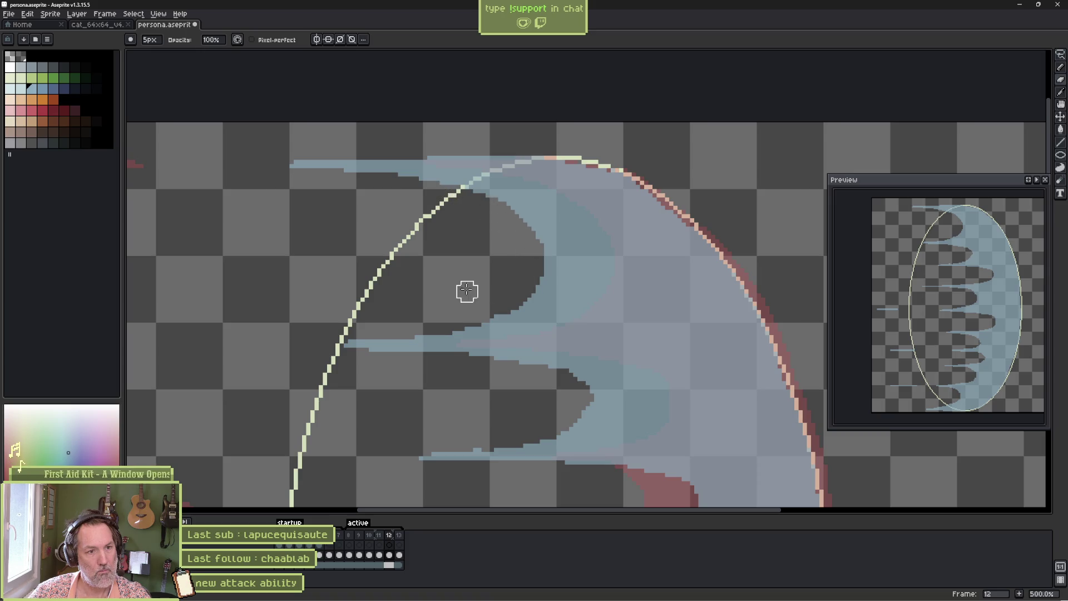
key("ctrl+s")
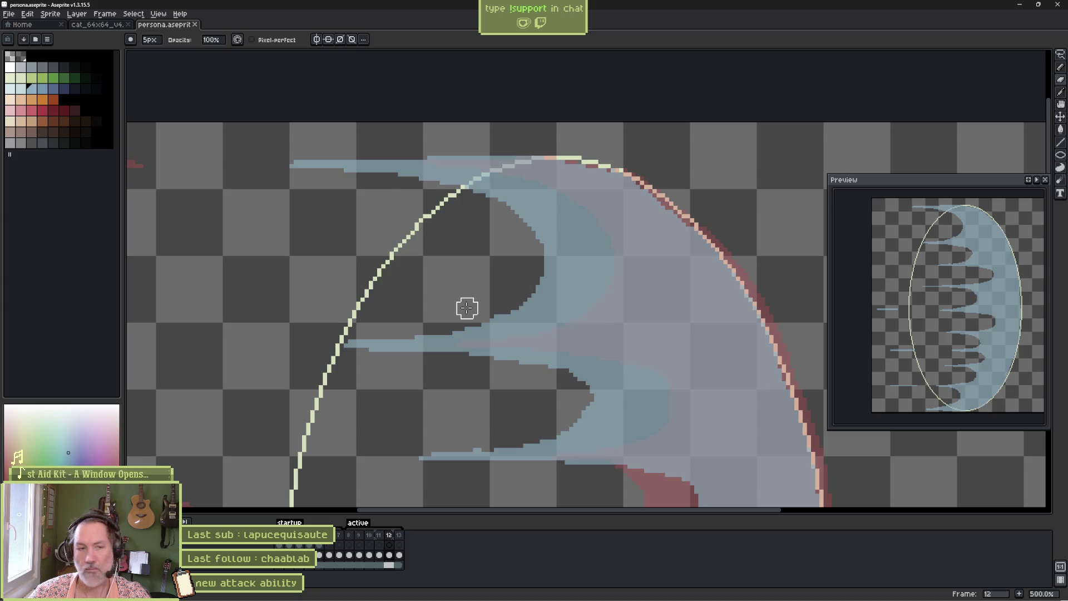
key("Right")
key("Return")
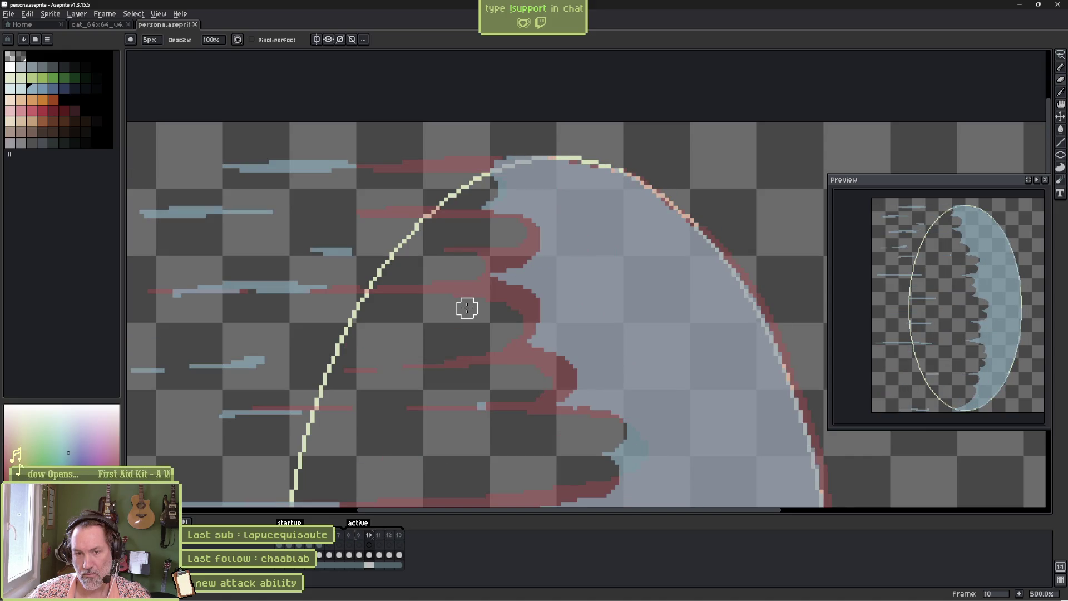
- Paint a thick red edge along the ghost's lower right side on frame 11
scroll(494, 302, "down", 10)
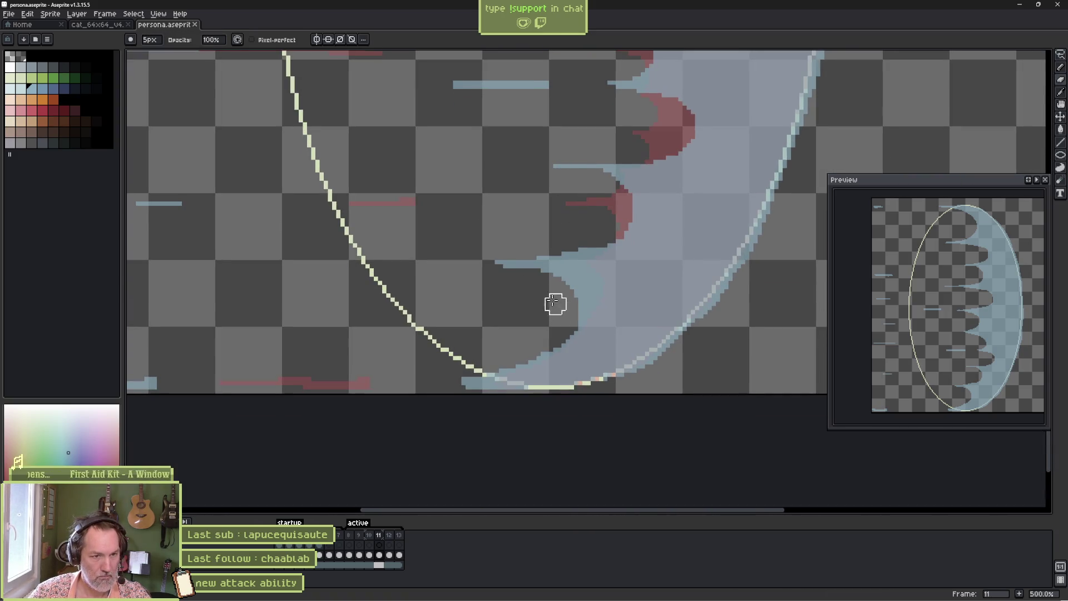
mouse_move(588, 323)
left_mouse_down()
mouse_move(583, 349)
mouse_move(549, 375)
mouse_move(494, 377)
mouse_move(571, 345)
left_mouse_up()
mouse_move(588, 302)
left_mouse_down()
mouse_move(601, 312)
mouse_move(567, 369)
left_mouse_up()
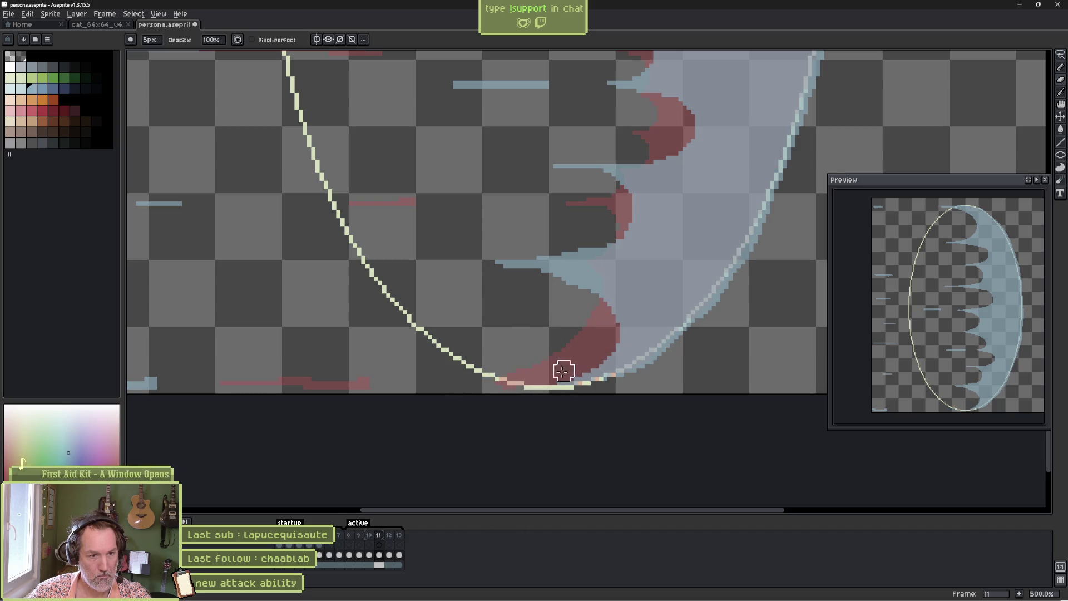
mouse_move(567, 287)
left_mouse_down()
mouse_move(613, 317)
mouse_move(556, 358)
left_mouse_up()
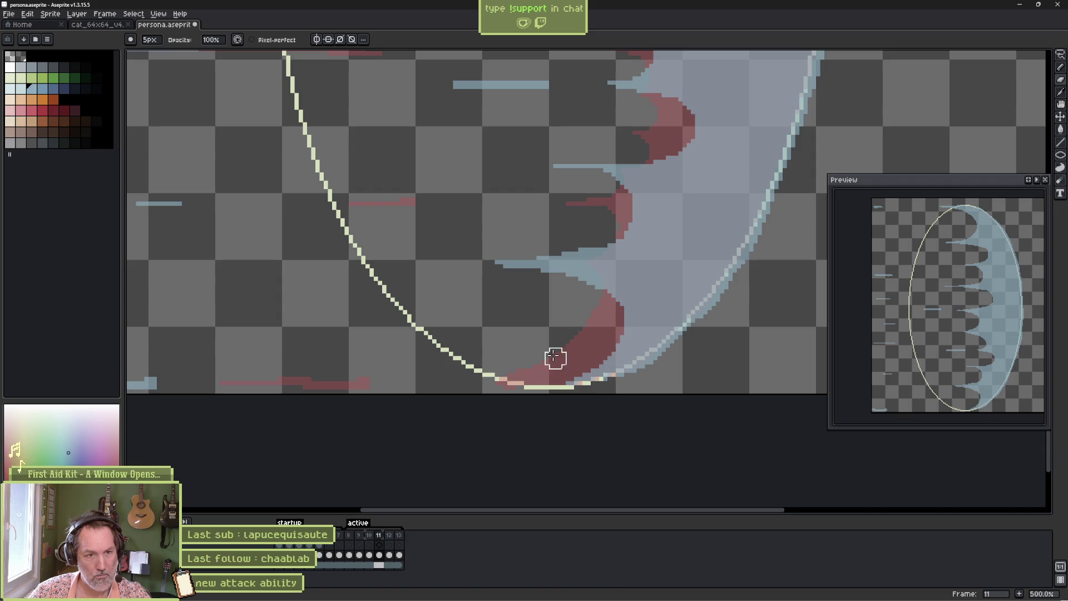
- Erase the blue smear along the bottom of frame 12 and save persona.aseprite
key("Return")
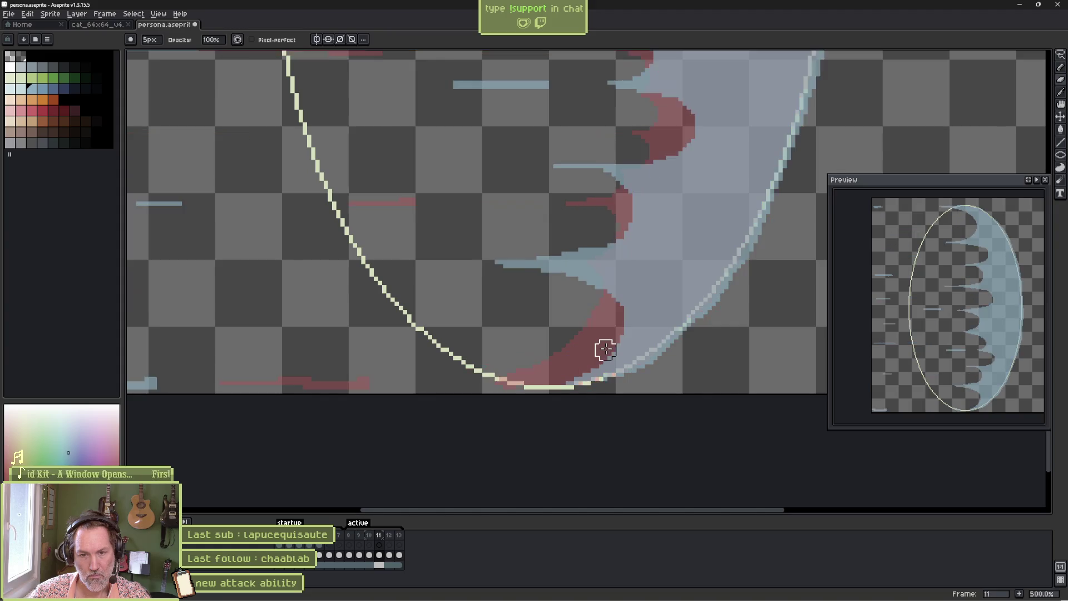
scroll(537, 317, "down", 3)
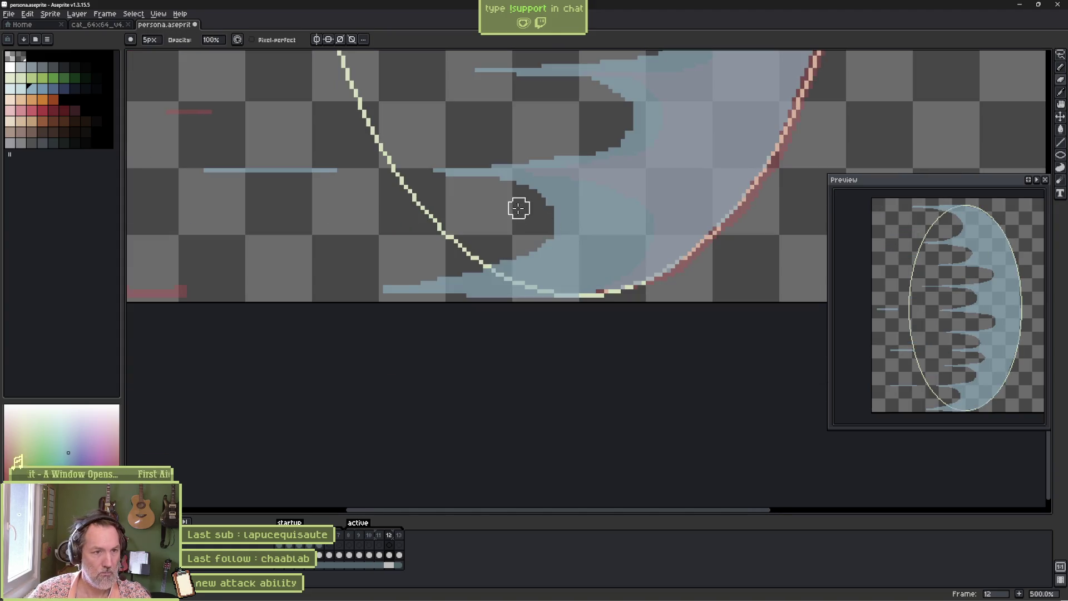
mouse_move(519, 199)
left_mouse_down()
mouse_move(573, 220)
mouse_move(587, 260)
mouse_move(466, 286)
mouse_move(561, 232)
mouse_move(536, 220)
left_mouse_up()
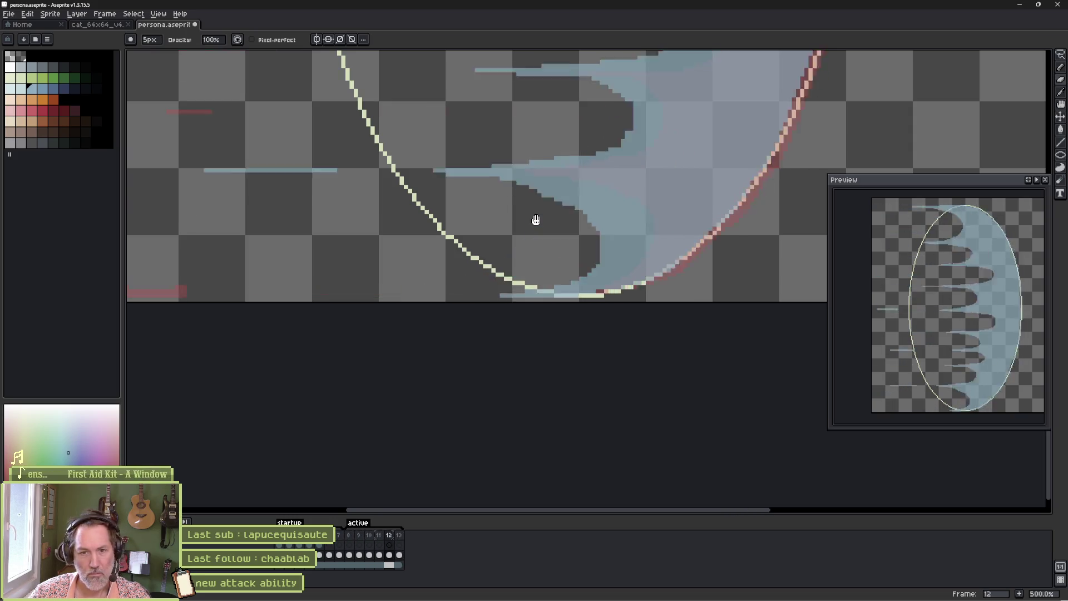
key("ctrl+s")
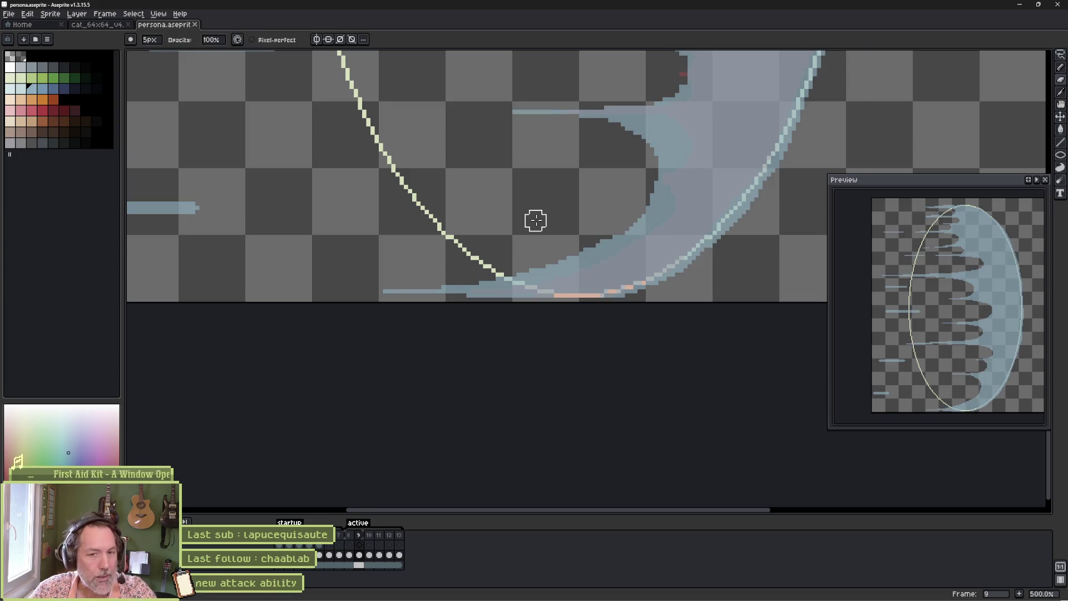
key("space")
mouse_move(591, 157)
left_mouse_down()
mouse_move(534, 158)
mouse_move(497, 184)
mouse_move(456, 405)
left_mouse_up()
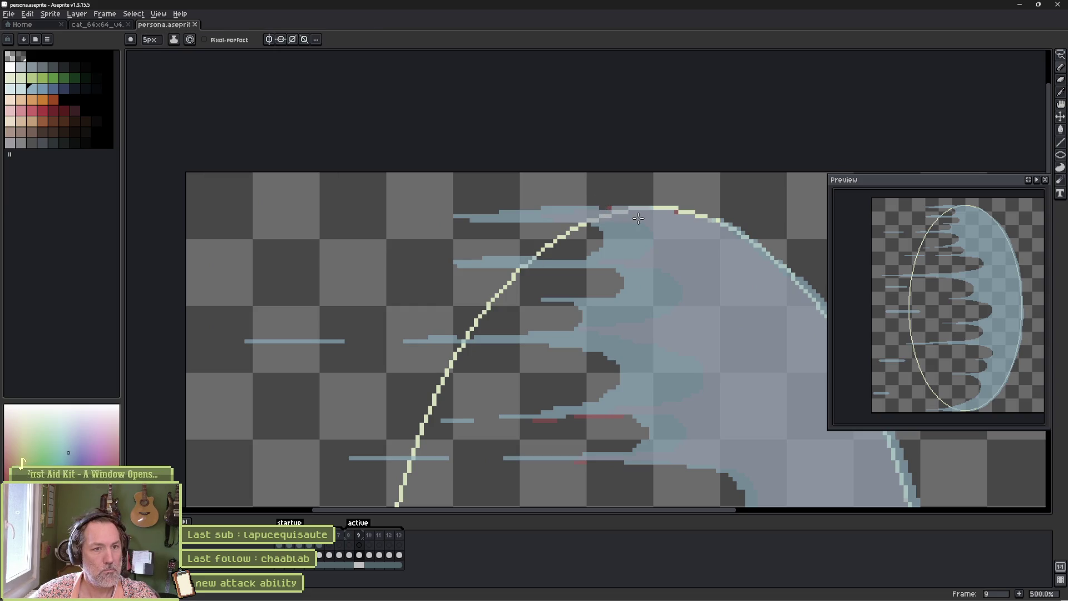
- Clear light-blue pixels from the ghost's middle on frame 9 to deepen the central notch, checking playback
mouse_move(605, 216)
left_mouse_down()
mouse_move(378, 217)
mouse_move(609, 234)
mouse_move(609, 245)
mouse_move(551, 245)
left_mouse_up()
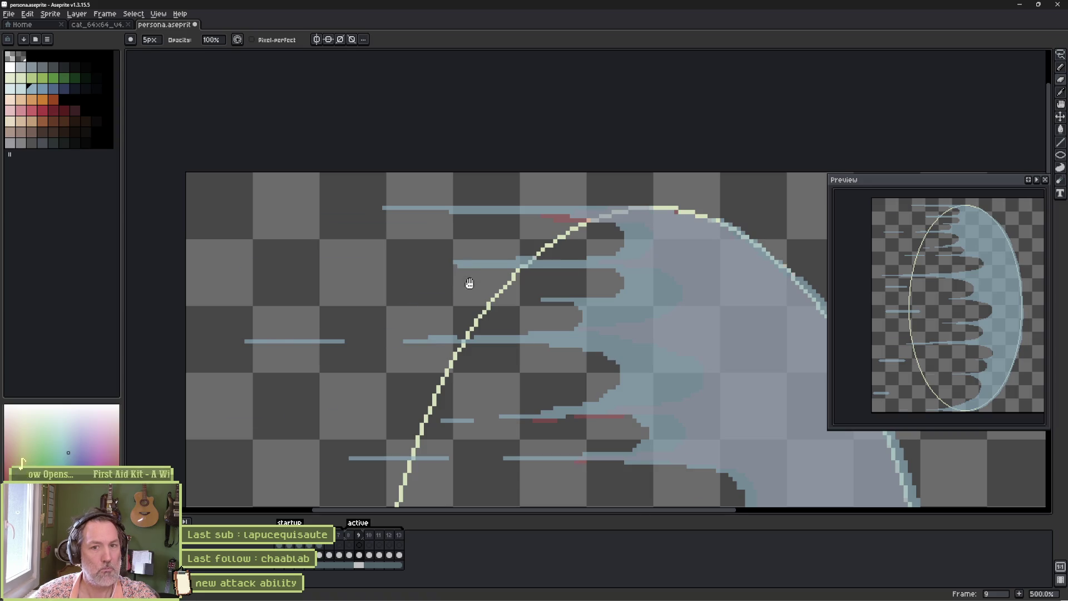
key("Return")
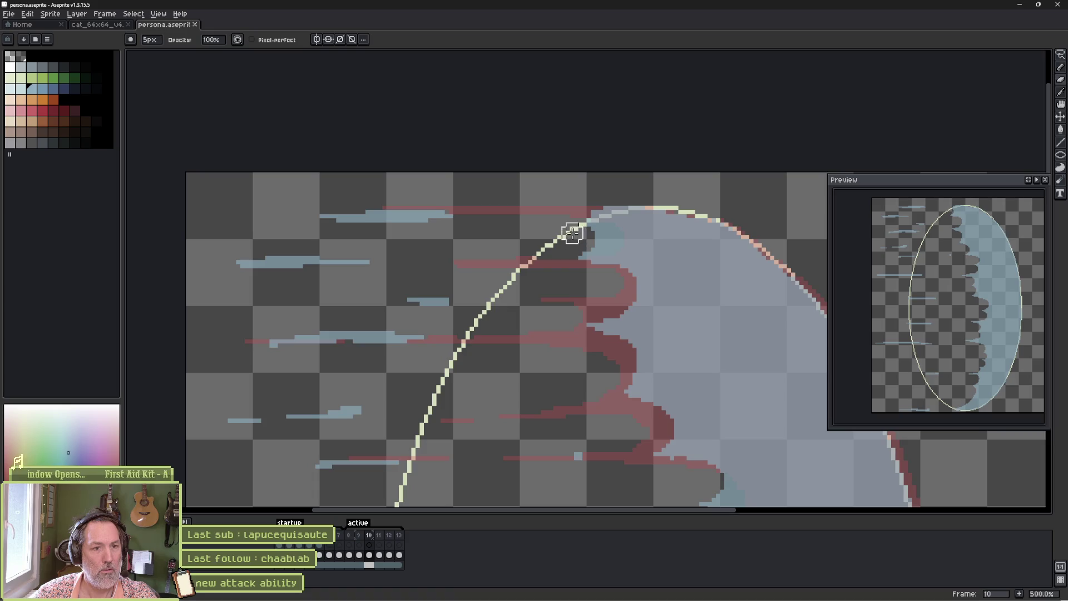
mouse_move(587, 232)
left_mouse_down()
mouse_move(620, 236)
mouse_move(568, 246)
mouse_move(573, 270)
mouse_move(646, 291)
mouse_move(597, 311)
mouse_move(644, 357)
mouse_move(596, 375)
left_mouse_up()
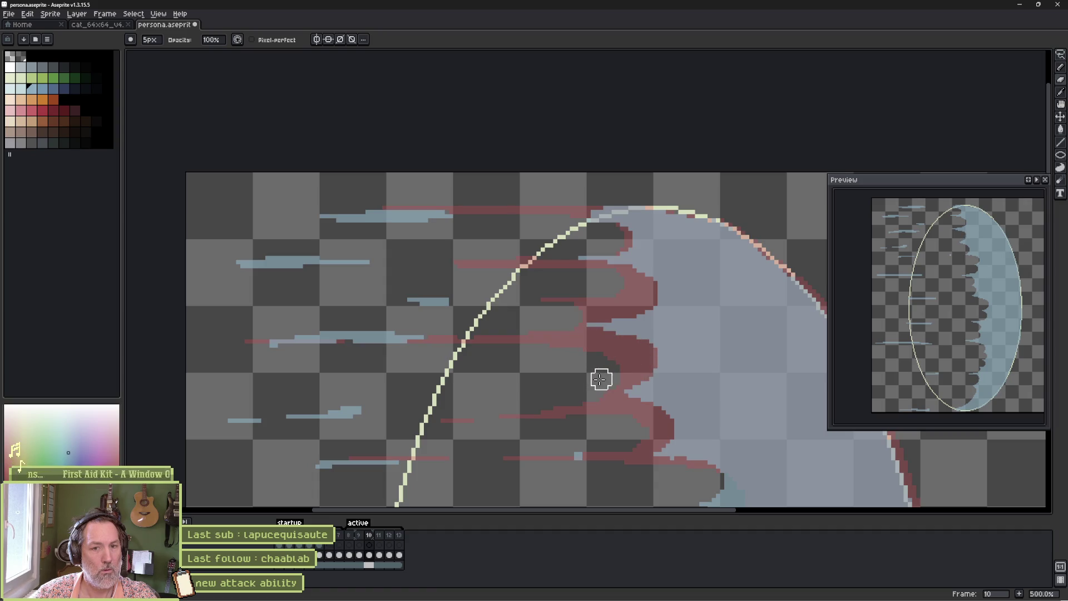
key("comma")
key("comma")
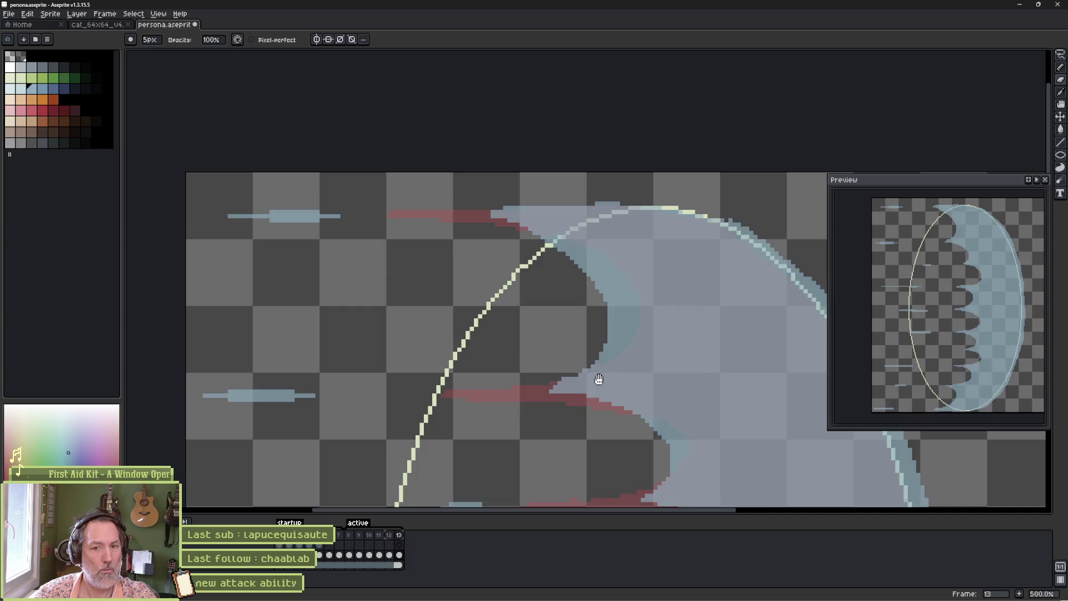
key("Return")
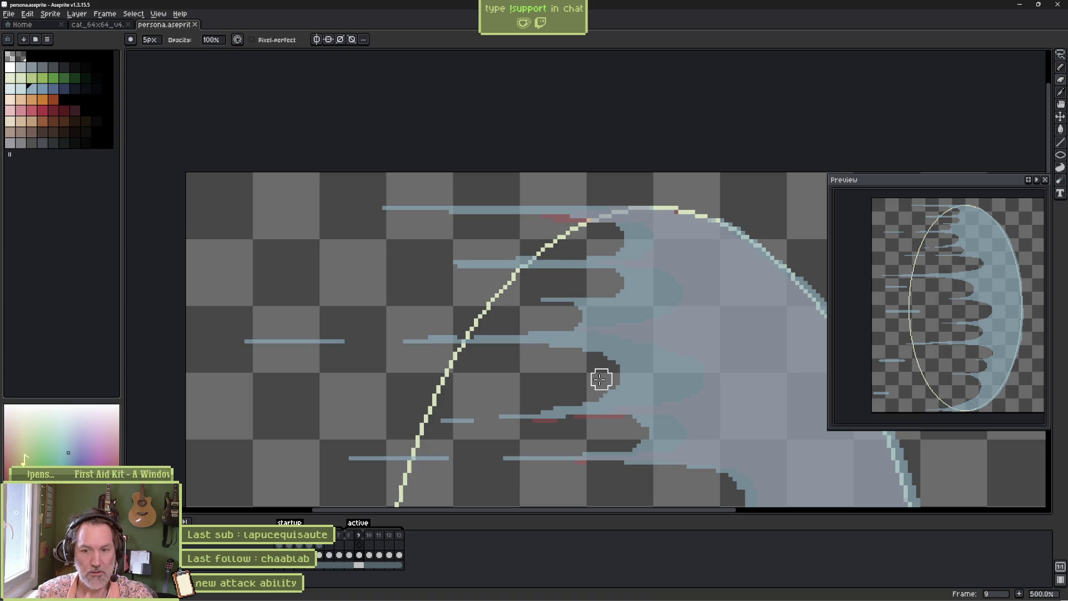
- Switch to Godot, open the persona_projectile scene, and select its Sprite2D so the edited ghost frames reimport
mouse_move(644, 596)
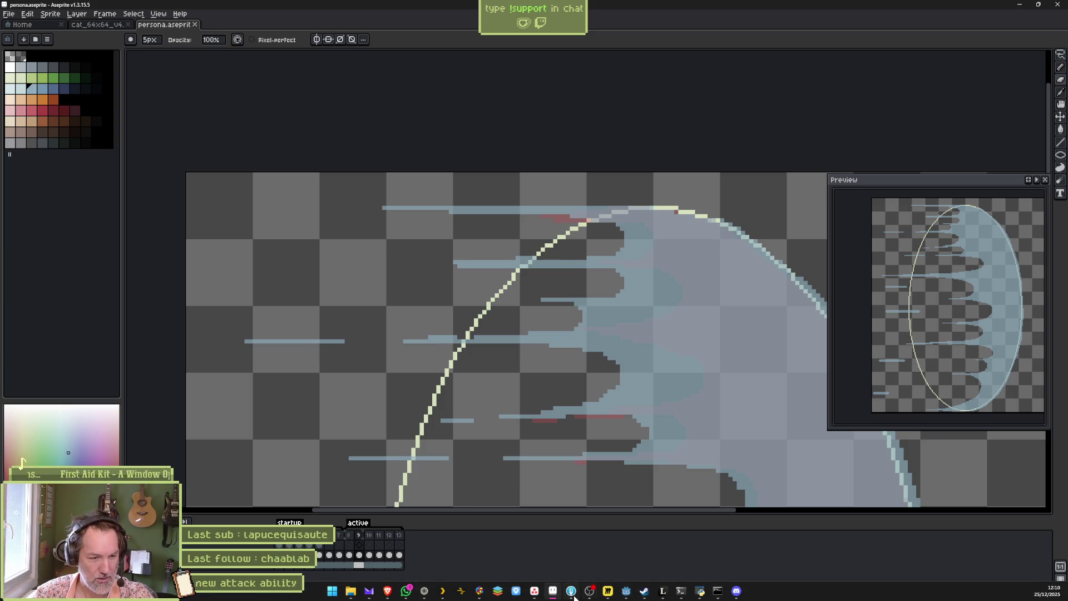
left_click(626, 593)
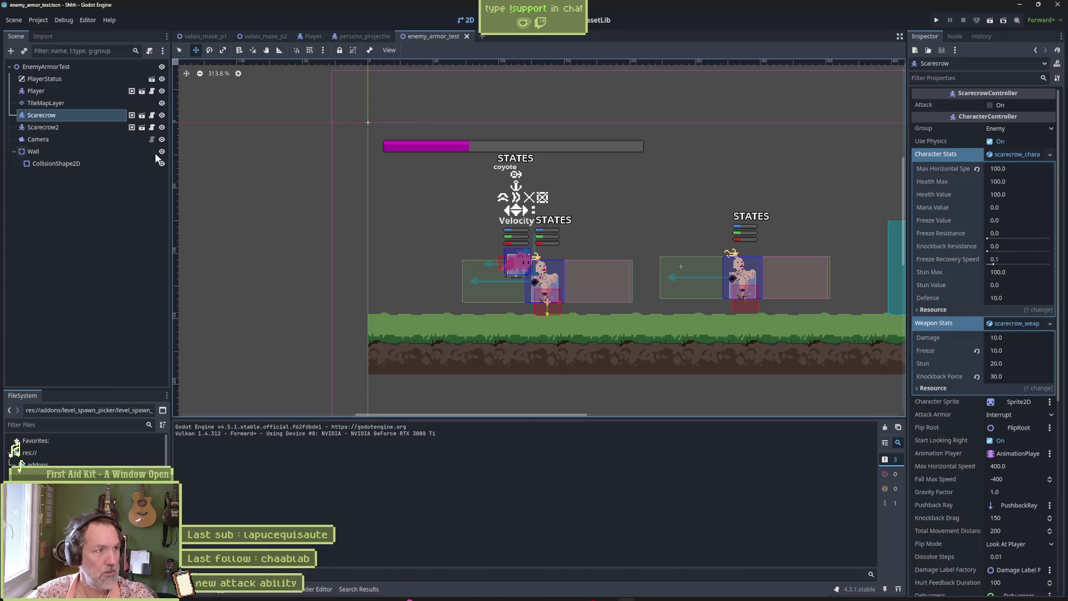
left_click(355, 34)
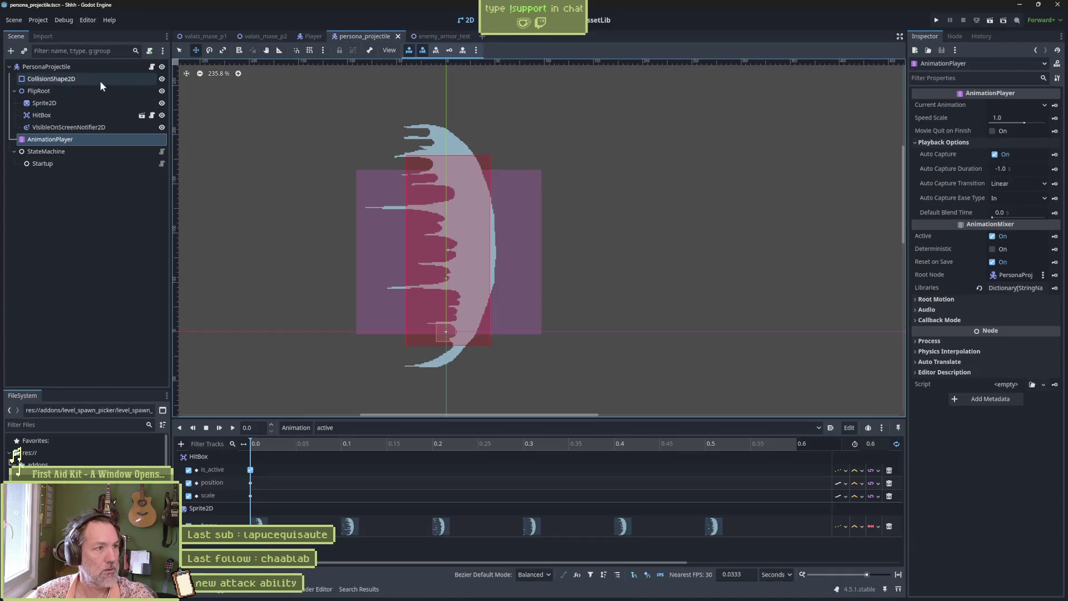
left_click(44, 103)
left_click(983, 585)
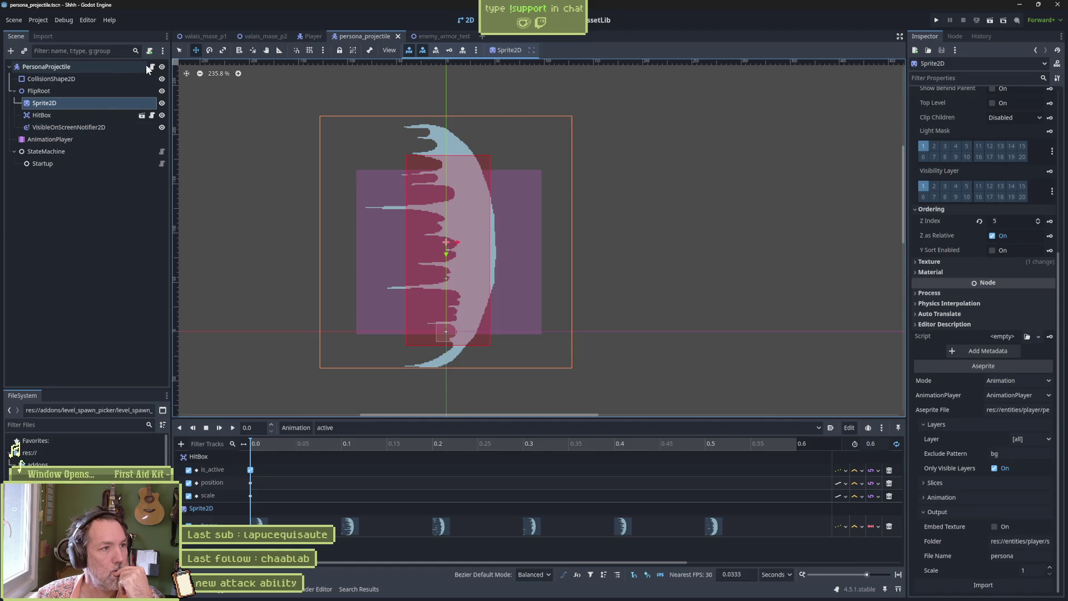
left_click(162, 163)
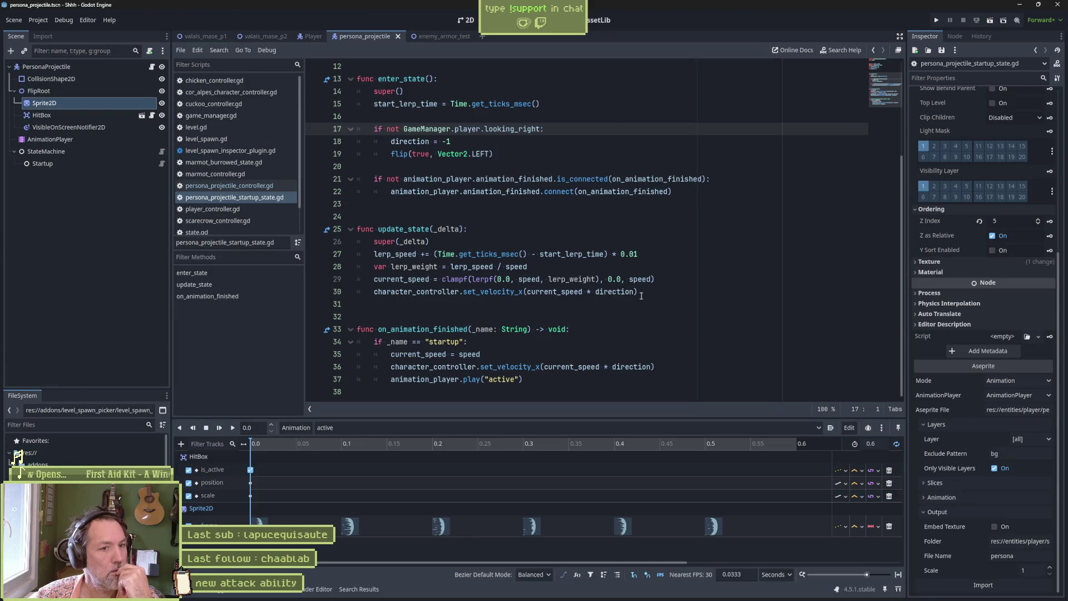
- Replace lerpf's 0.0 start value with speed * .75 and save the startup state script
left_click_drag(609, 278, 622, 293)
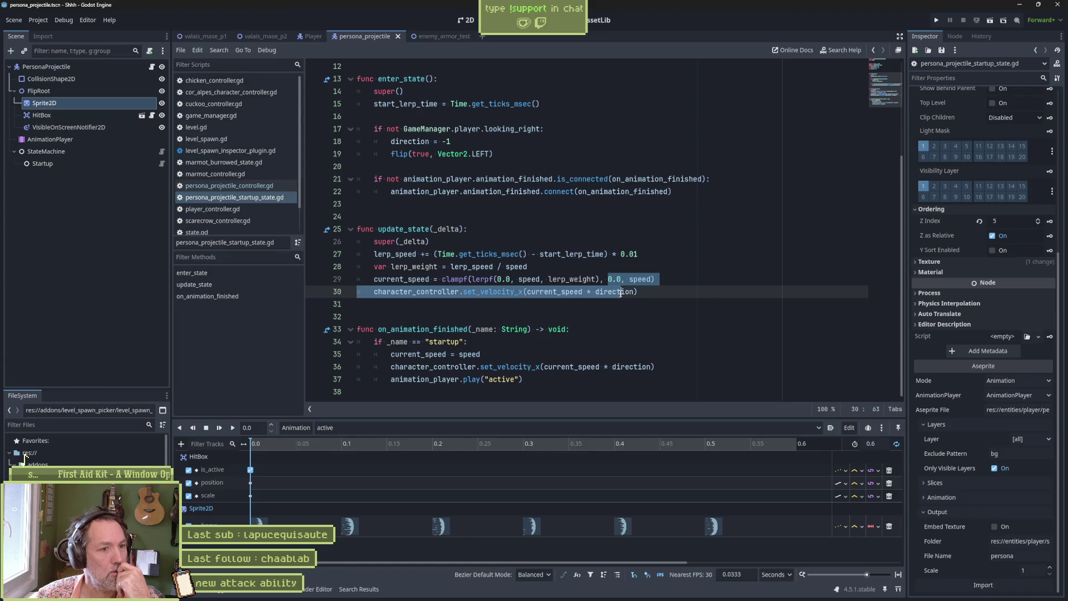
double_click(504, 278)
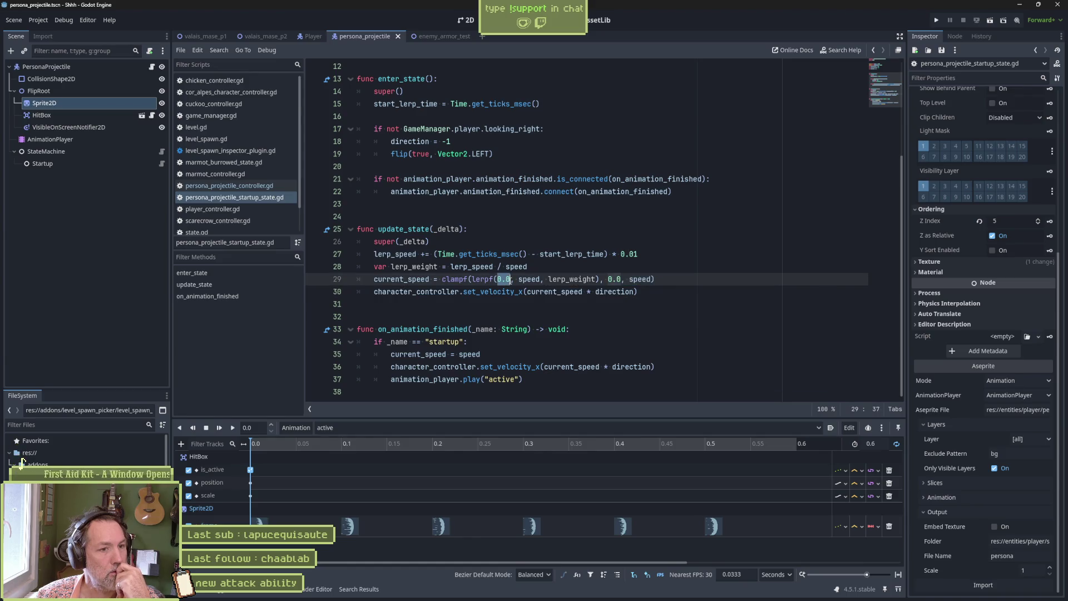
double_click(528, 279)
double_click(509, 279)
type("speed")
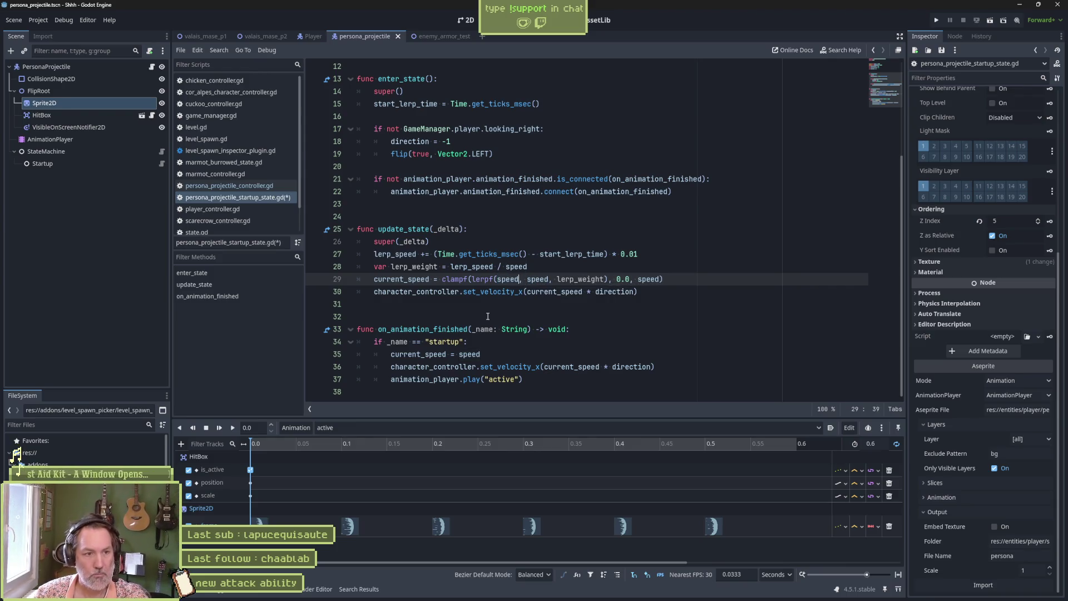
type(" * .75")
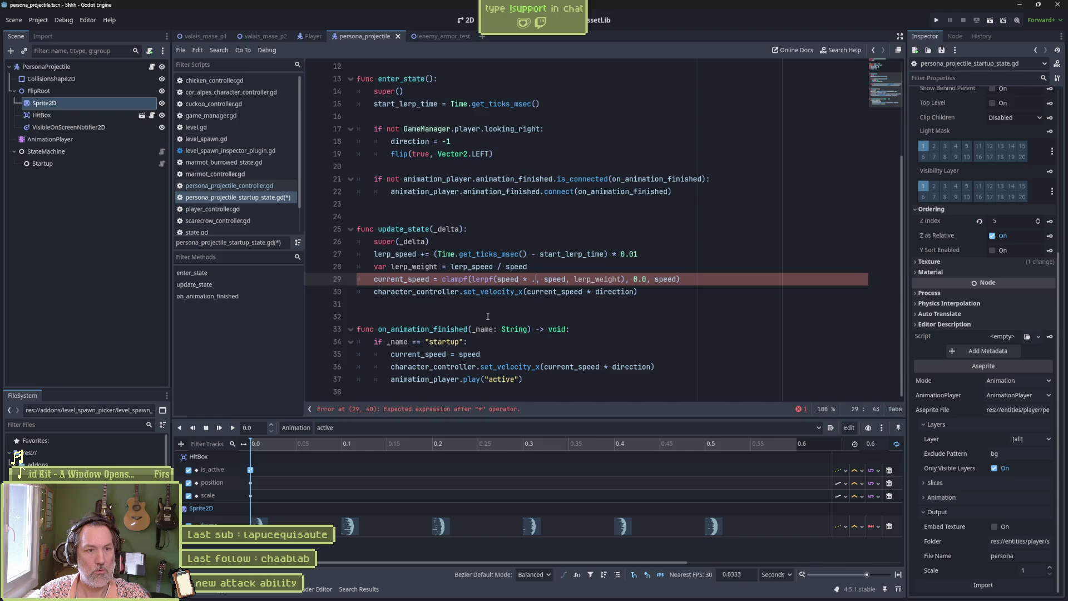
key("ctrl+s")
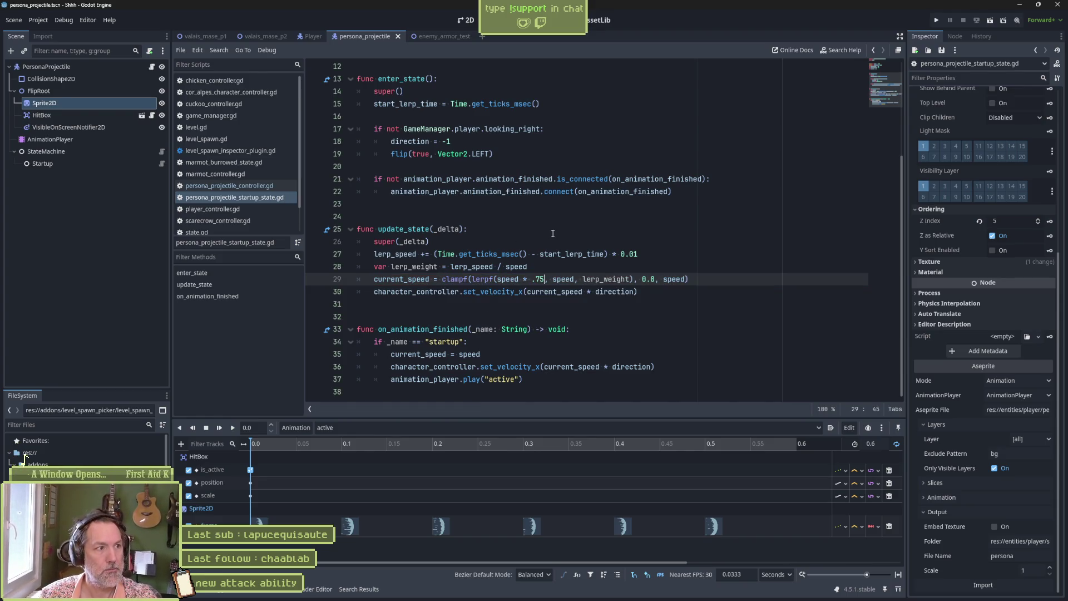
- Run the enemy_armor_test scene with F6
left_click(445, 36)
key("F6")
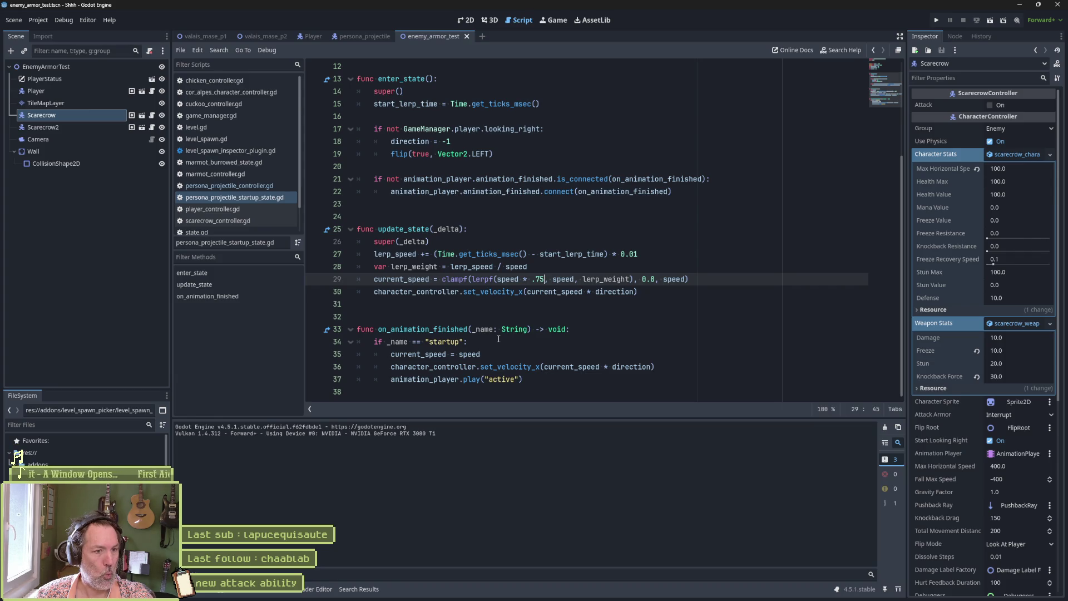
left_click(528, 243)
- Add if animation_name == "active": under super(_delta) and indent the speed lines 28–31 beneath it
key("Return")
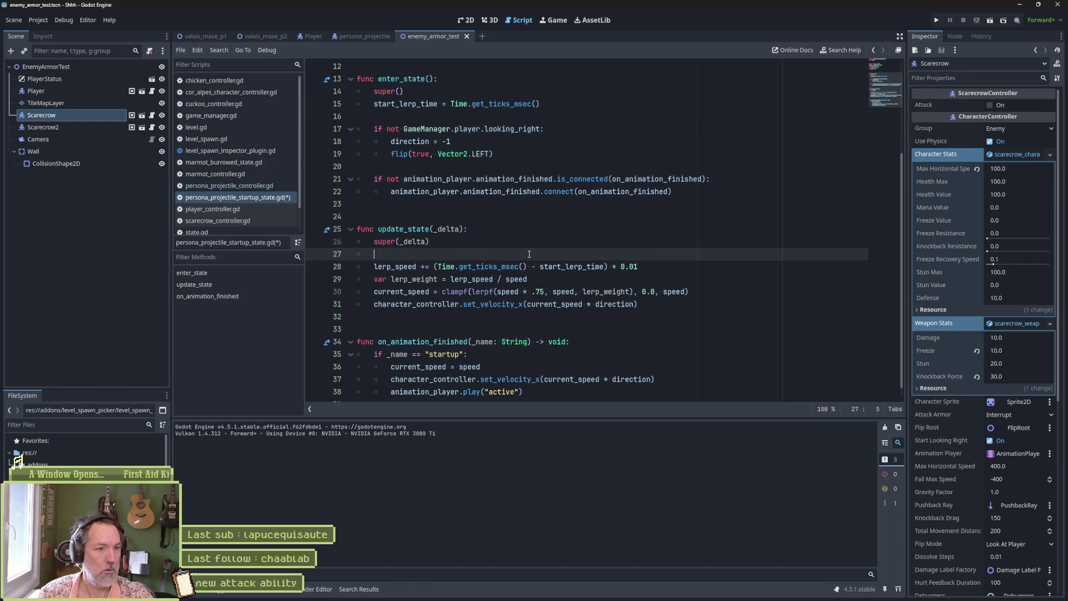
type("if")
key("BackSpace")
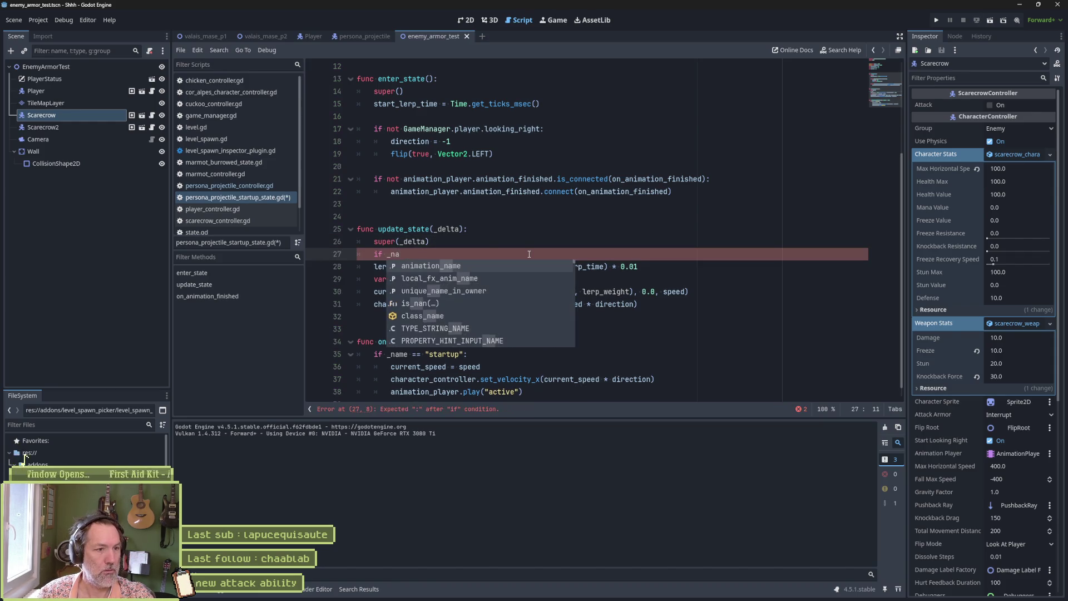
key("BackSpace")
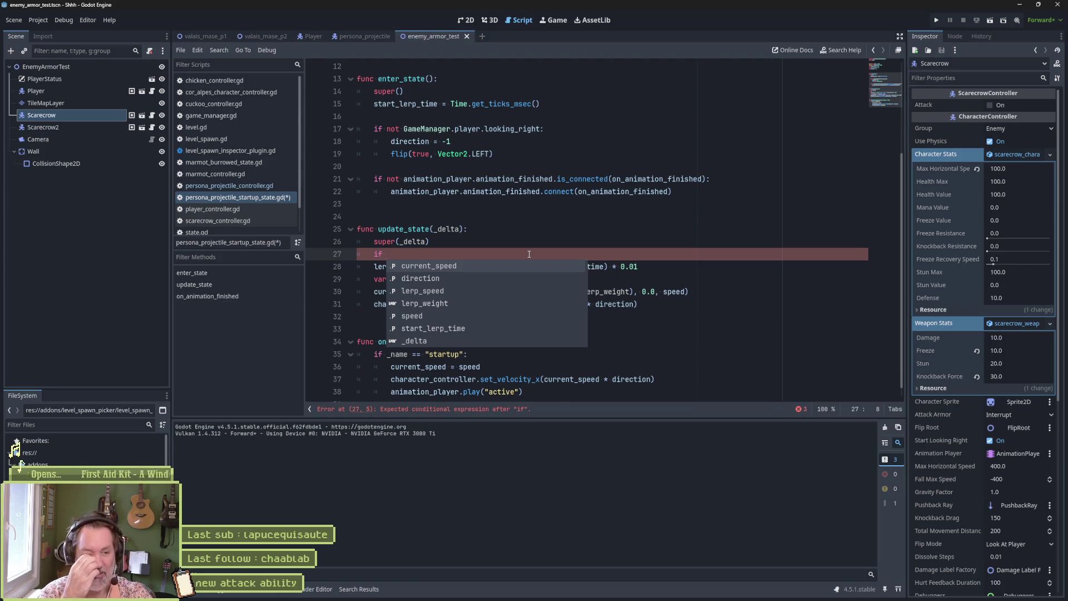
type("animation_name == ")
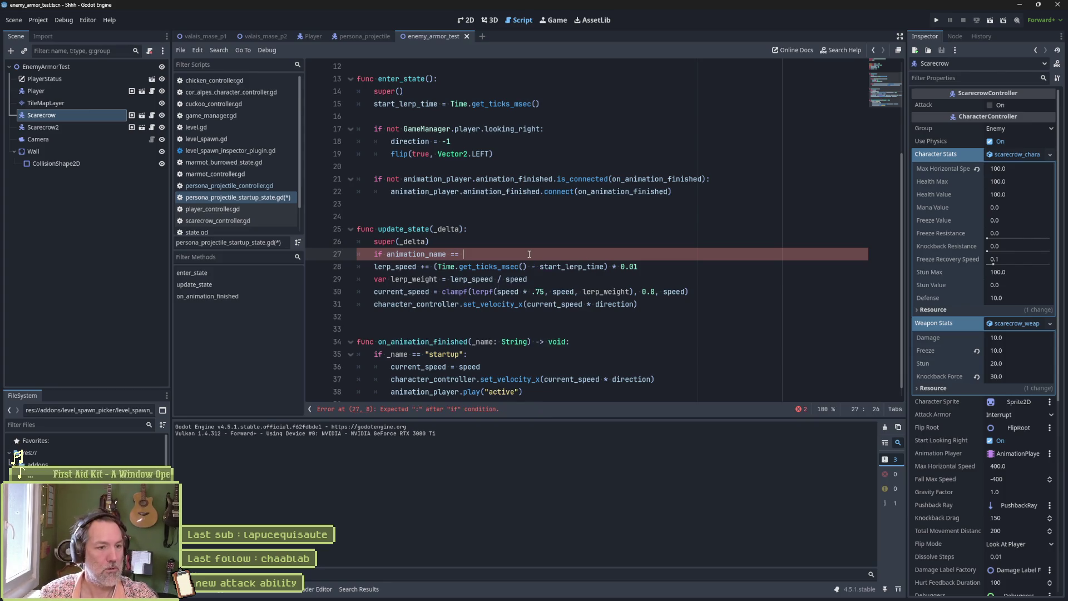
type("\"")
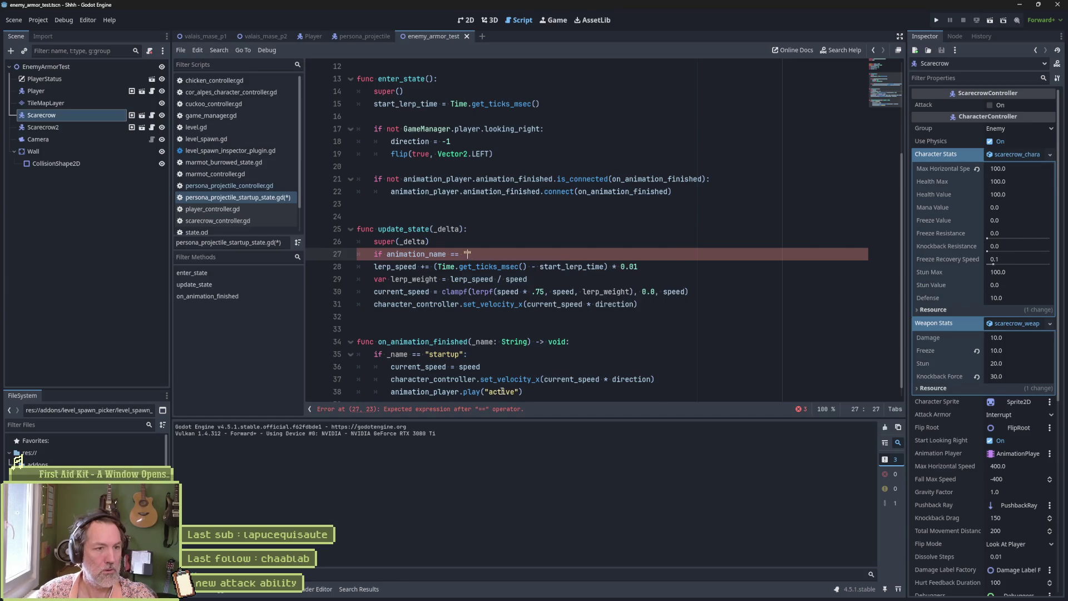
type("active\":")
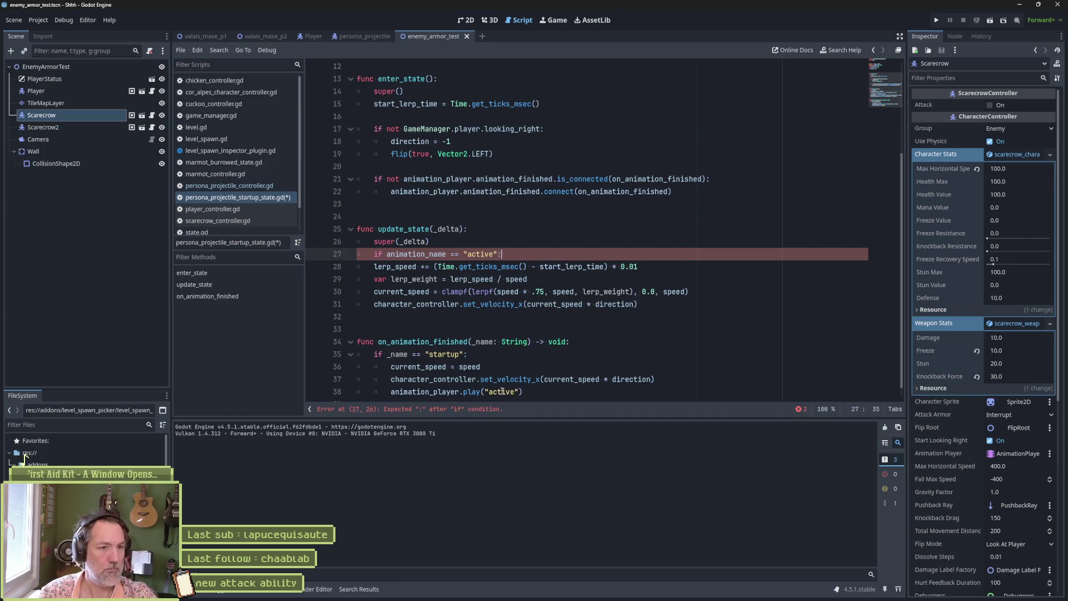
left_click_drag(529, 269, 640, 305)
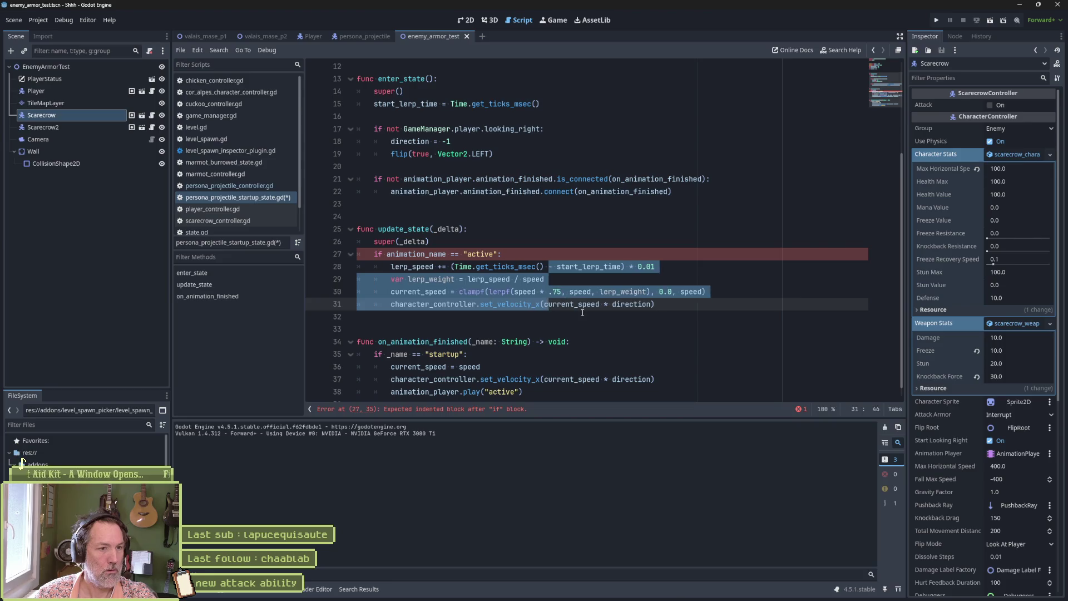
key("Tab")
left_click(426, 253)
- Set animation_name = "active" before play(), remove play()'s argument, save, and run the test scene
left_click_drag(499, 254, 388, 254)
key("ctrl+c")
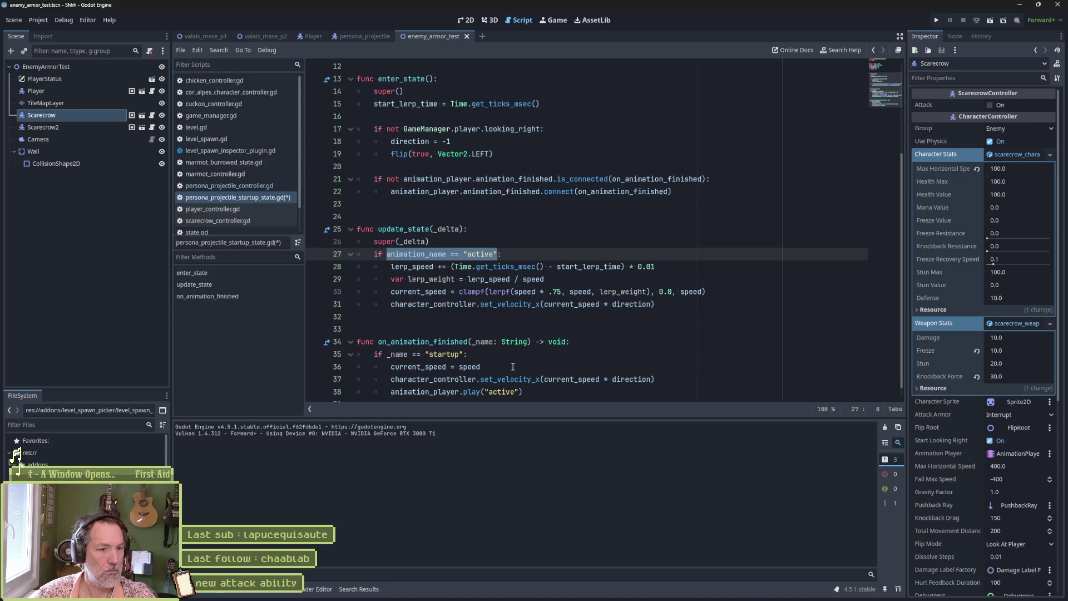
left_click(512, 368)
key("Down")
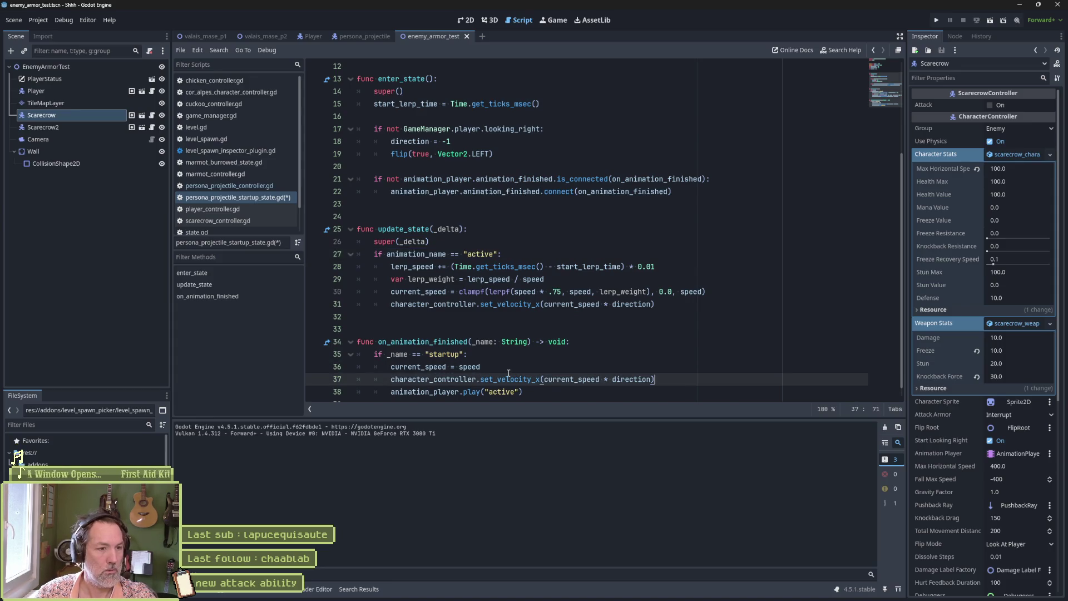
key("Return")
key("ctrl+v")
scroll(537, 346, "down", 1)
double_click(501, 379)
key("BackSpace")
key("BackSpace")
key("ctrl+s")
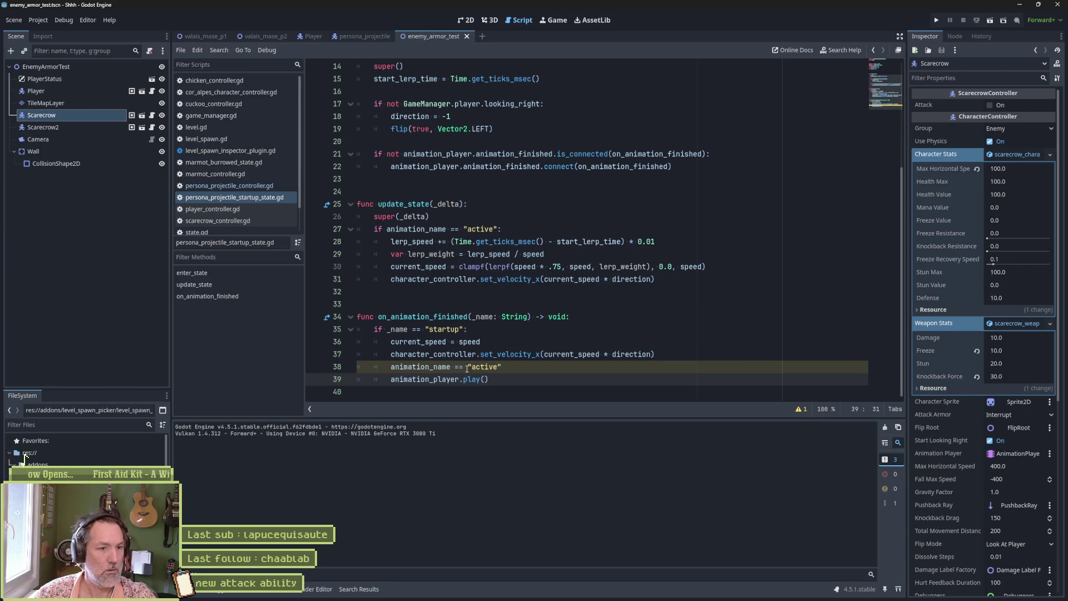
left_click(458, 367)
key("BackSpace")
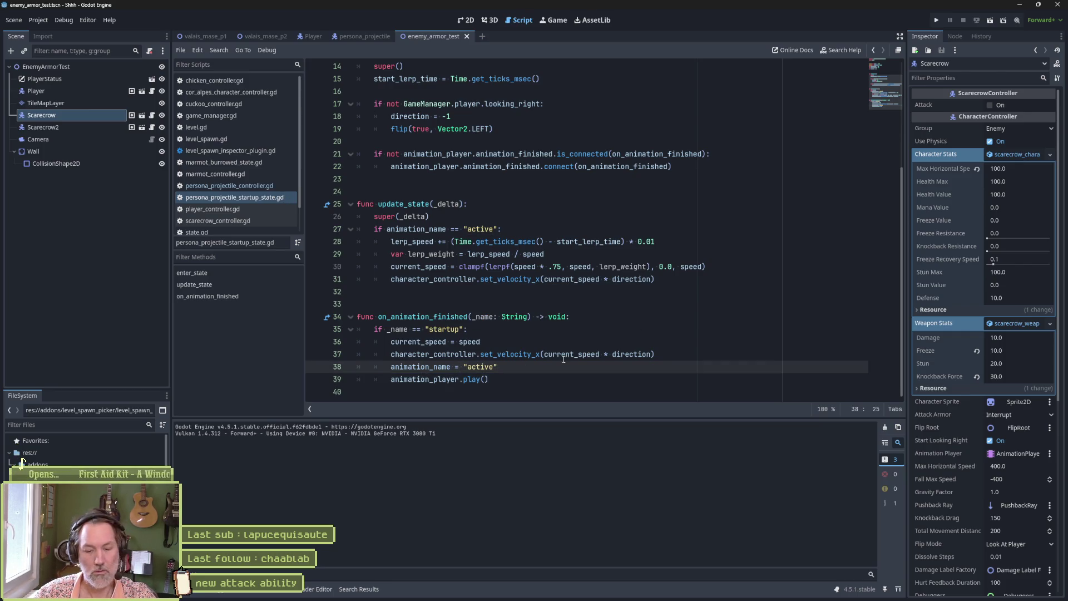
key("F6")
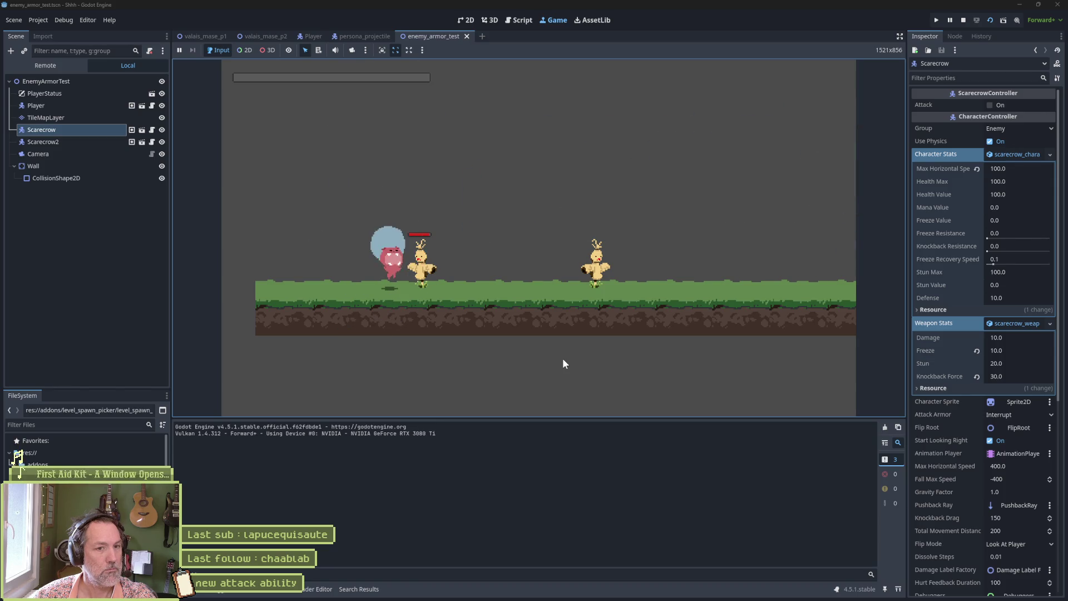
- Stop the game and show persona_projectile's startup animation in the AnimationPlayer alongside the Startup script
key("F8")
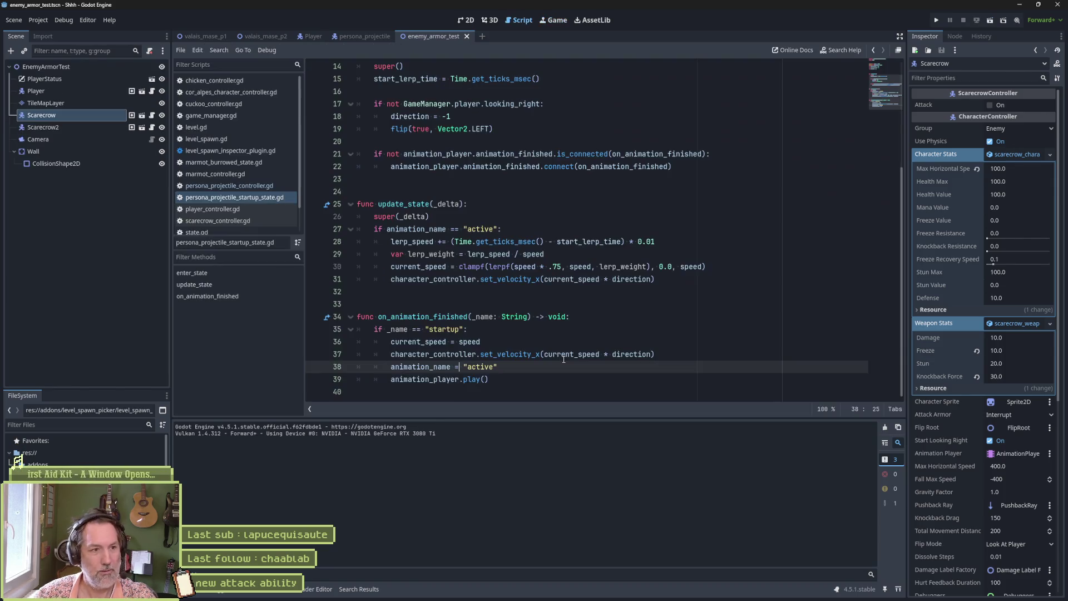
left_click(363, 36)
left_click(33, 139)
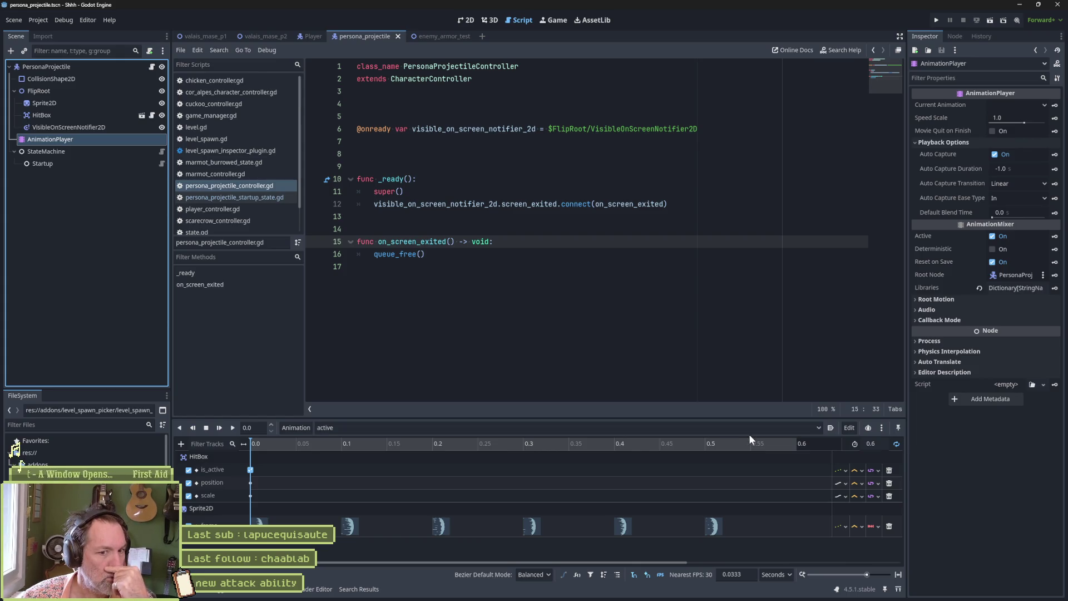
left_click(506, 428)
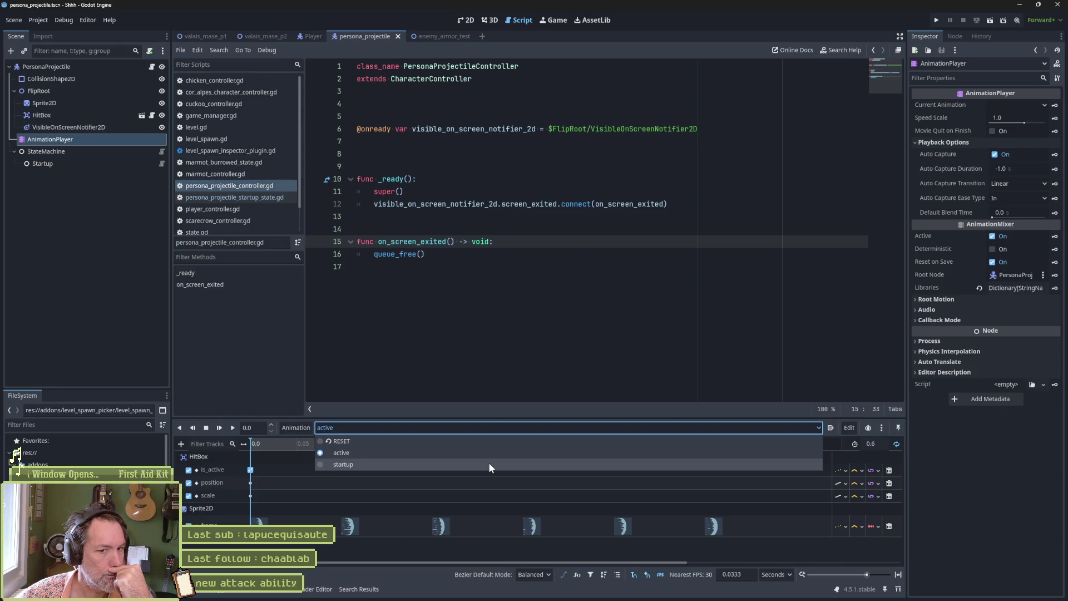
left_click(894, 445)
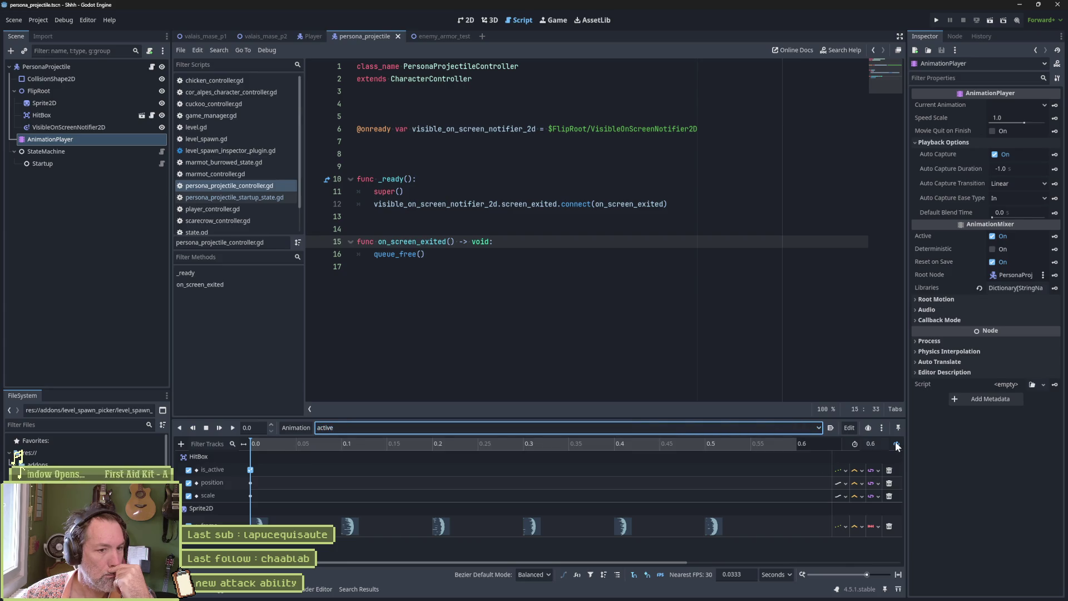
left_click(545, 428)
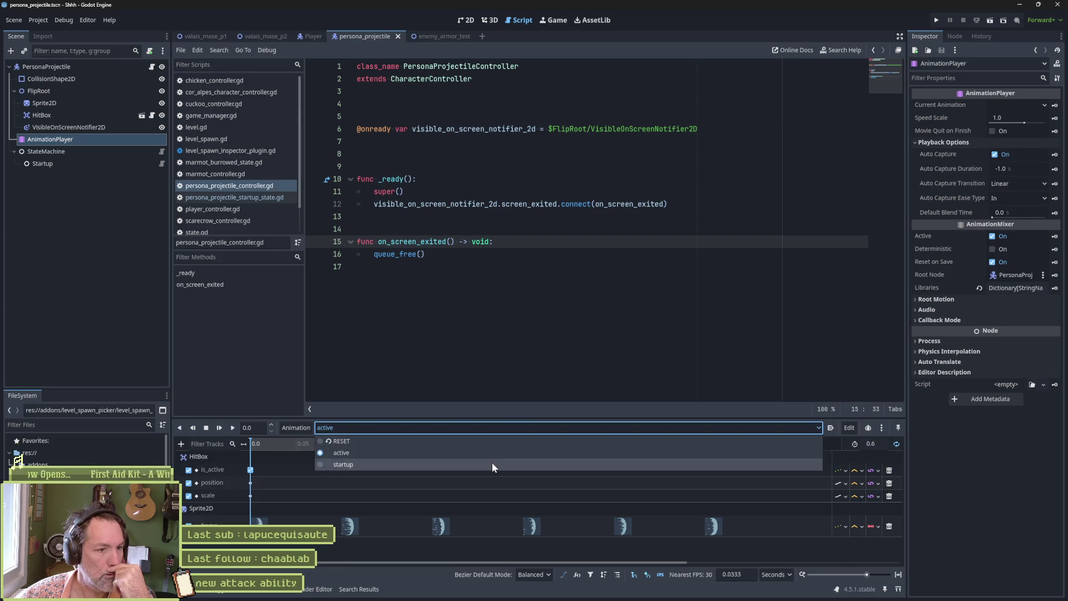
left_click(492, 465)
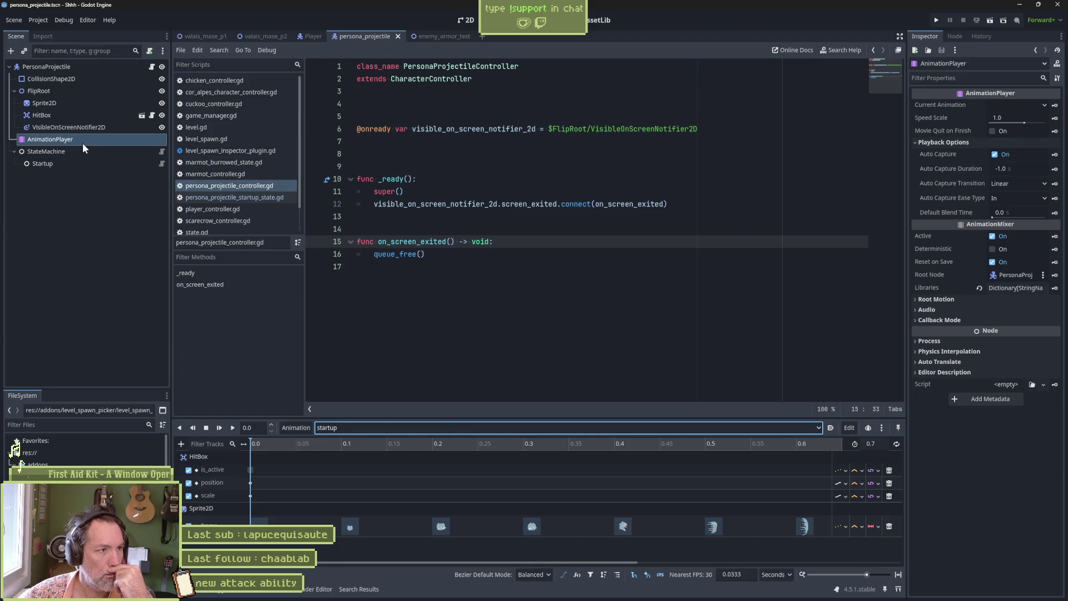
left_click(161, 164)
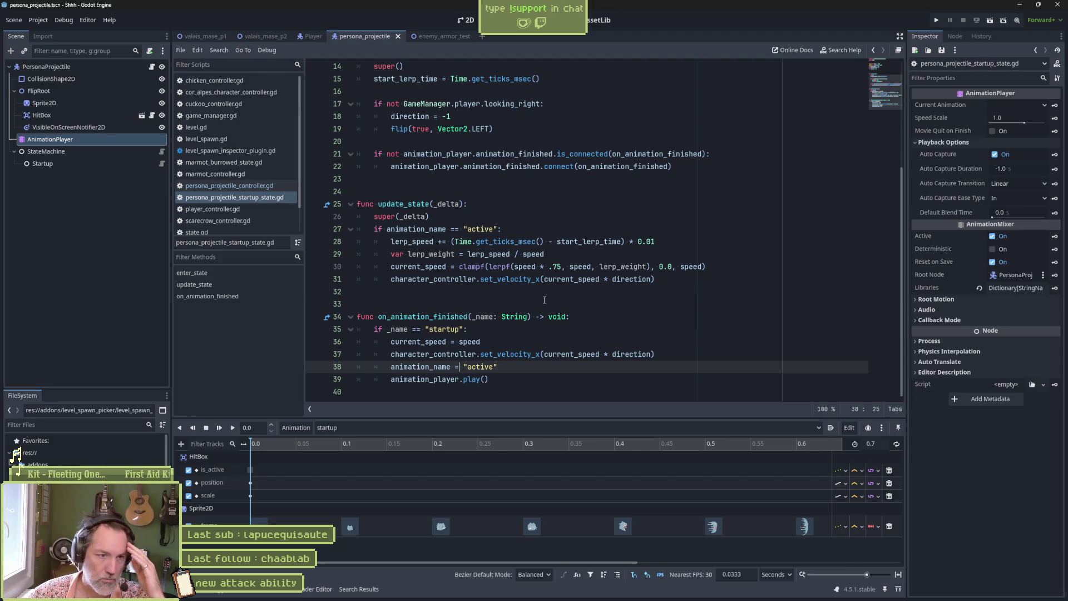
- Reveal persona_projectile_startup_state.gd in the res://entities/player/persona folder via Show in FileSystem
scroll(555, 313, "up", 3)
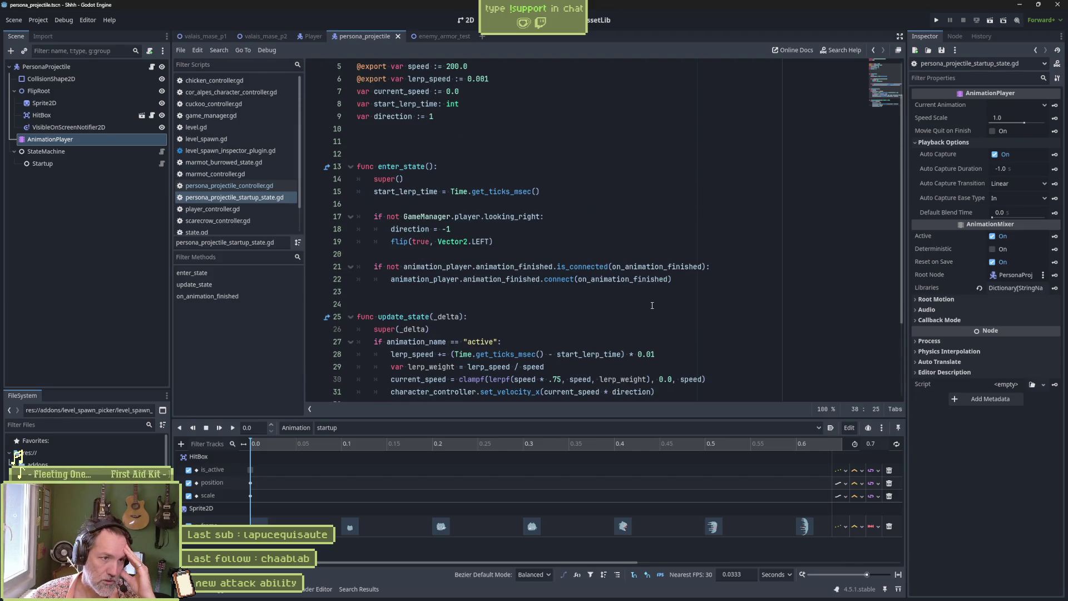
scroll(648, 306, "down", 3)
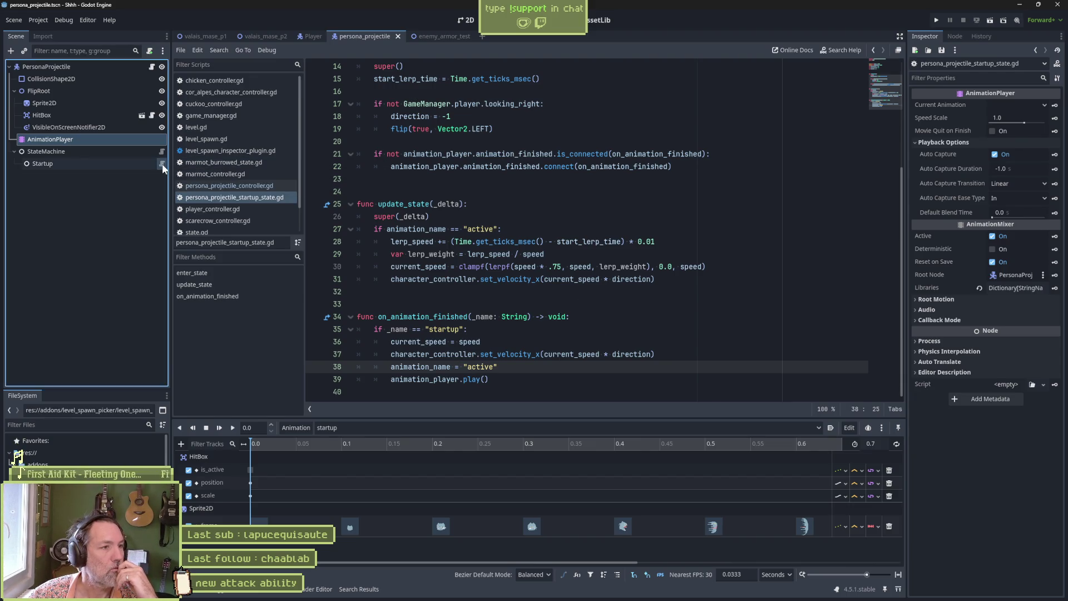
right_click(276, 199)
left_click(338, 312)
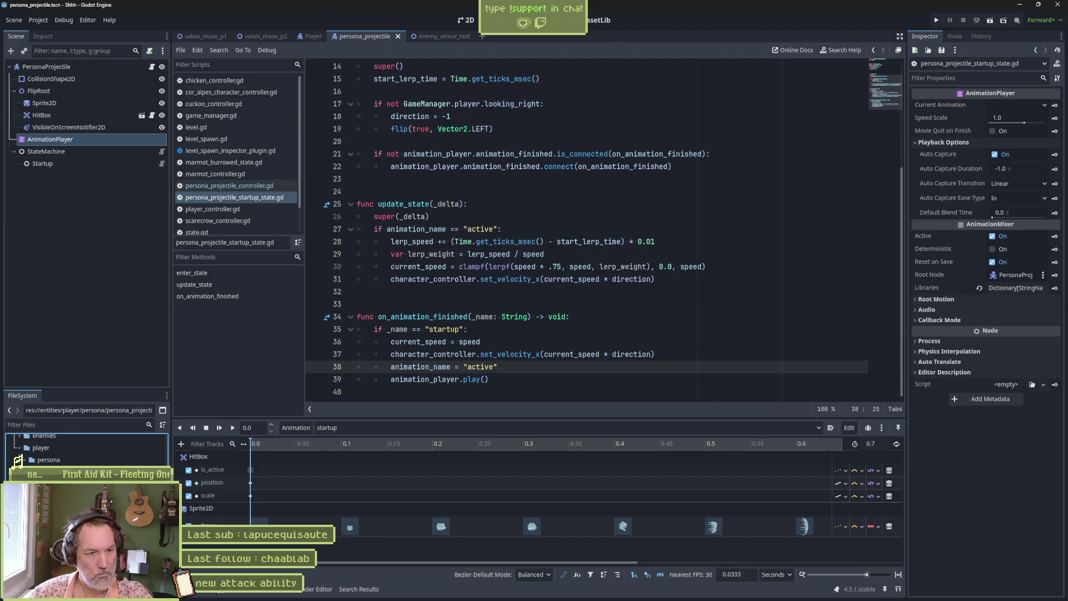
- Duplicate the startup state script as persona_projectile_active_state.gd
key("ctrl+d")
left_click(516, 294)
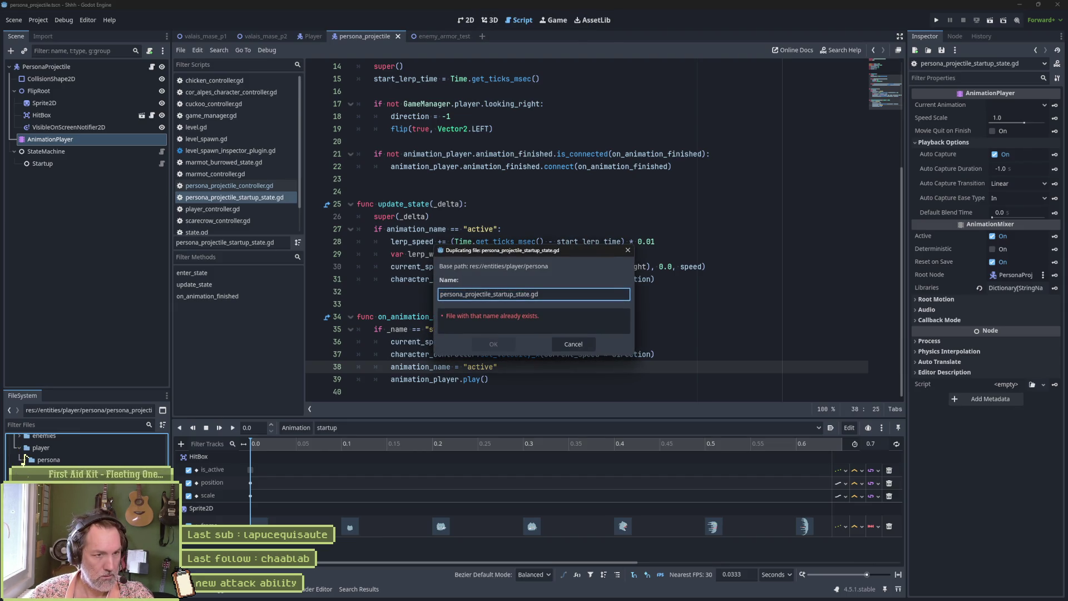
key("BackSpace")
key("BackSpace")
key("BackSpace")
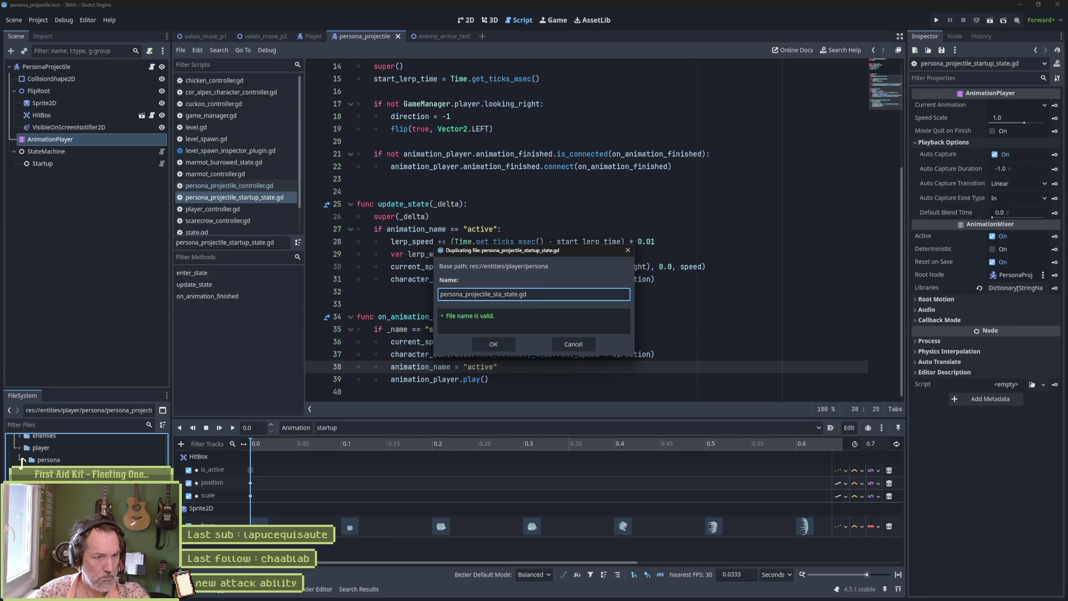
type("active")
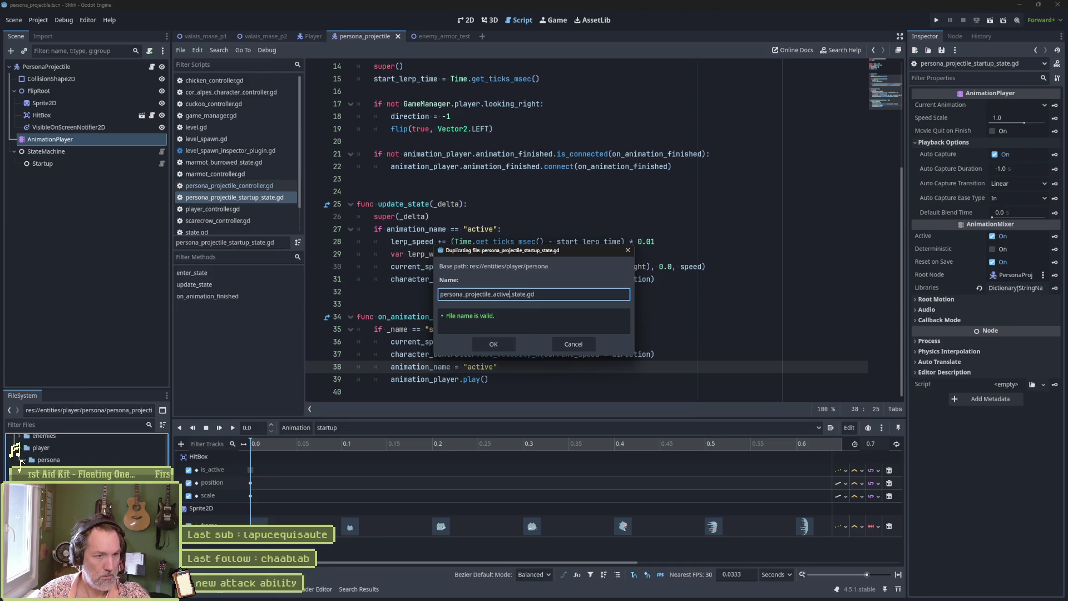
key("Return")
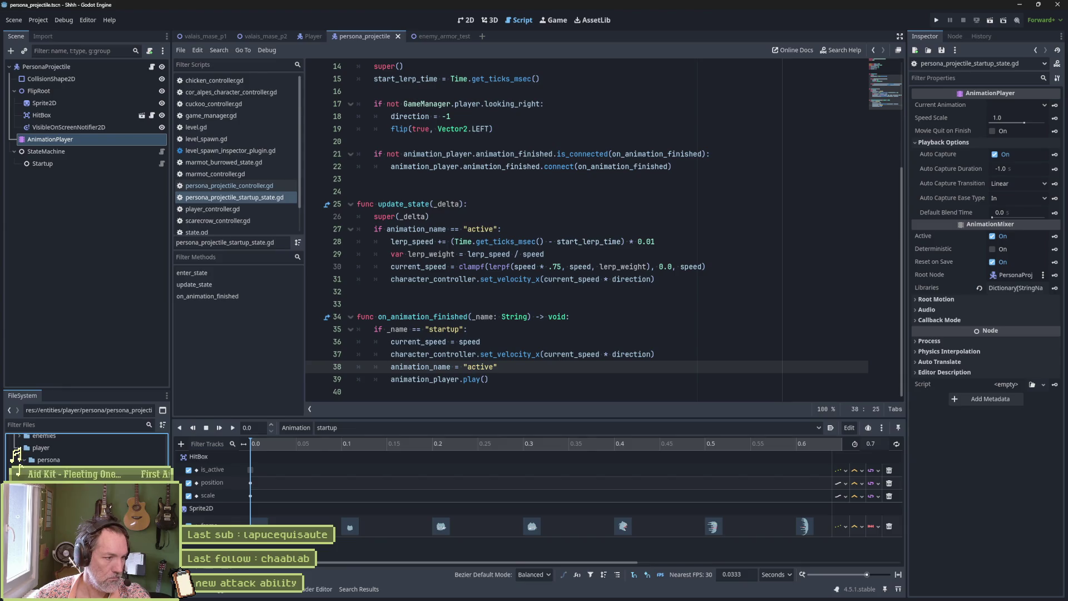
- Change the new script's class_name to PersonaProjectileActiveState and save it
double_click(21, 465)
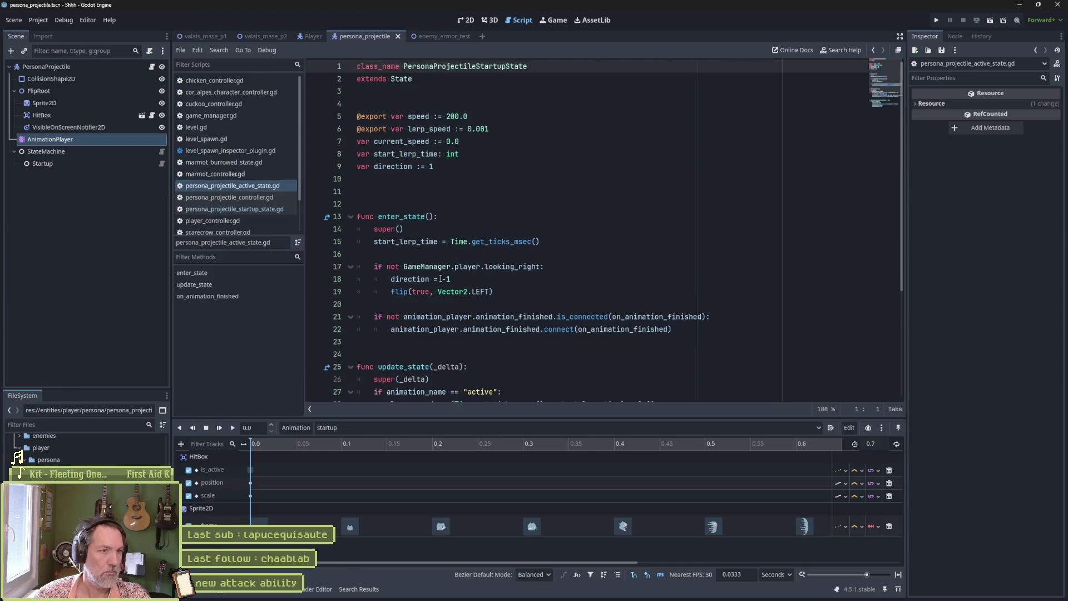
left_click_drag(475, 67, 504, 67)
type("Active")
key("ctrl+s")
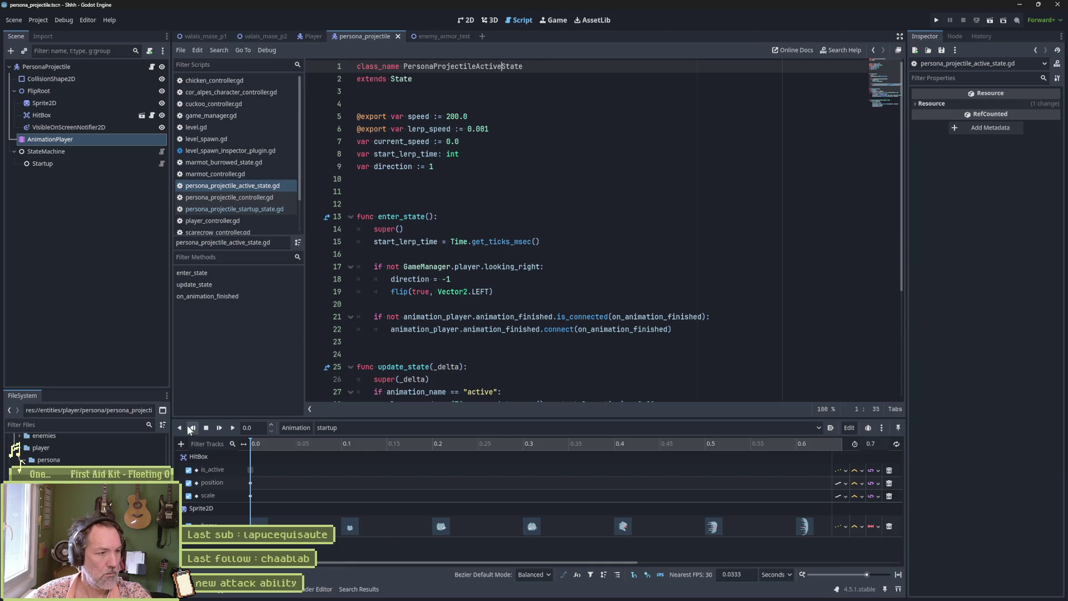
left_click(44, 155)
- Create a PersonaProjectileActiveState node under StateMachine via the 'persona' search and rename it Active
key("ctrl+a")
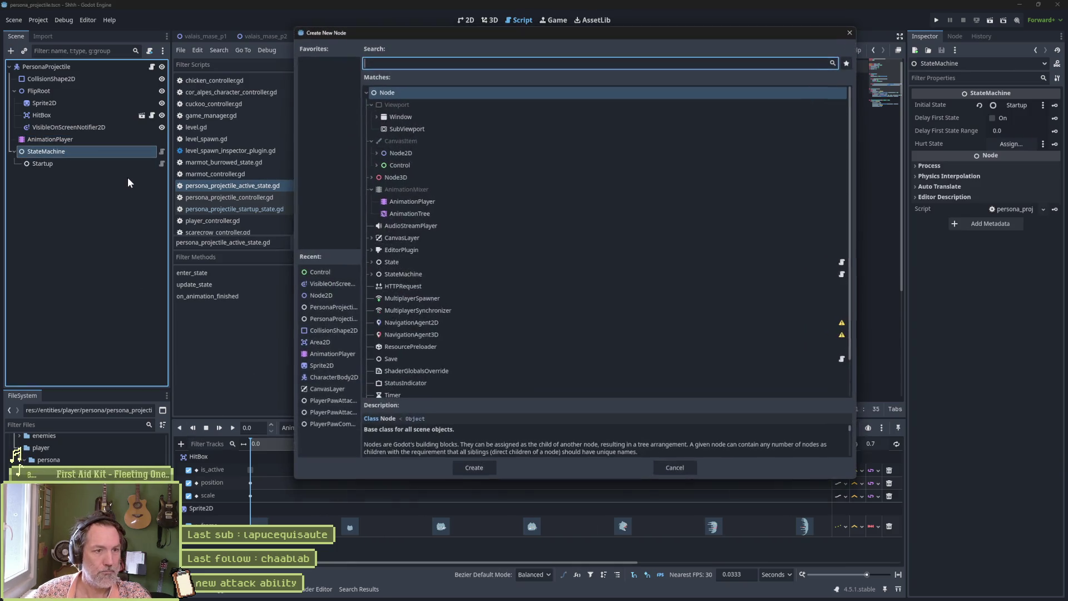
type("persona")
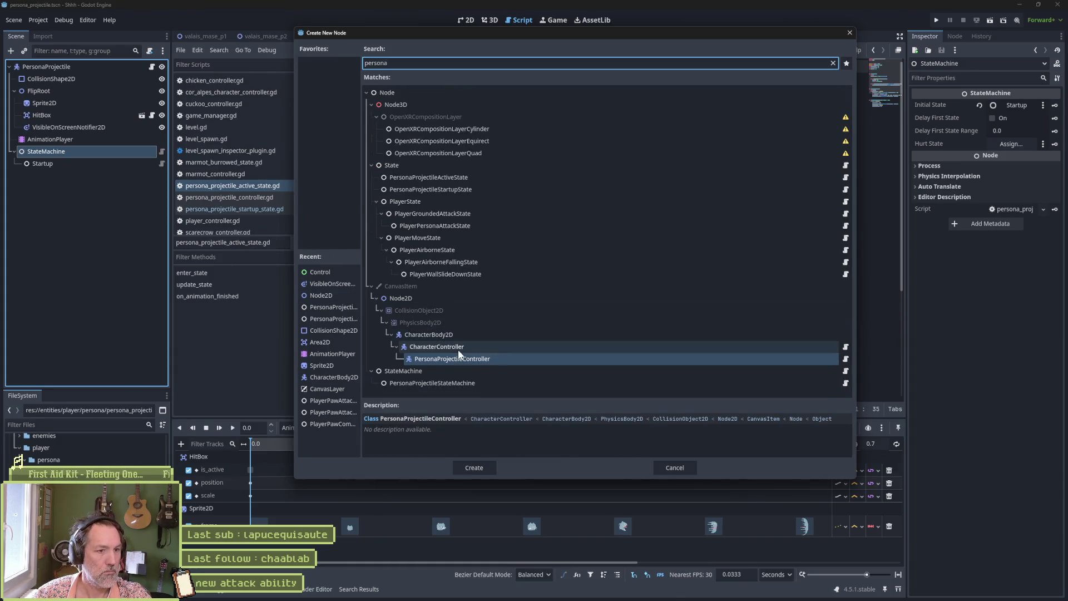
left_click(461, 177)
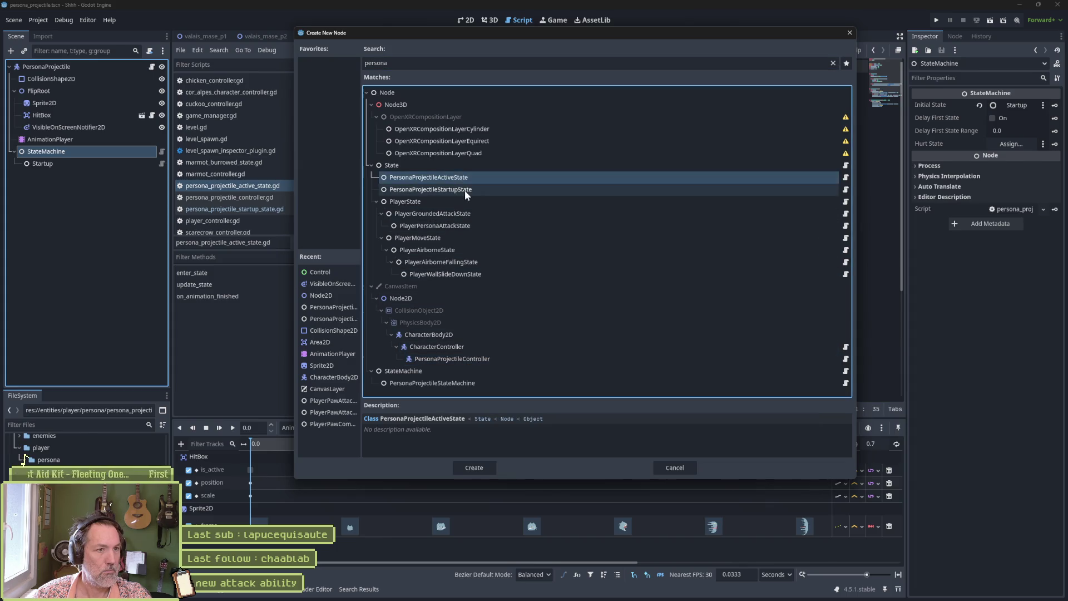
left_click(475, 468)
key("F2")
key("Delete")
key("Delete")
key("Delete")
key("End")
key("BackSpace")
key("BackSpace")
key("BackSpace")
key("Return")
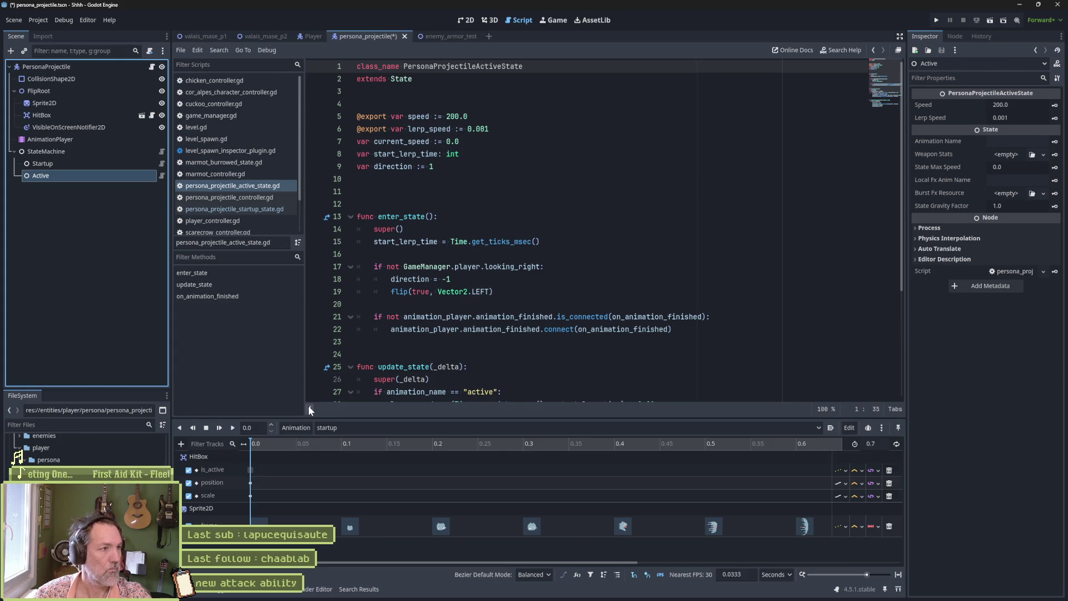
- Set the Active state's Animation Name to active, and Speed and State Max Speed to 500
left_click(1039, 142)
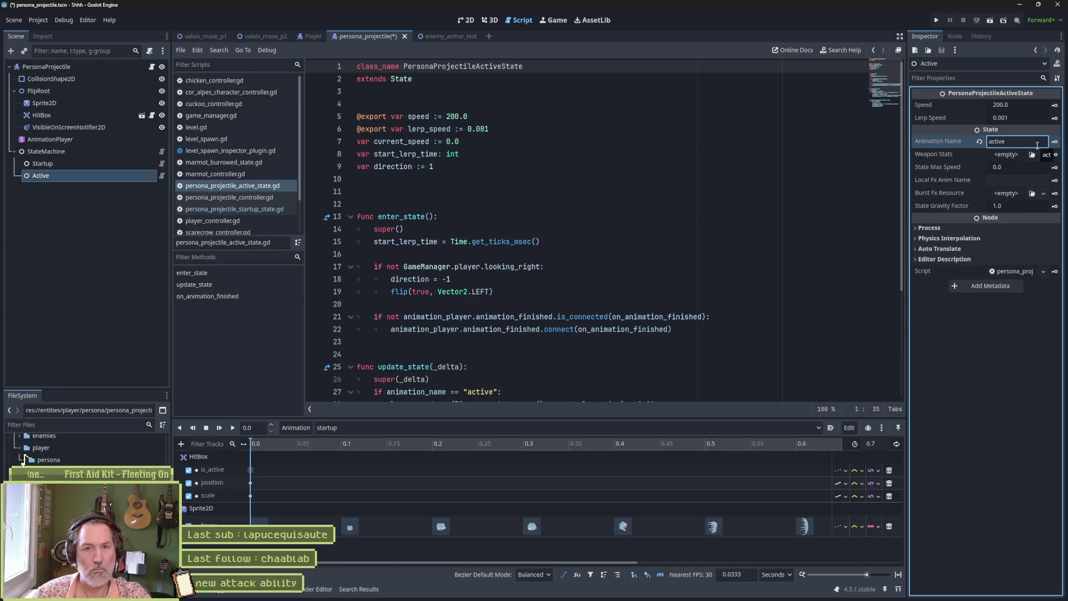
key("ctrl+s")
left_click(1032, 104)
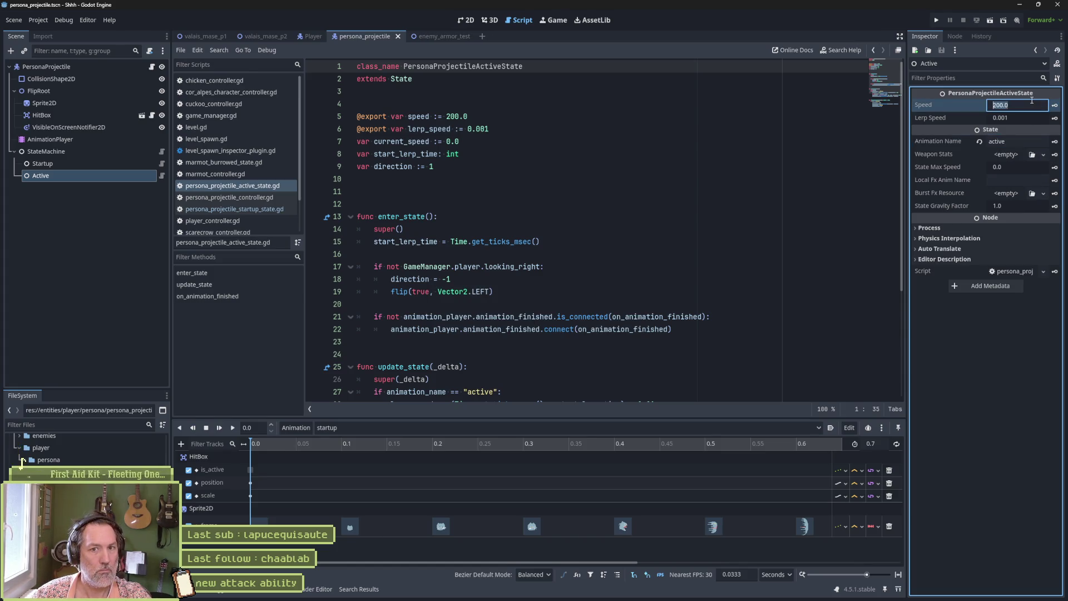
type("50")
key("Return")
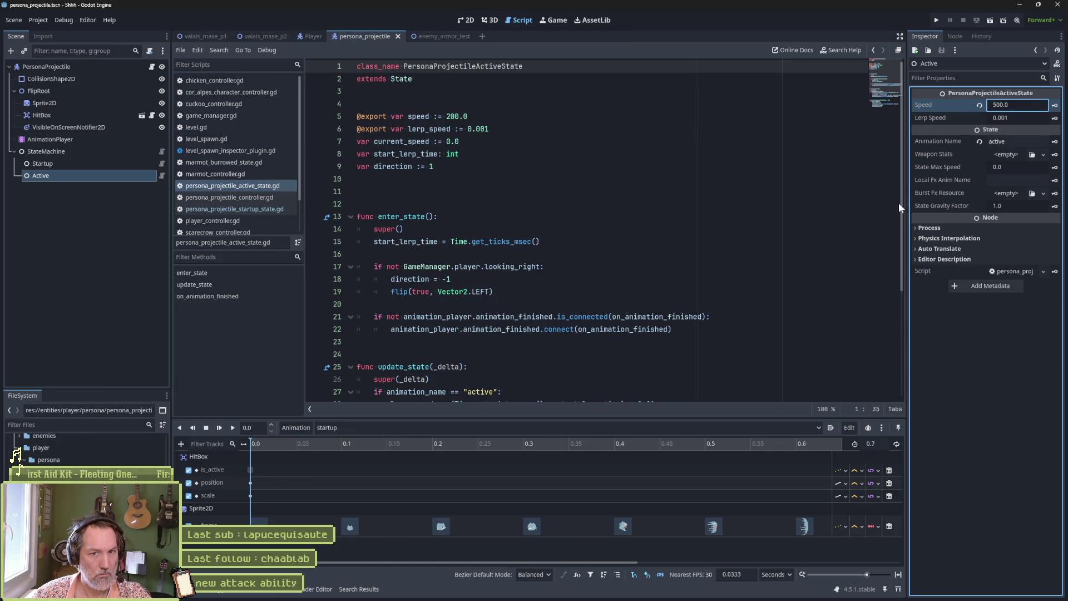
left_click(1011, 169)
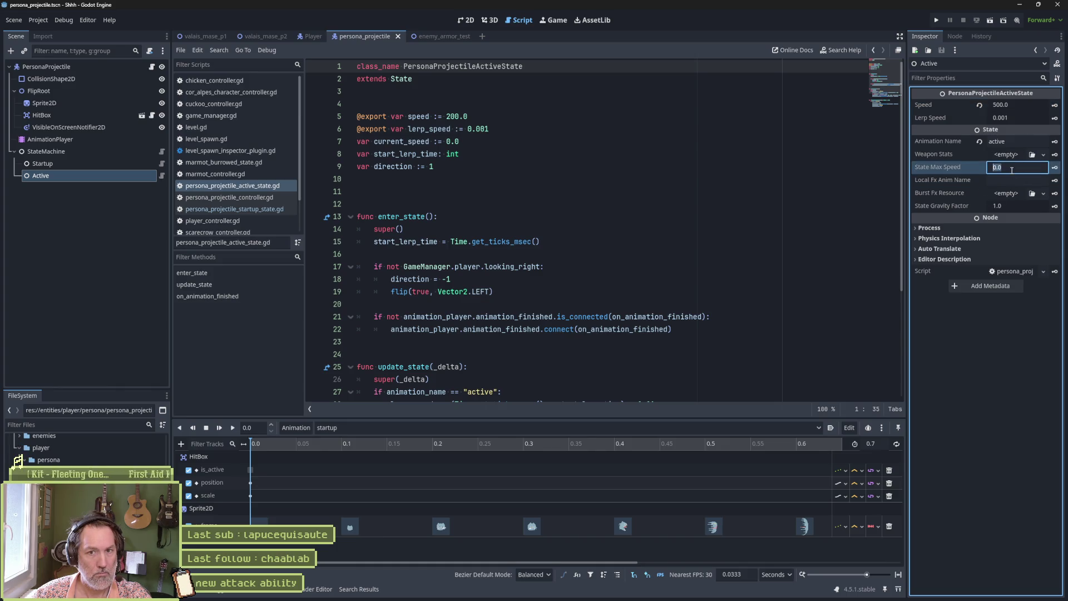
type("500")
left_click(612, 254)
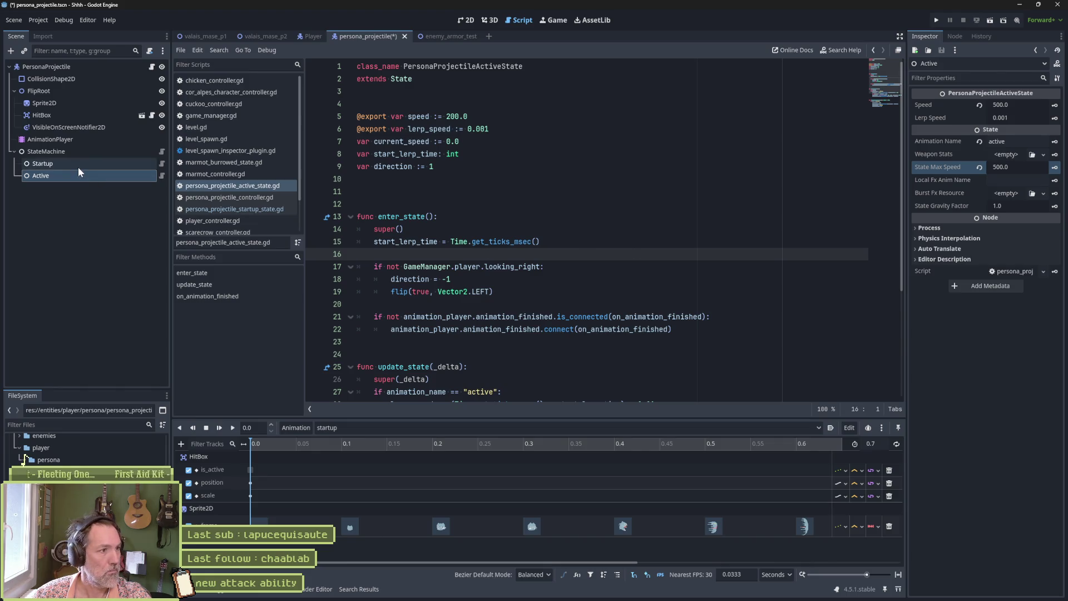
- Add a reference to the Active node in the StateMachine script and save
left_click(120, 153)
left_click(161, 152)
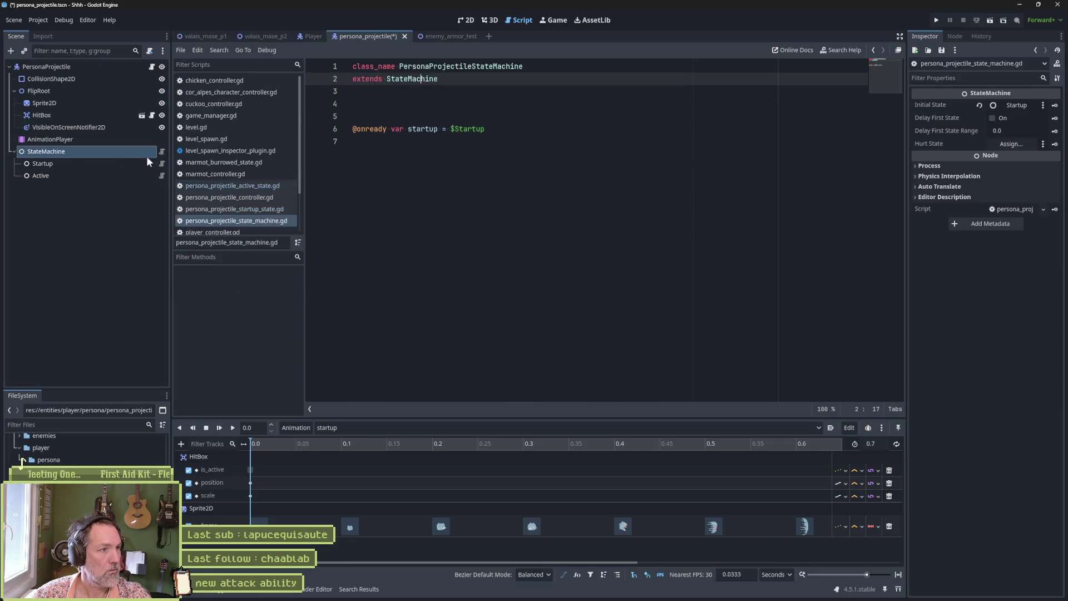
left_click_drag(72, 176, 451, 145)
key("ctrl+s")
- Open the startup state script and start a new line in on_animation_finished
left_click(160, 163)
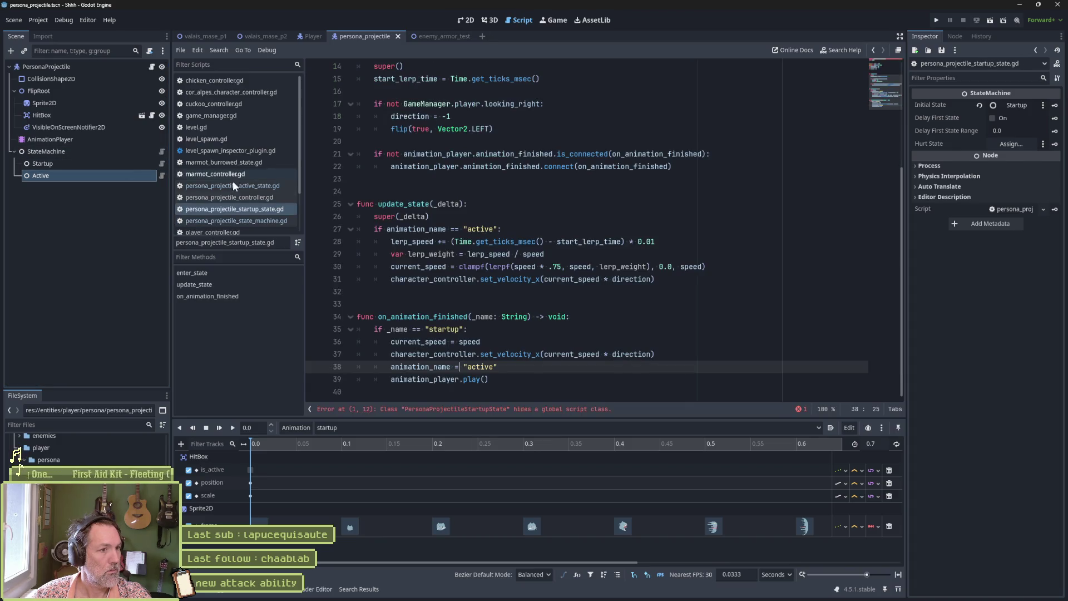
left_click(615, 316)
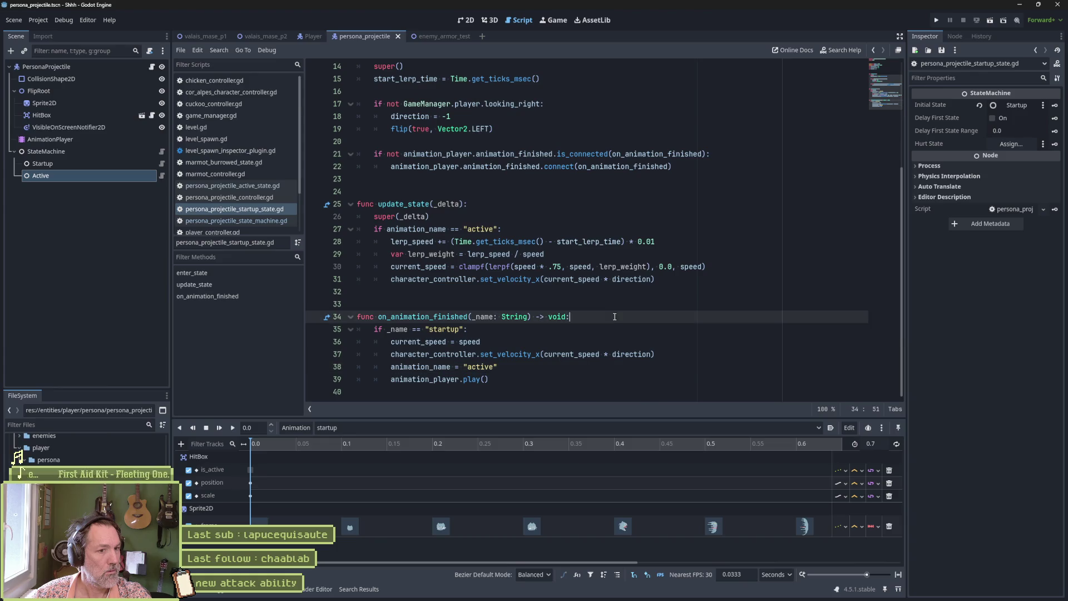
key("Return")
- Write state_machine.switch_state(state_machine.active) at the top of on_animation_finished
type("stat")
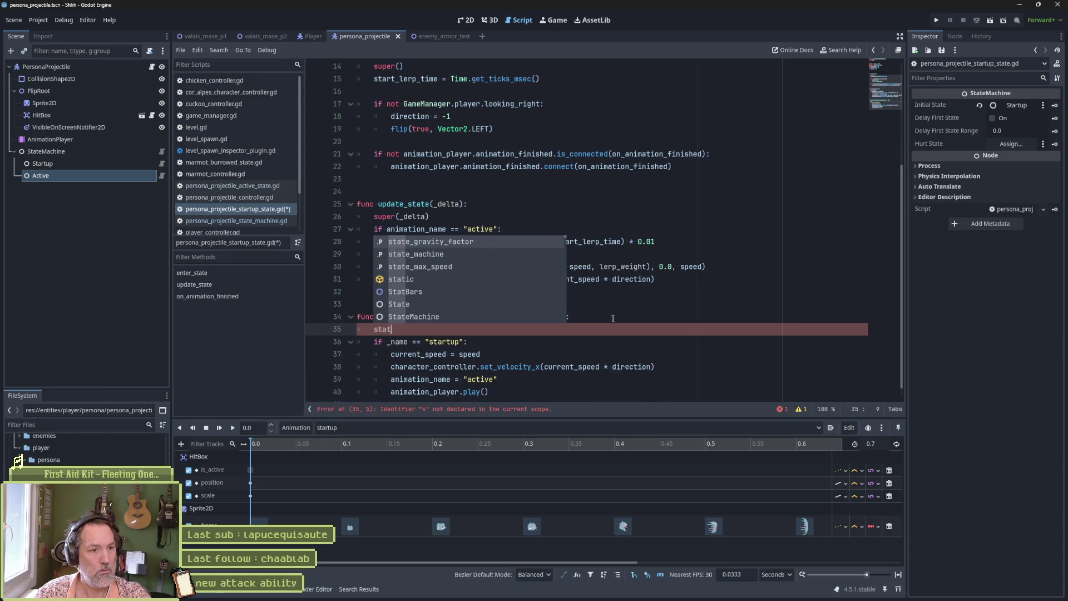
key("Down")
key("Return")
type(".swi")
key("Return")
type("(")
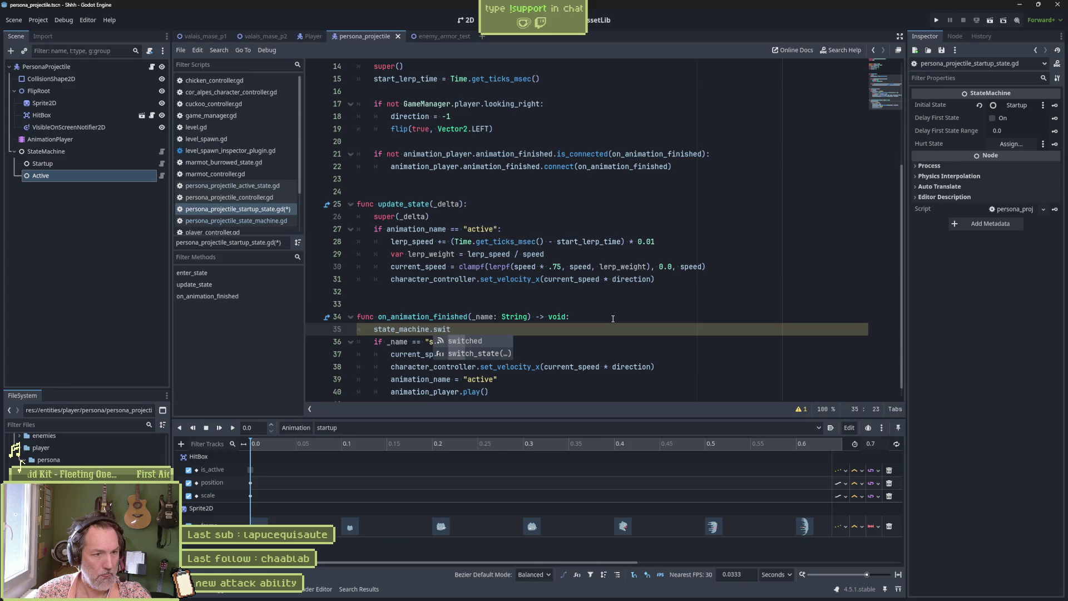
key("Down")
key("Return")
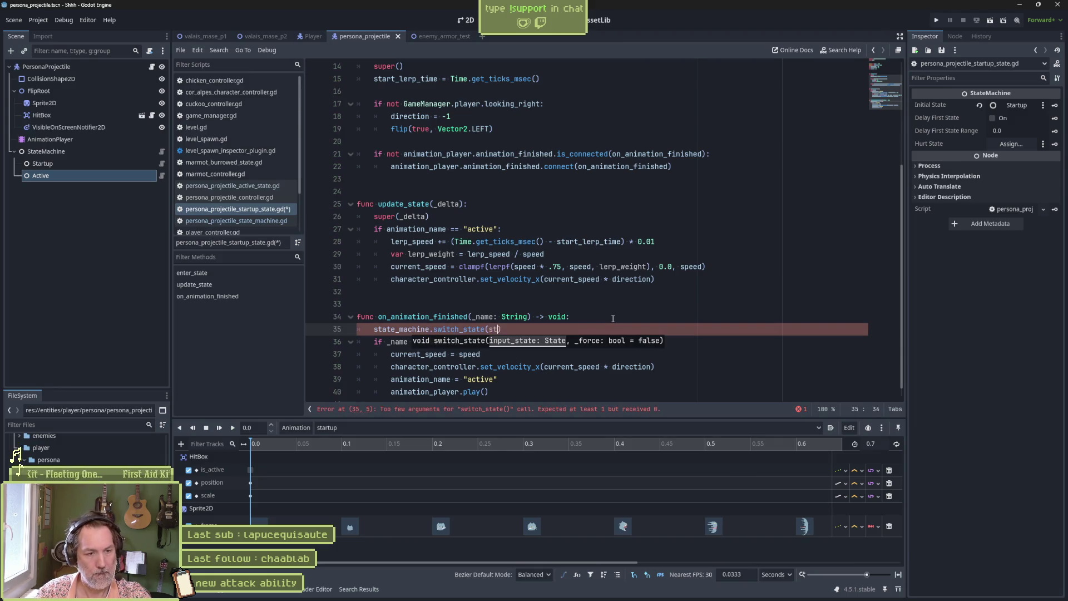
type("ate")
key("Return")
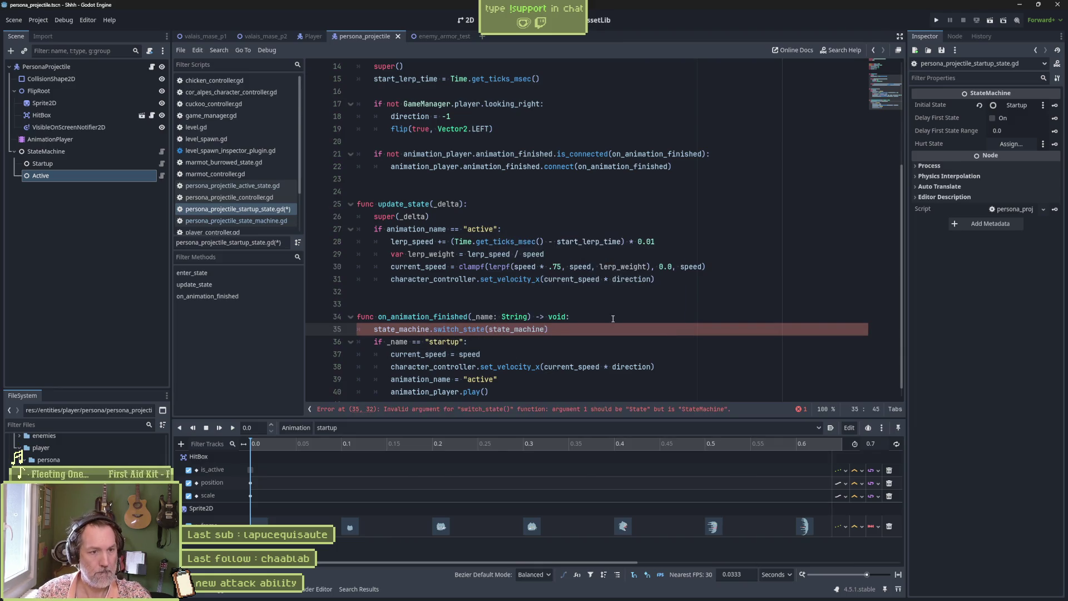
type(".active")
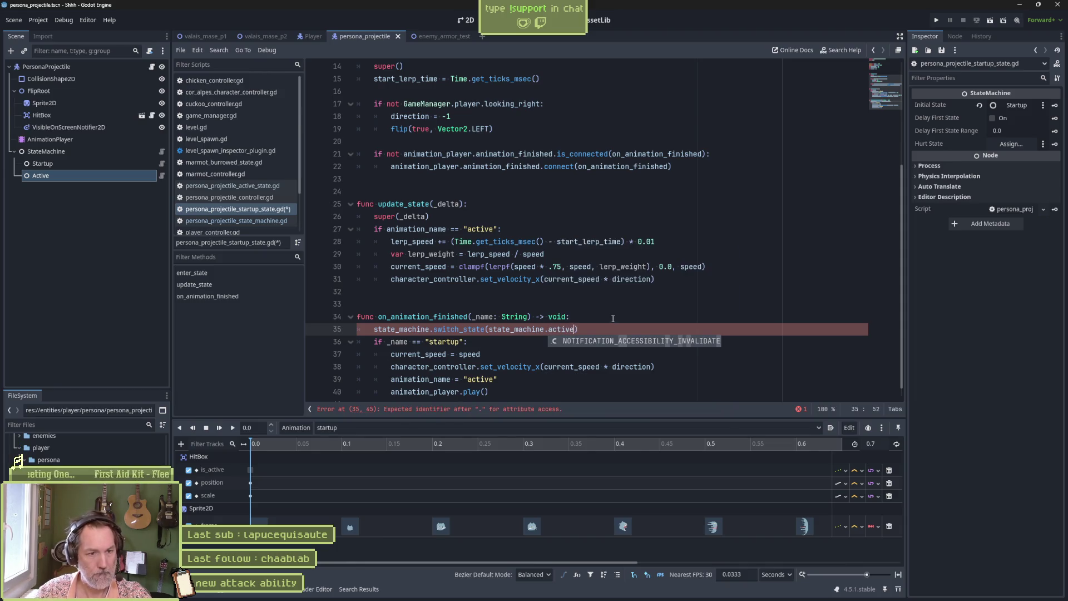
- Comment out the old startup-check block on lines 36–40 and select the update_state speed lines
scroll(508, 299, "down", 1)
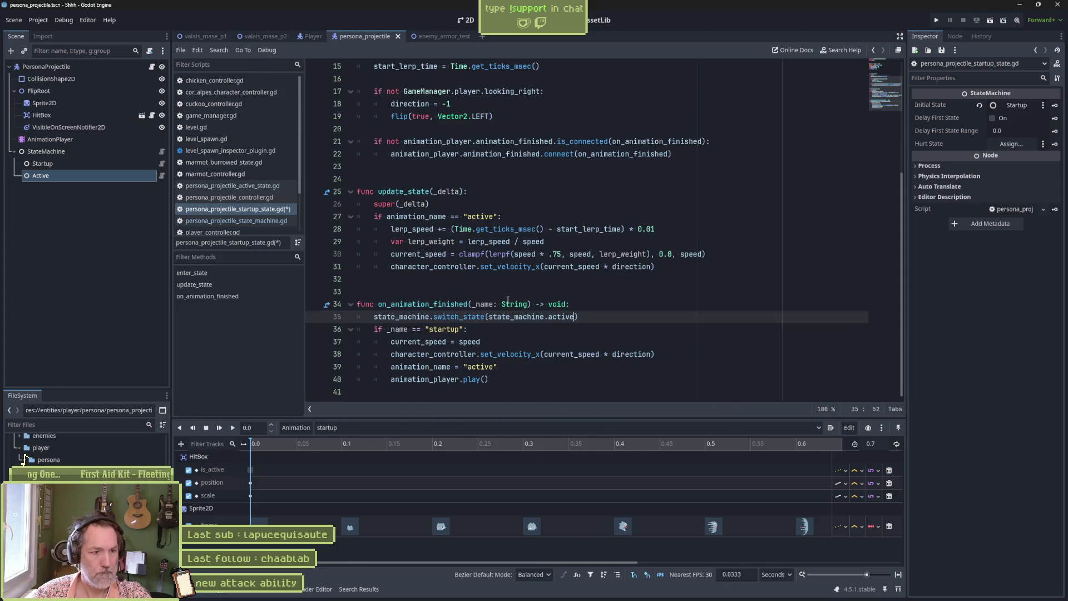
left_click(514, 380)
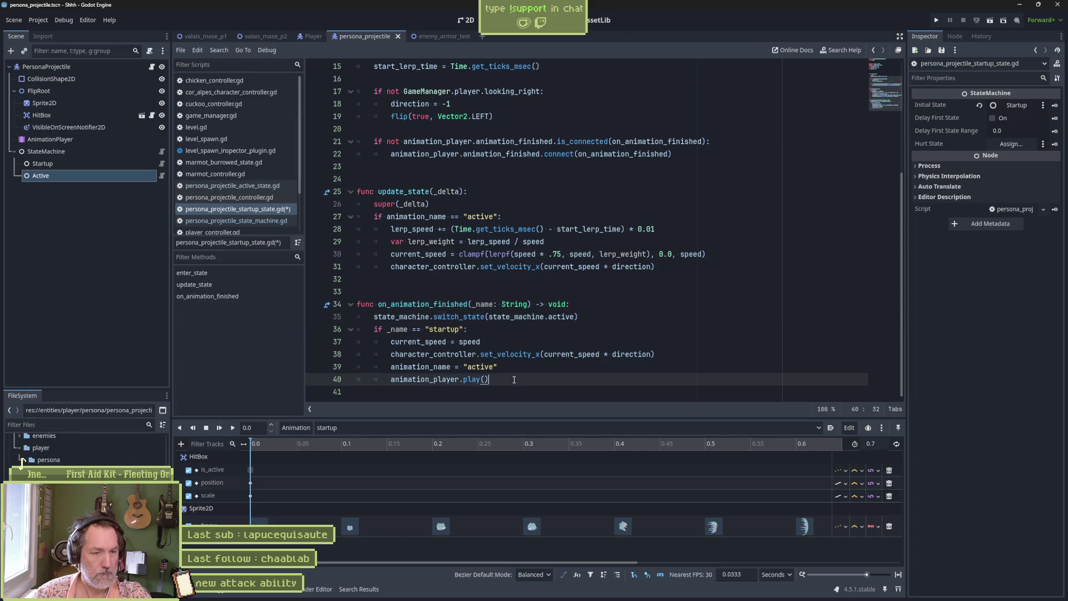
left_click_drag(514, 380, 501, 330)
key("ctrl+k")
left_click_drag(456, 217, 452, 270)
- Comment out the active-speed lines, the update_state function and the start_lerp_time assignment
key("ctrl+k")
left_click_drag(446, 191, 450, 201)
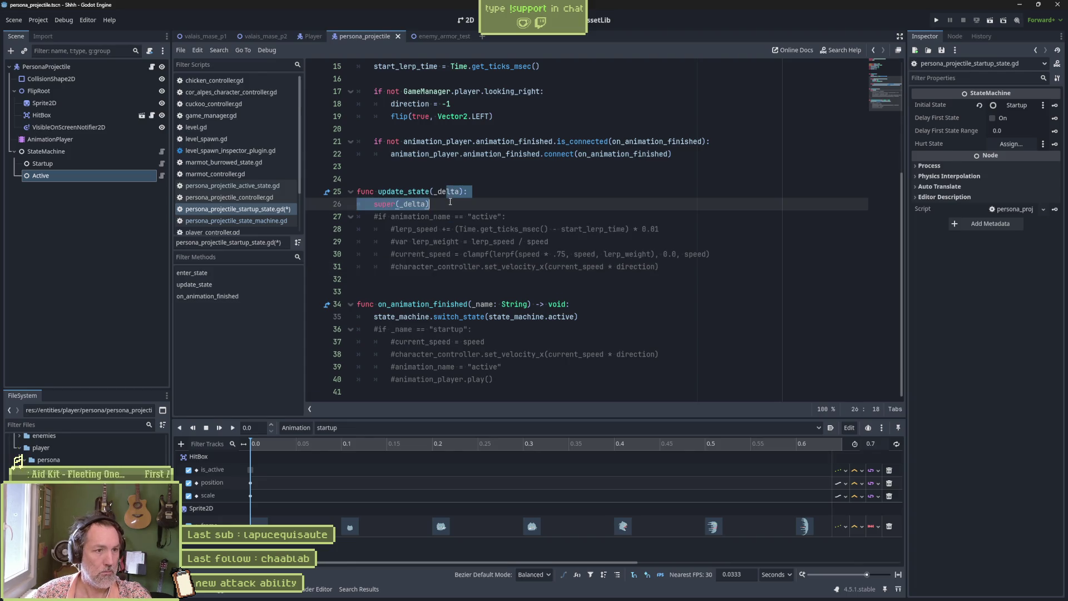
key("ctrl+k")
scroll(506, 225, "up", 2)
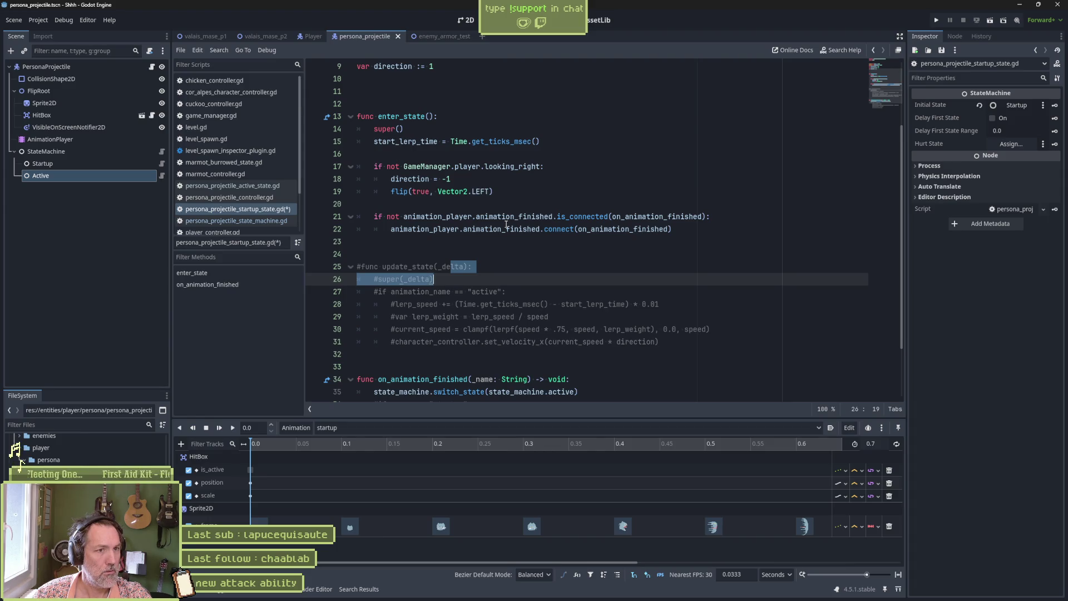
double_click(406, 141)
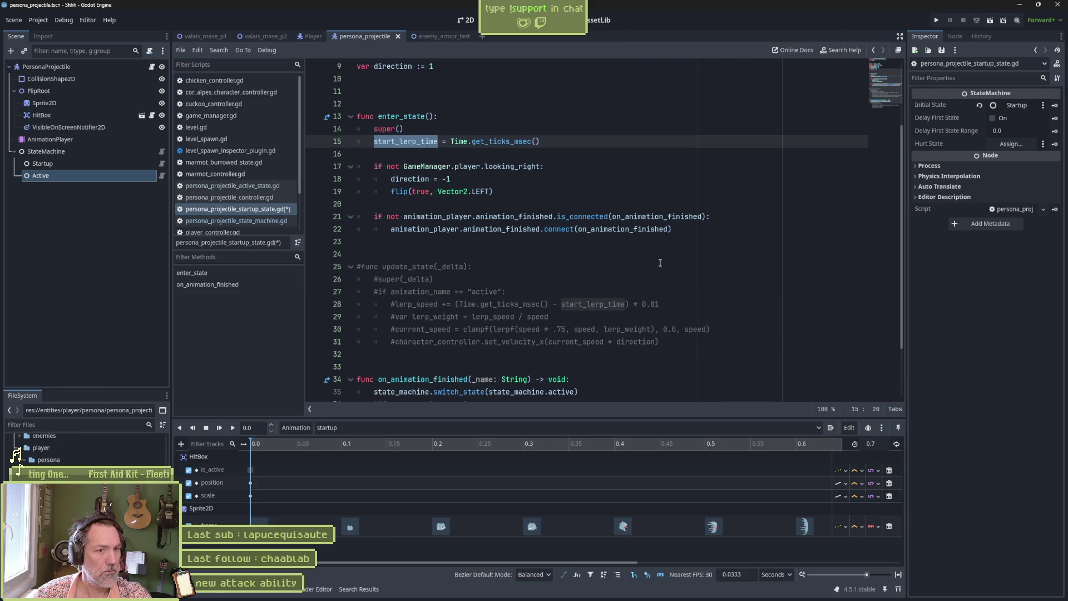
scroll(640, 259, "up", 3)
left_click(506, 242)
key("ctrl+k")
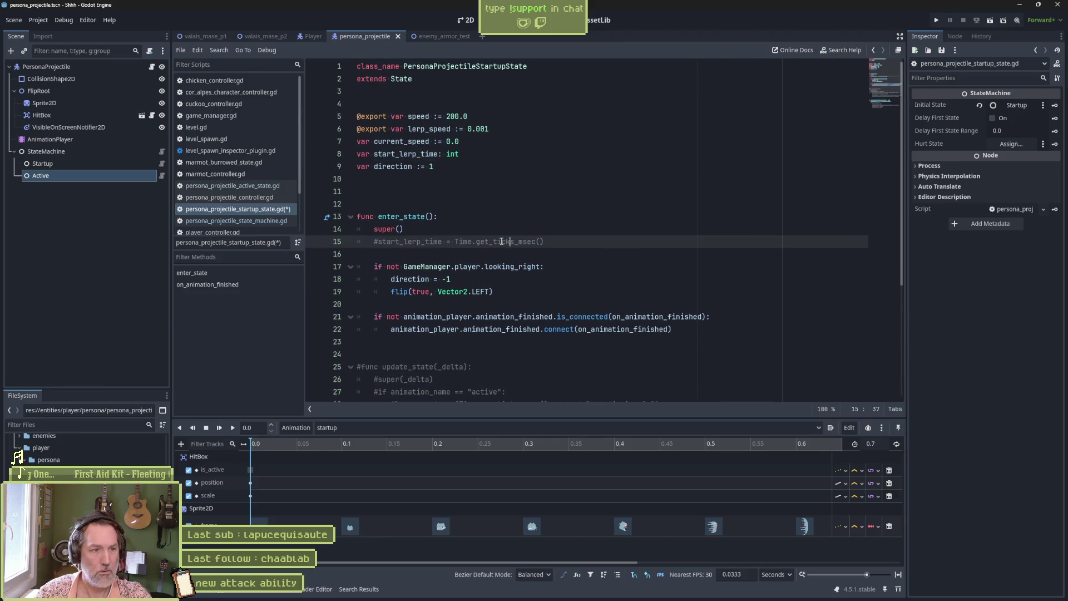
- Comment out the speed, lerp and direction variable declarations on lines 5–9
left_click(416, 155)
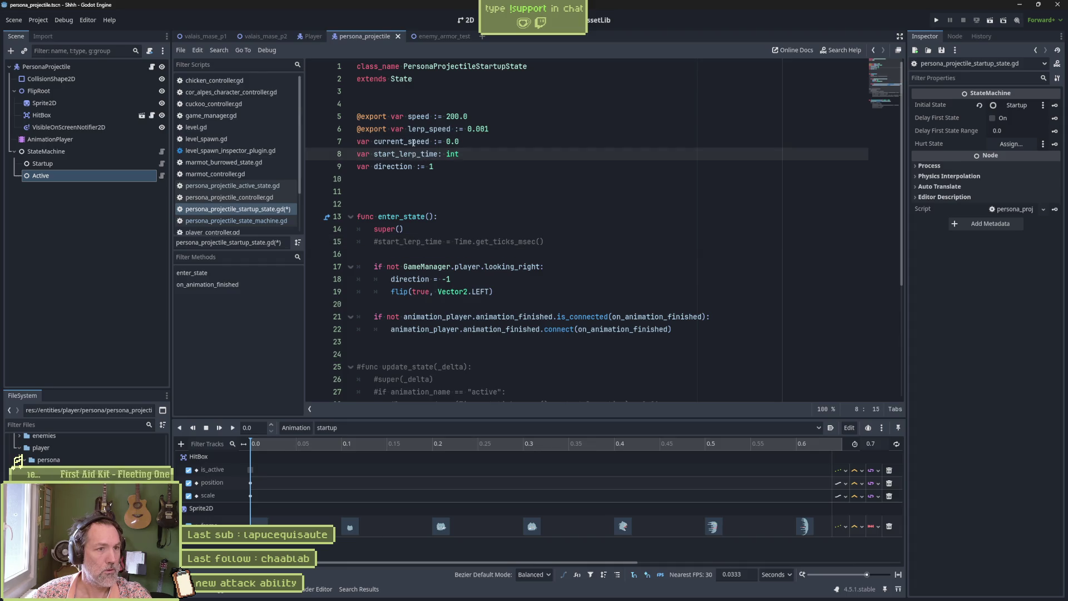
left_click(414, 142)
left_click(419, 129)
left_click(423, 117)
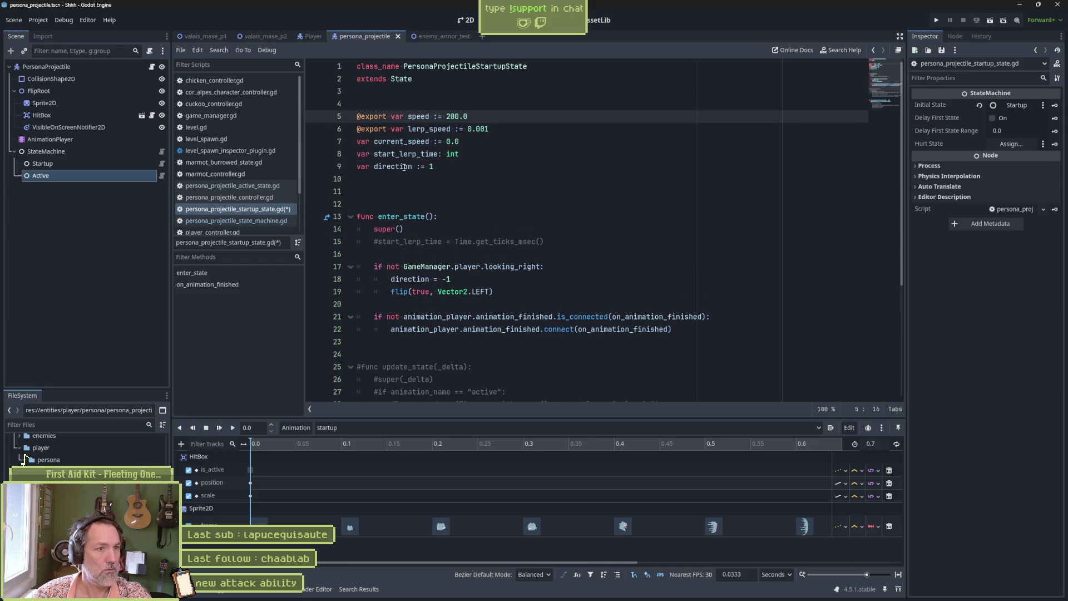
scroll(483, 231, "down", 3)
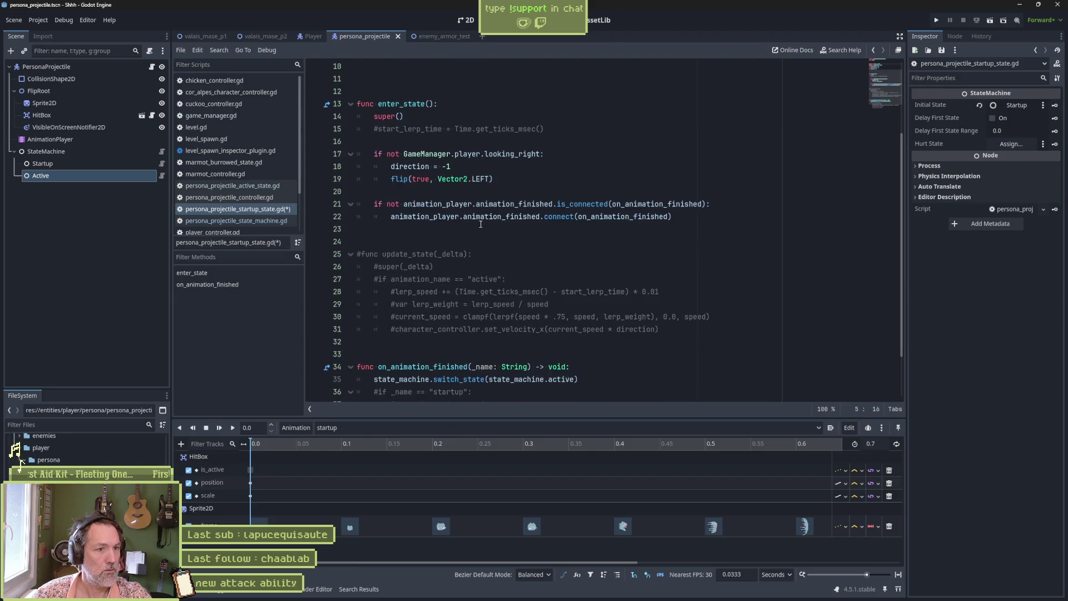
scroll(437, 175, "up", 3)
left_click_drag(419, 116, 416, 167)
key("ctrl+k")
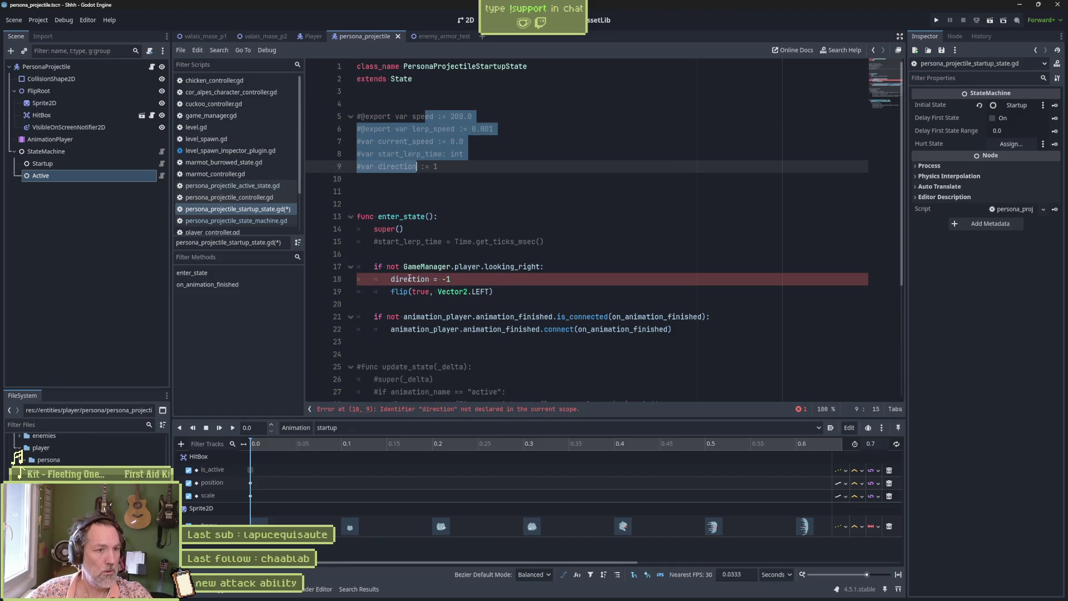
- Comment out the direction = -1 line and save the startup state script
left_click(409, 280)
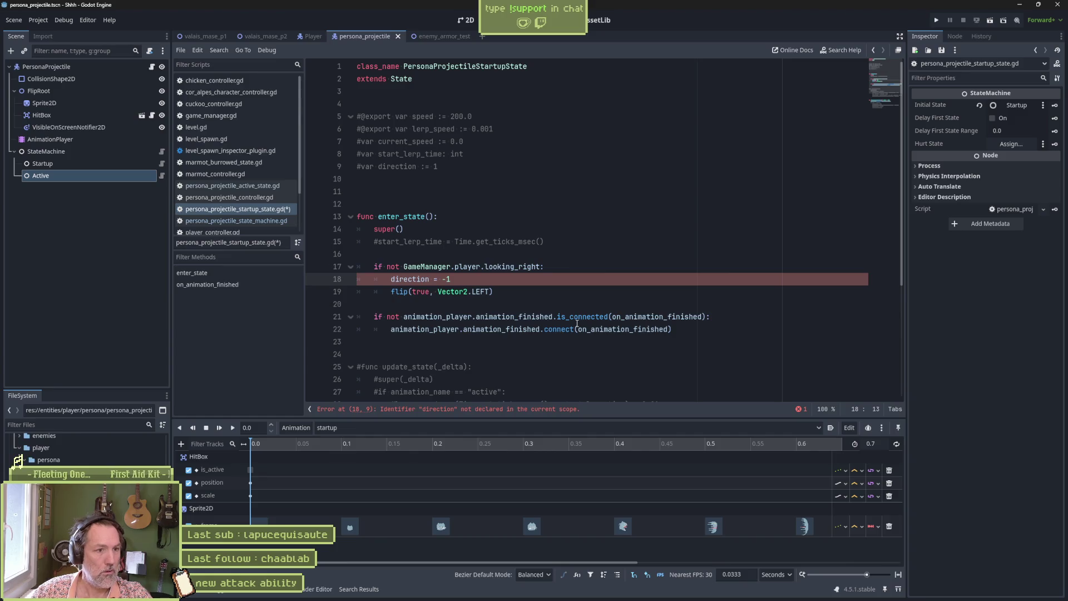
key("ctrl+k")
key("ctrl+s")
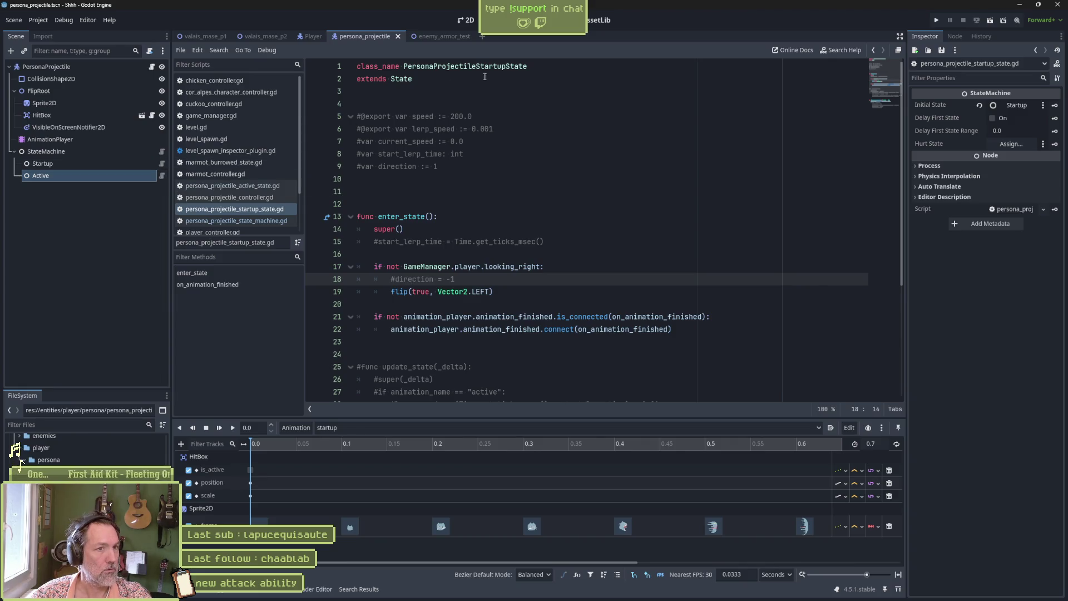
left_click(160, 175)
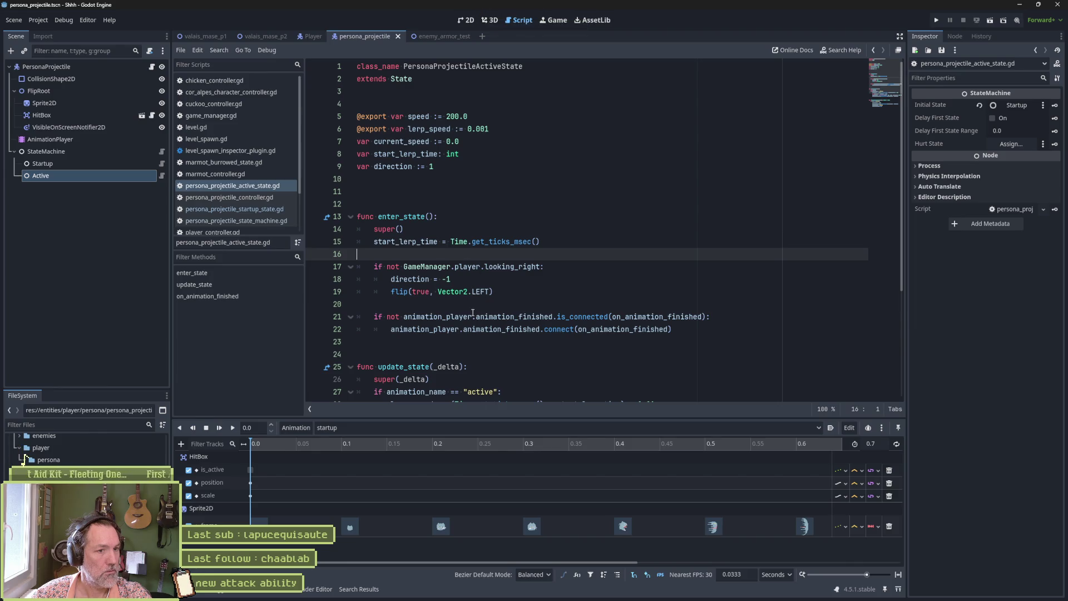
- Delete the if animation_name == "active" check and unindent the speed and velocity lines
scroll(473, 312, "down", 1)
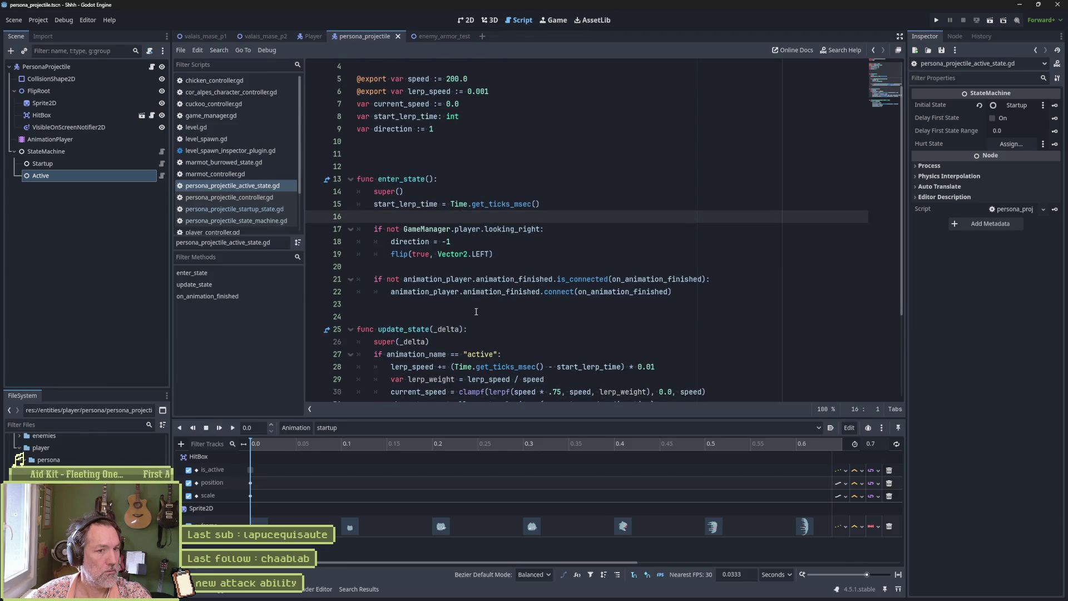
scroll(509, 280, "down", 2)
left_click(509, 279)
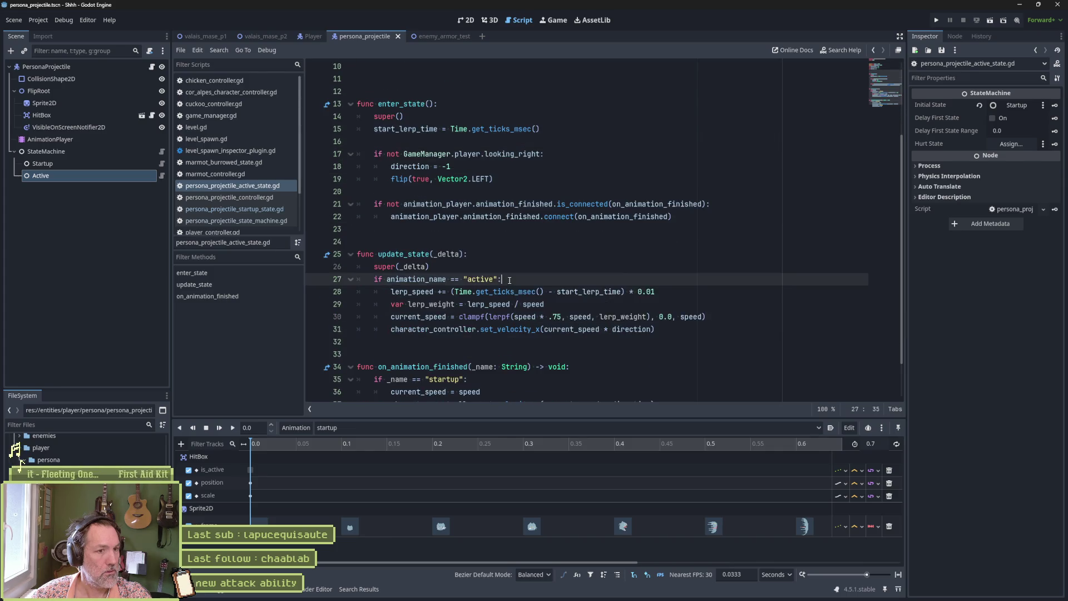
key("ctrl+shift+k")
left_click_drag(487, 279, 488, 317)
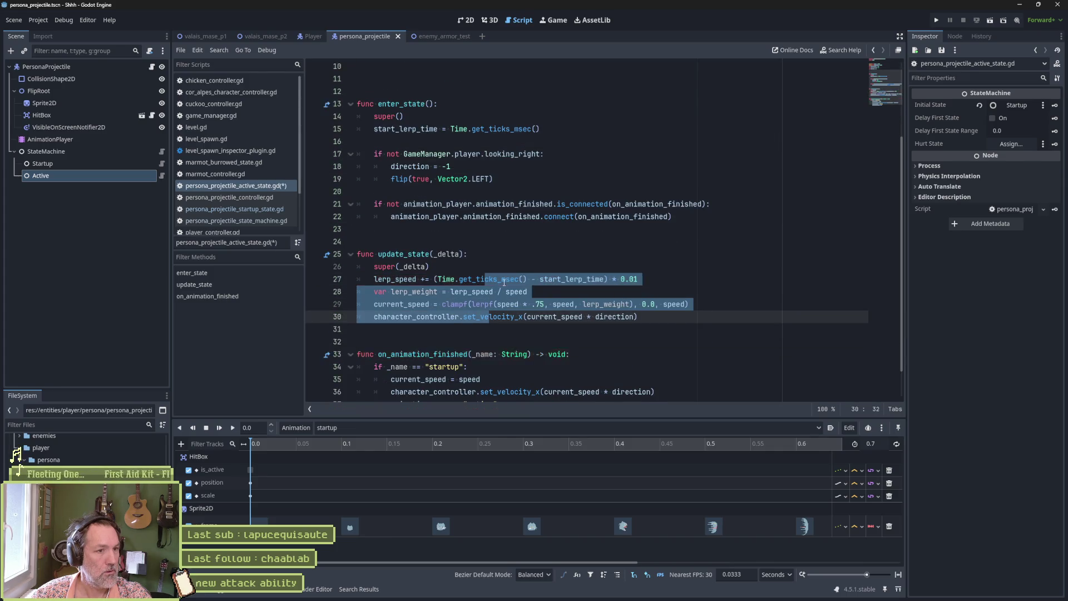
scroll(504, 284, "down", 1)
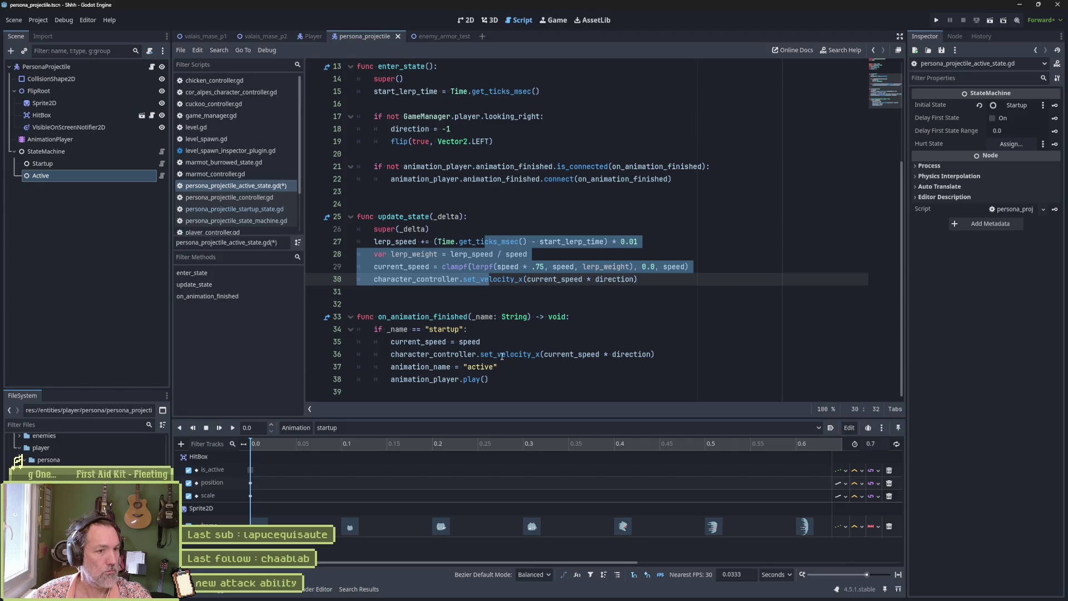
left_click(503, 304)
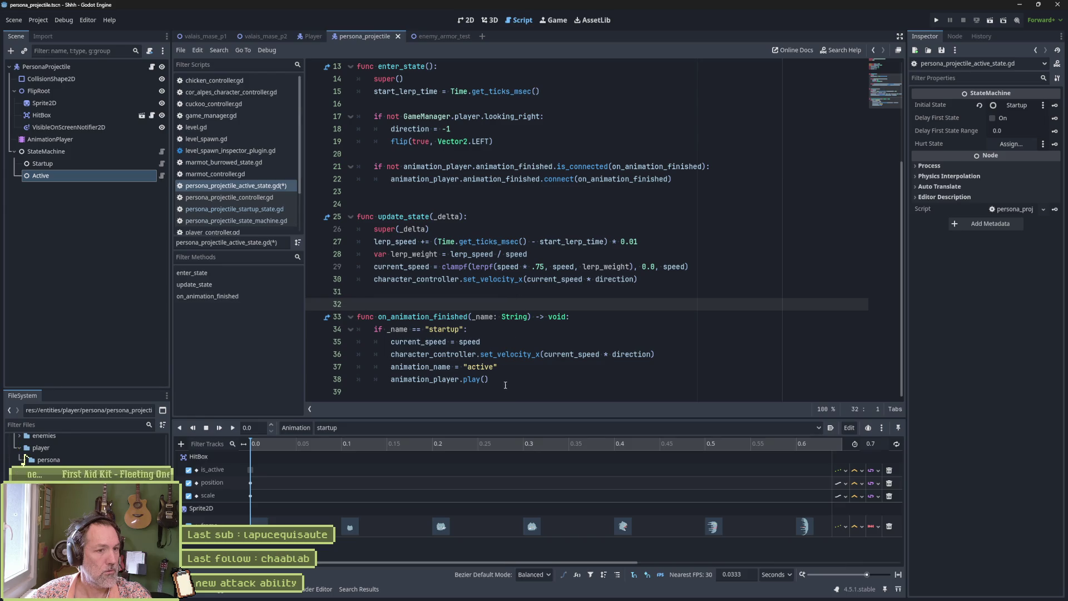
- Replace on_animation_finished's body with state_machine.switch_state(state_machine.idle), save, and run enemy_armor_test
left_click_drag(505, 385, 377, 330)
key("BackSpace")
type("state_machine.switch")
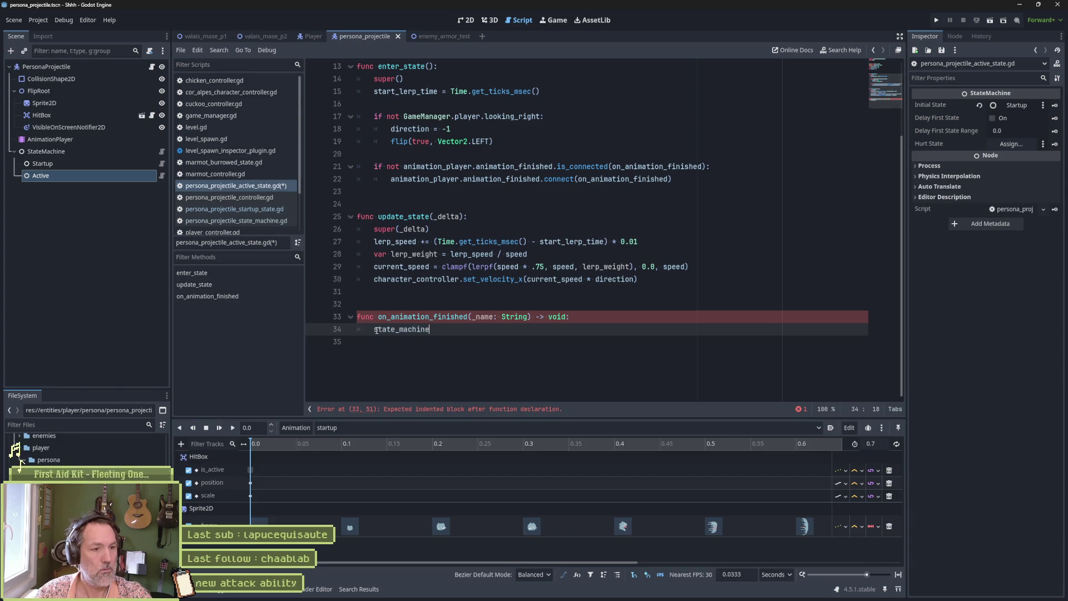
type("_state(state")
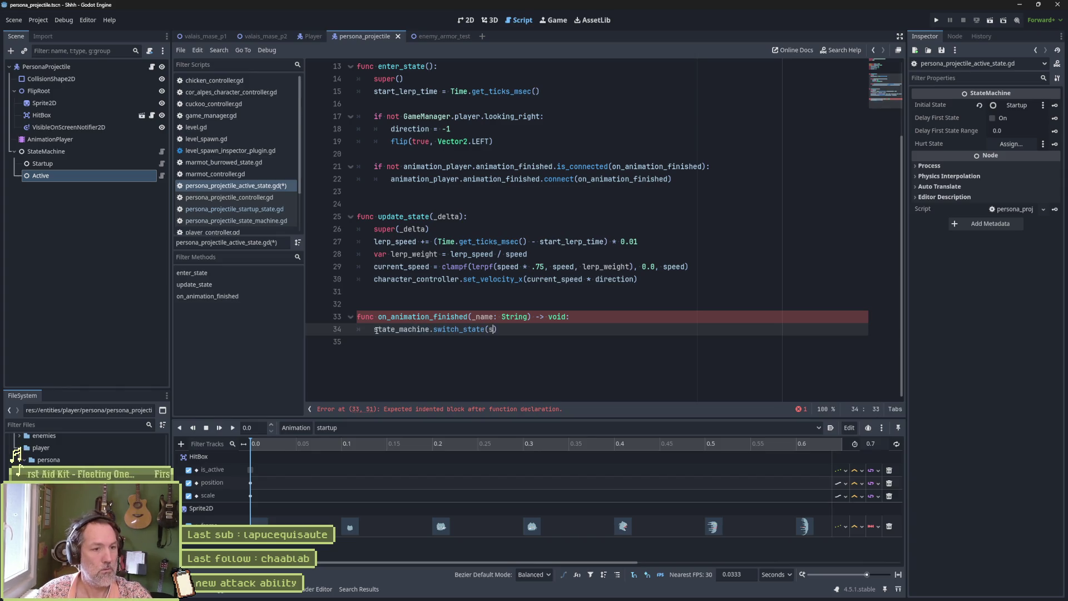
key("Down")
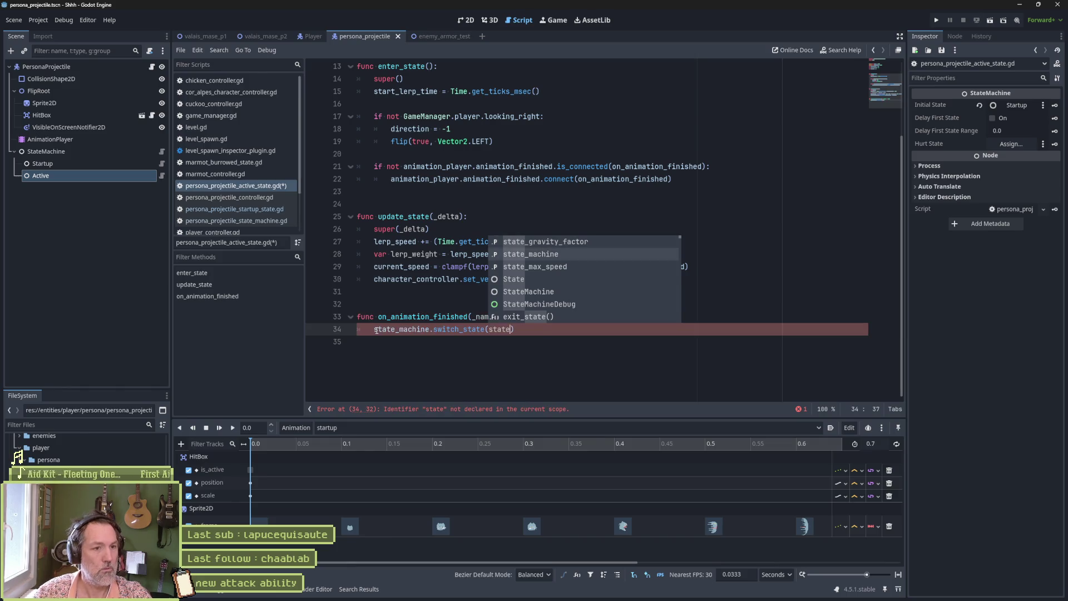
key("Return")
type(".idle")
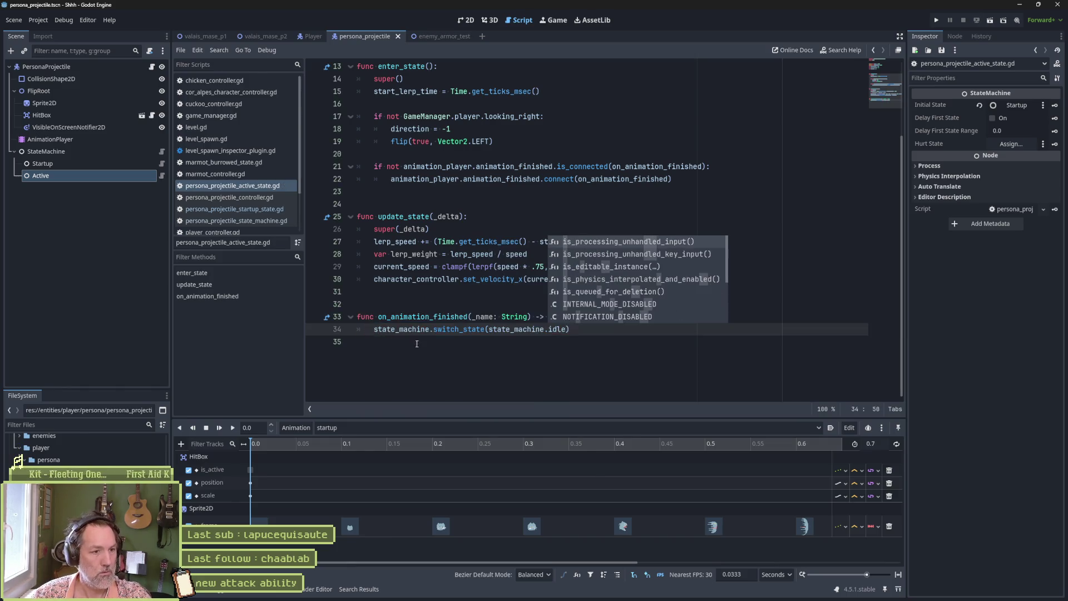
key("Escape")
key("Down")
key("ctrl+s")
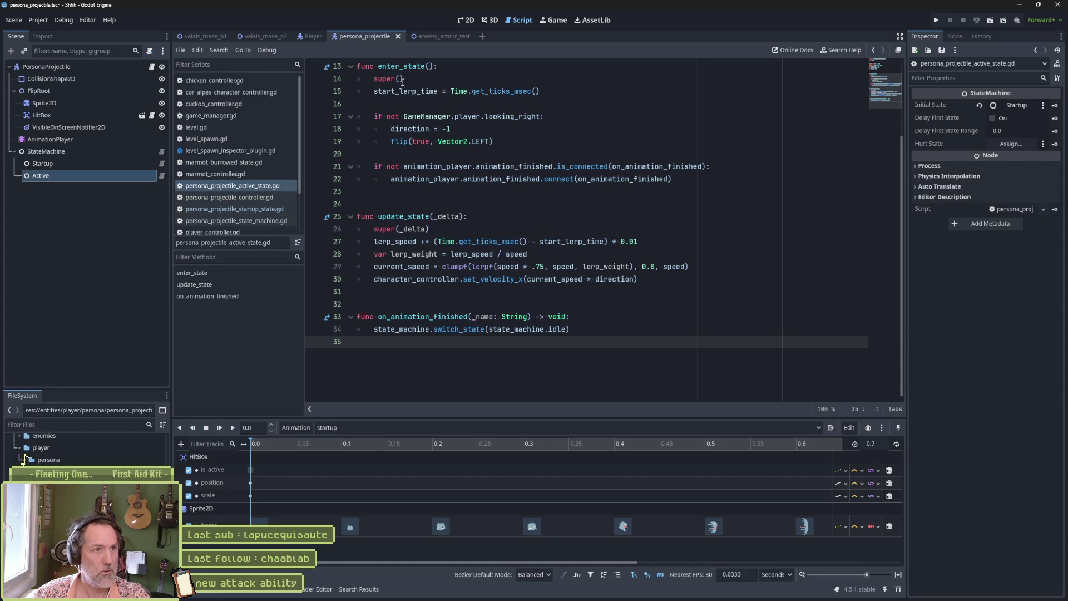
left_click(437, 37)
key("F6")
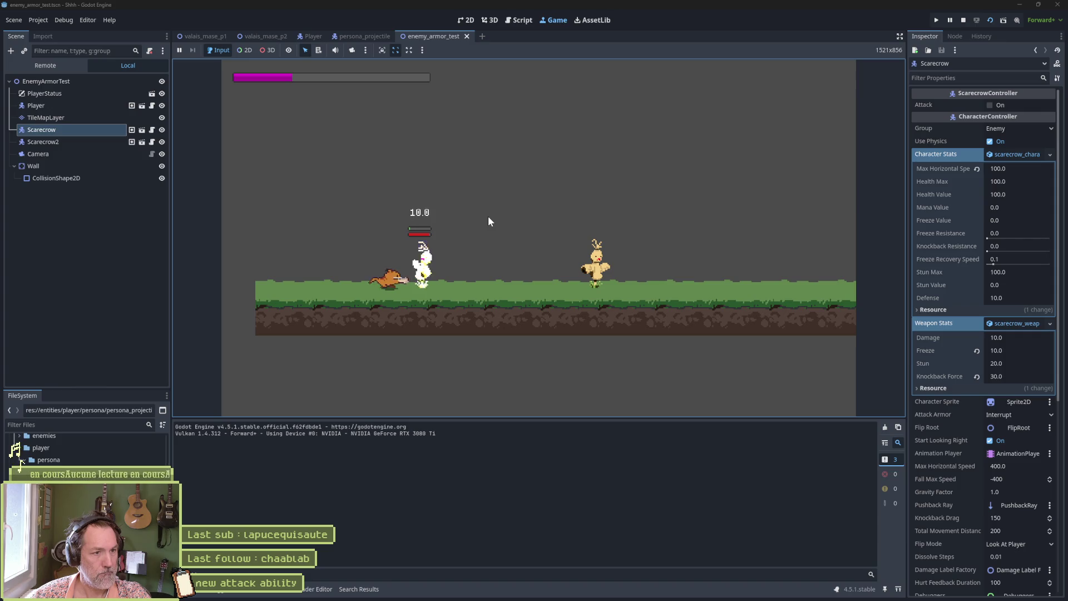
- Fire three wave attacks at the scarecrows, then stop the game
key("space")
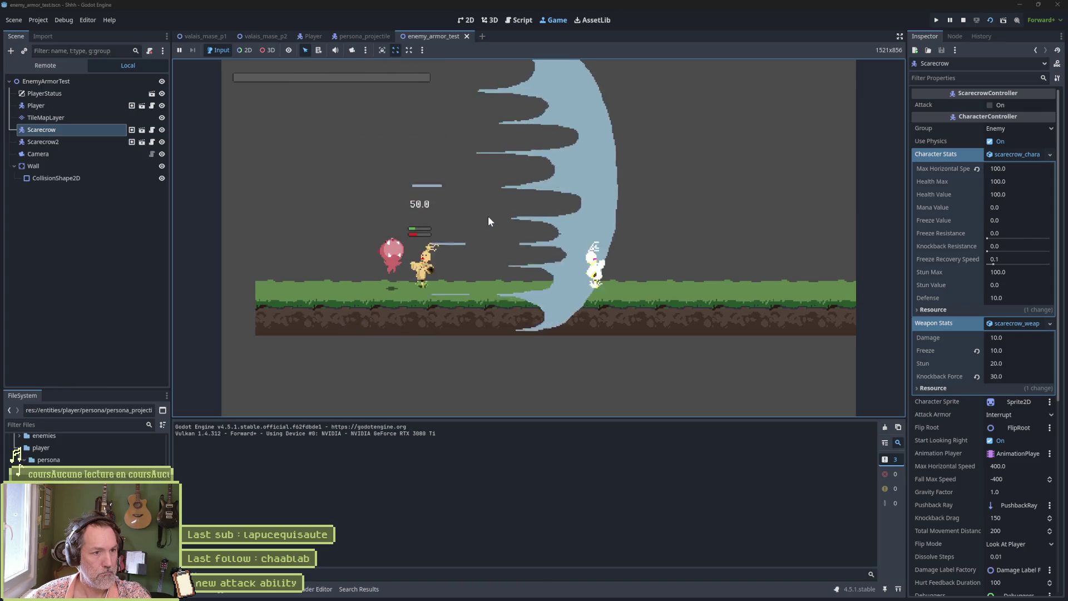
key("space")
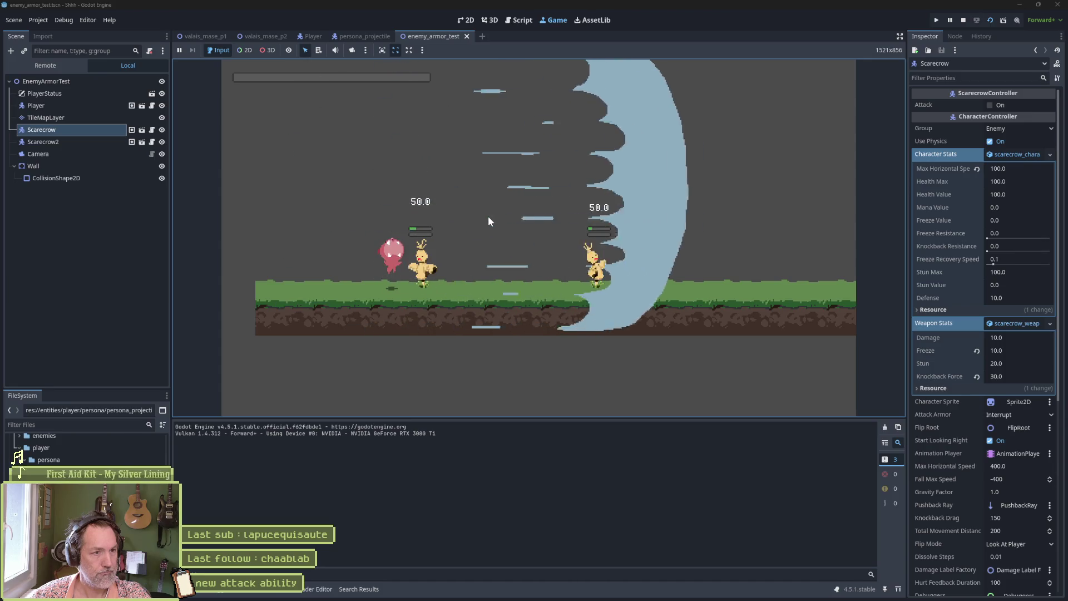
key("space")
key("F8")
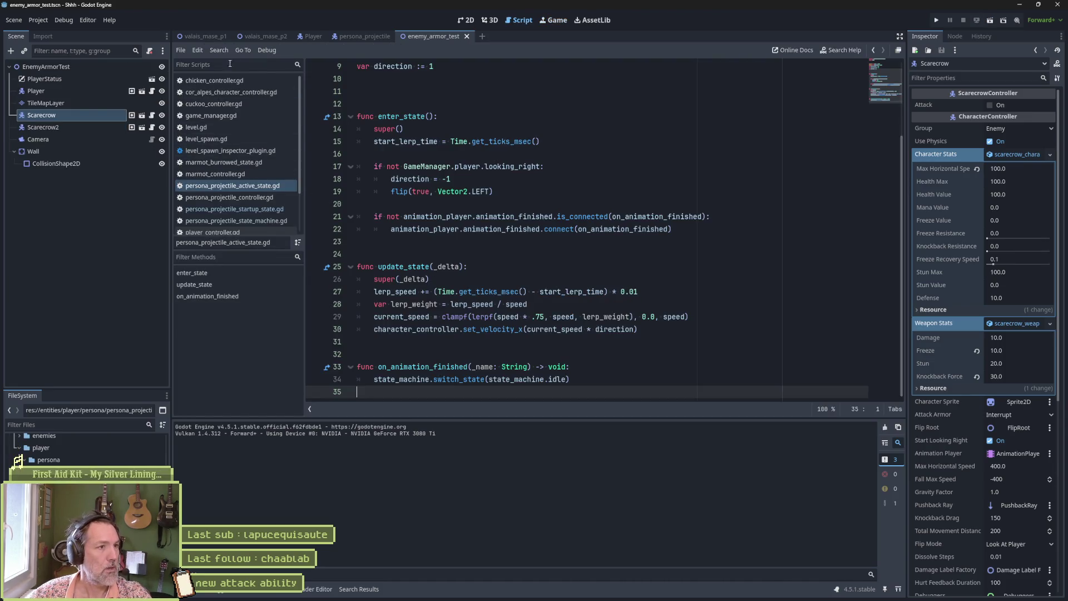
- Toggle looping on the Player's cat_persona_attack animation, save, and rerun enemy_armor_test
left_click(313, 37)
left_click(71, 187)
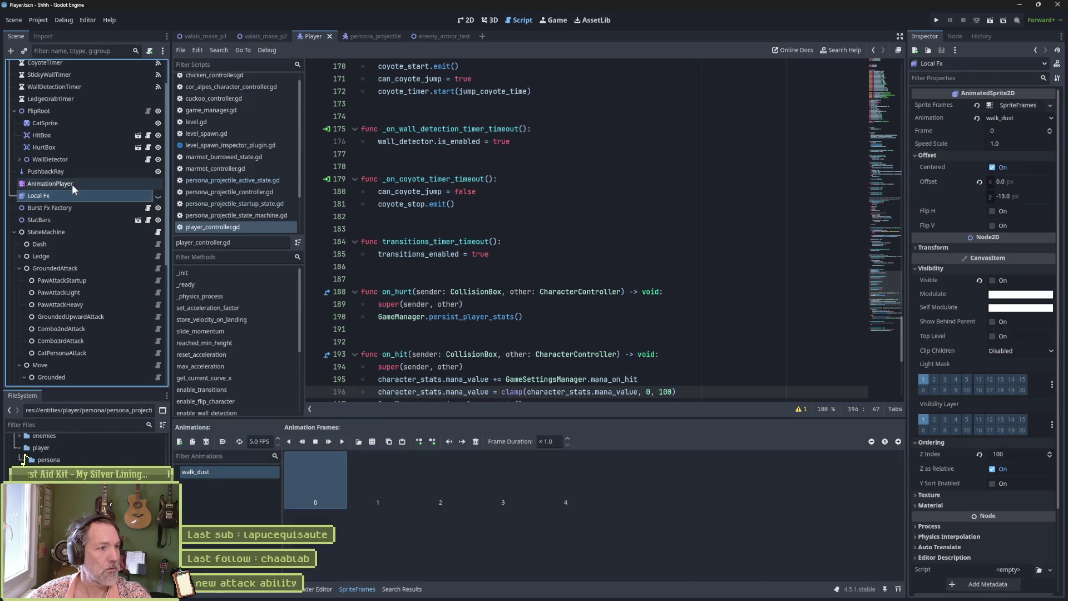
left_click(895, 444)
key("ctrl+s")
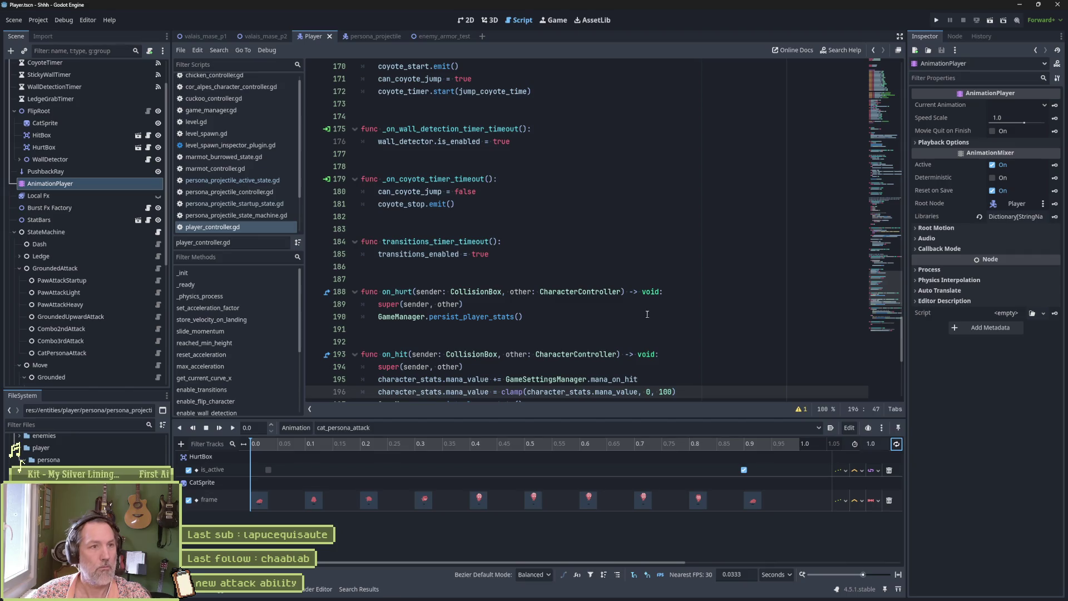
left_click(433, 36)
key("F6")
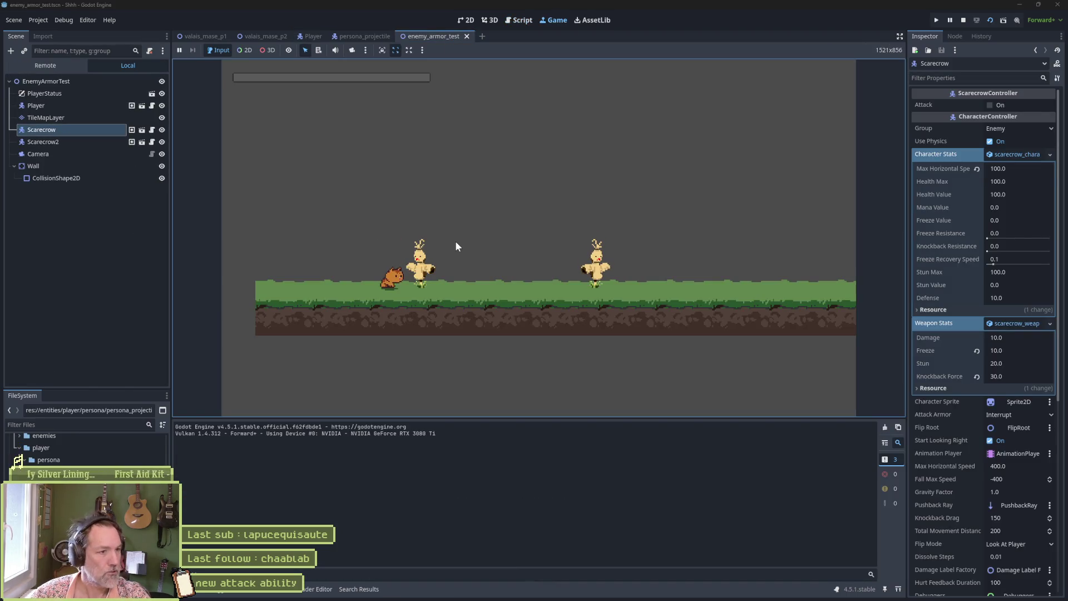
- Hit the scarecrows with basic slashes and two wave attacks, then stop the game
left_click(455, 240)
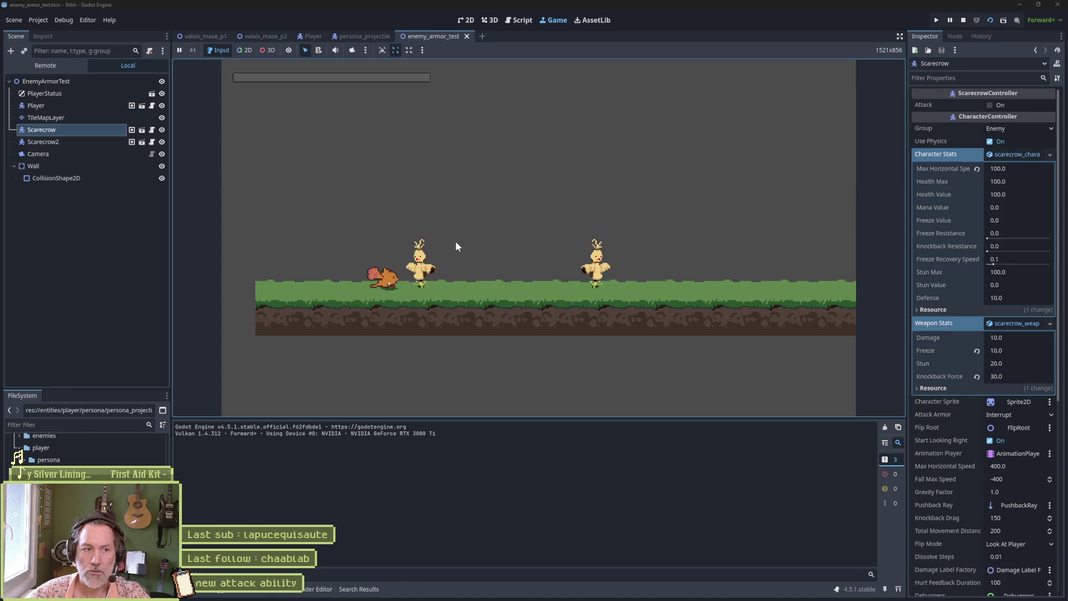
right_click(456, 242)
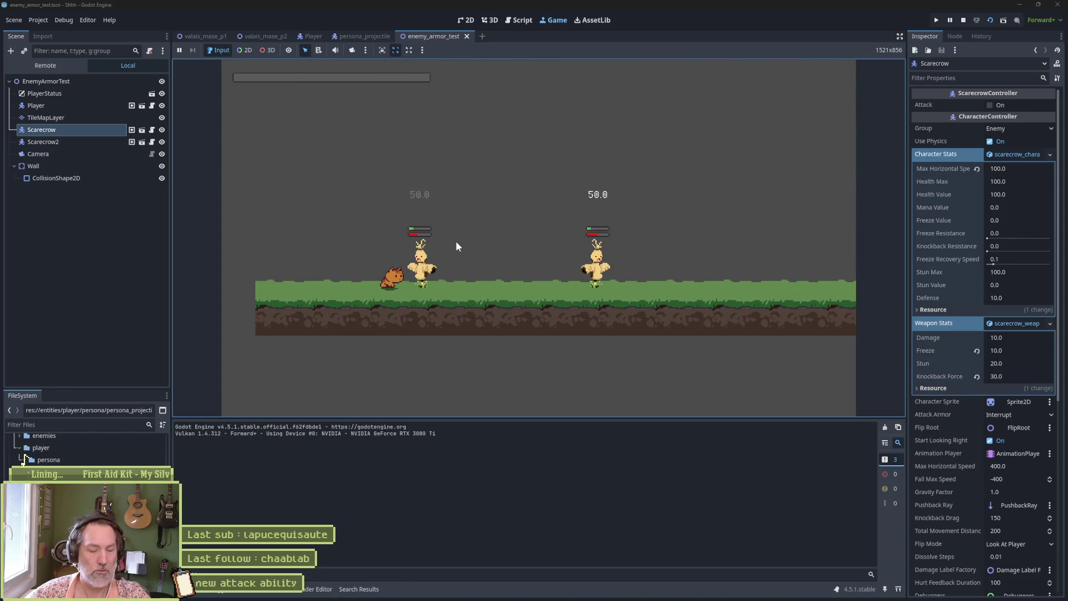
left_click(456, 241)
right_click(456, 241)
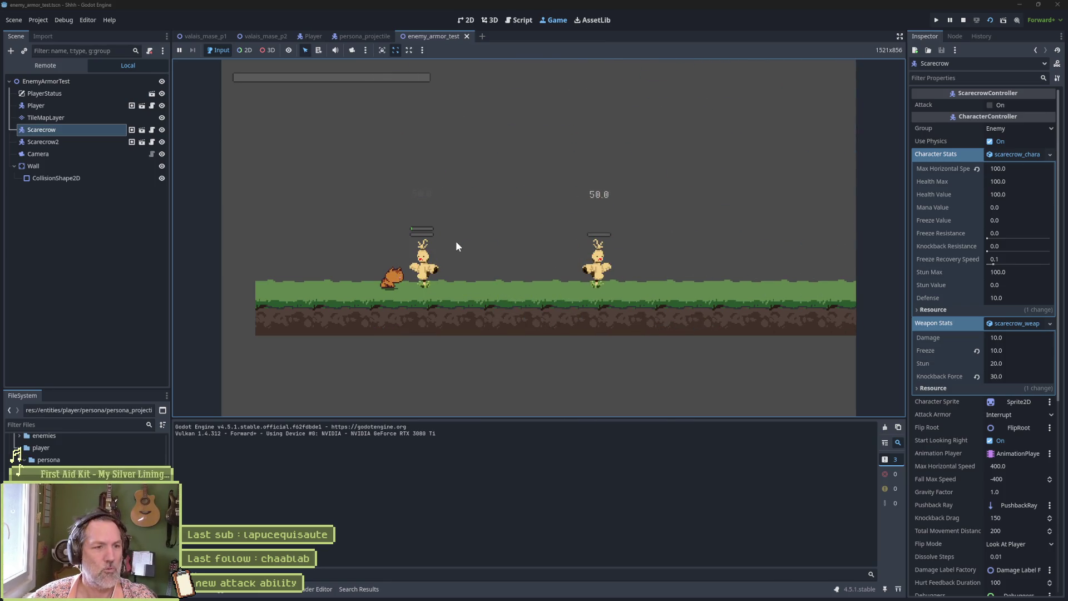
left_click(456, 242)
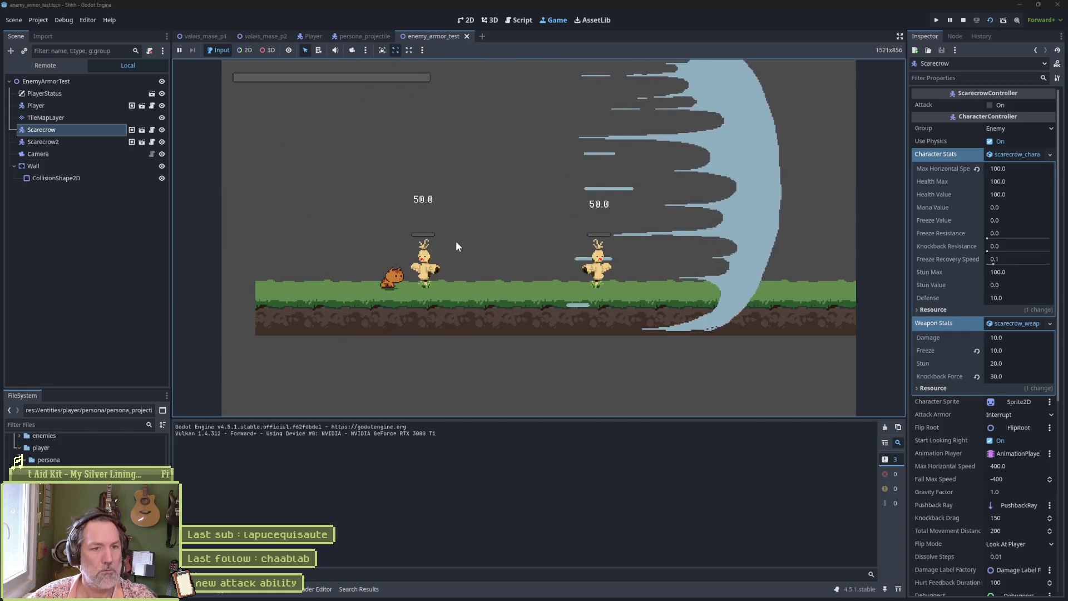
key("F8")
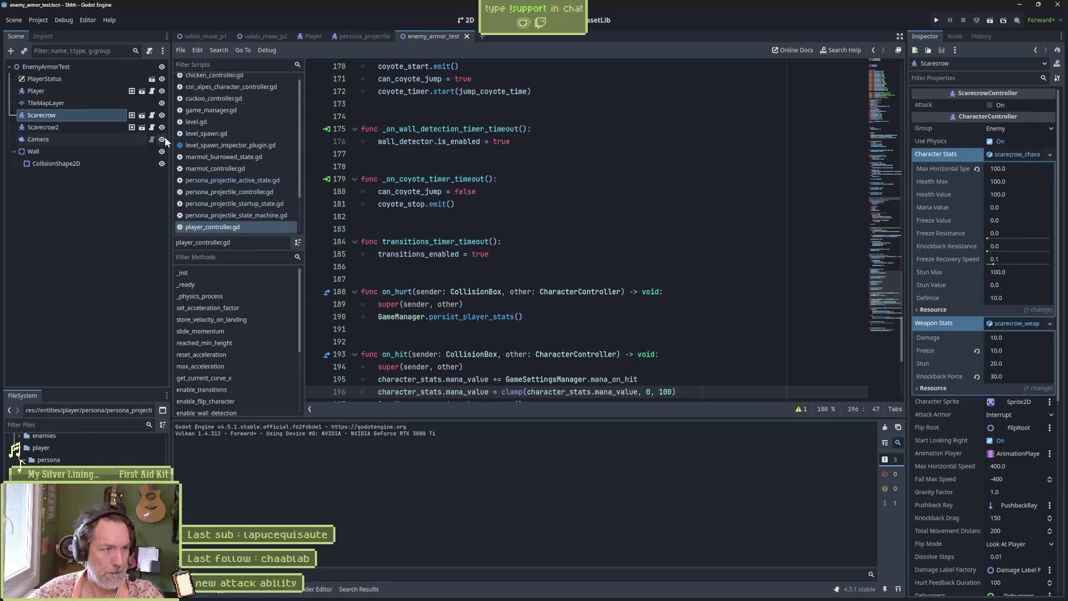
left_click(276, 210)
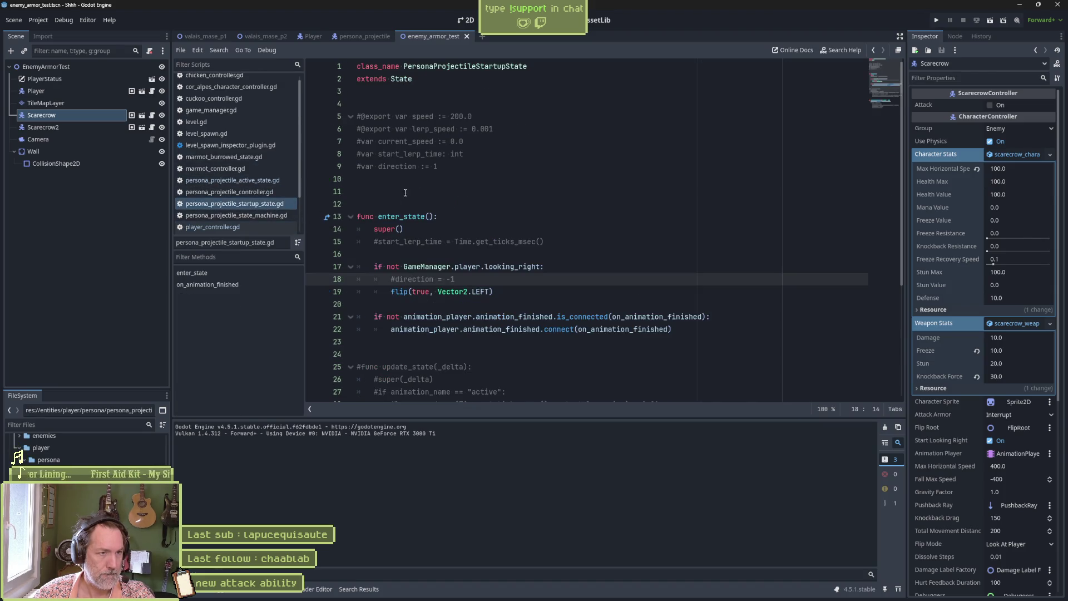
left_click_drag(400, 199, 356, 117)
key("BackSpace")
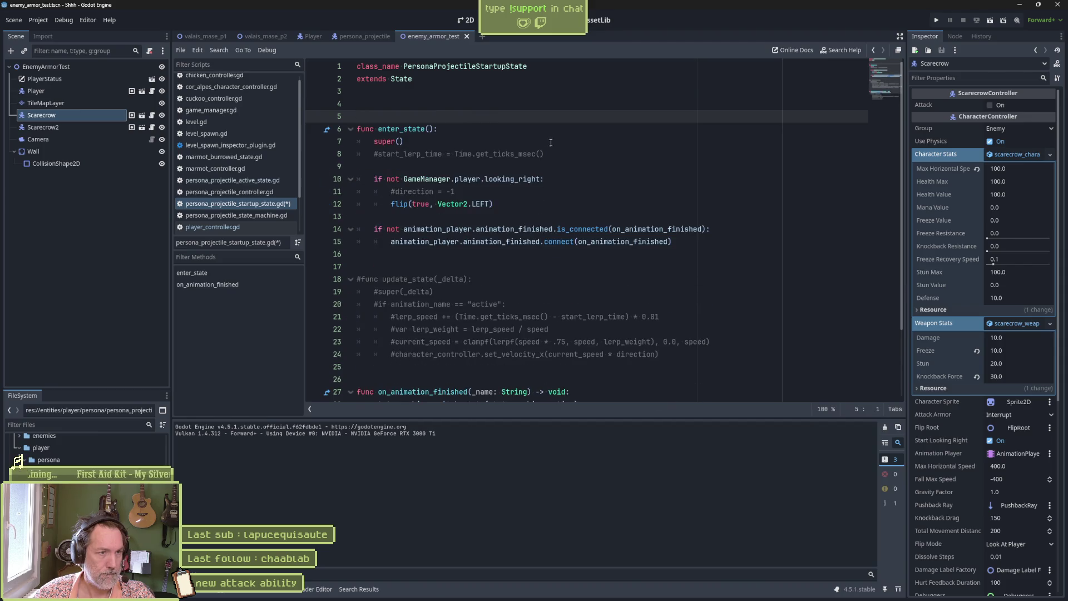
scroll(494, 200, "down", 2)
mouse_move(677, 261)
left_mouse_down()
mouse_move(359, 178)
mouse_move(357, 167)
left_mouse_up()
key("BackSpace")
left_click_drag(581, 362, 615, 302)
key("BackSpace")
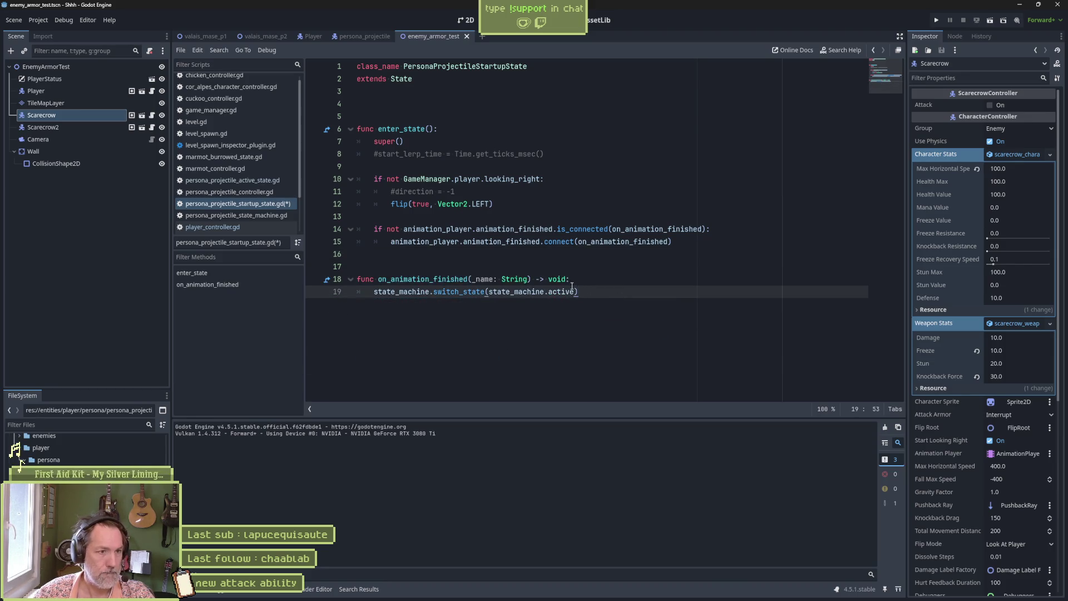
left_click(549, 191)
key("ctrl+shift+k")
left_click(557, 154)
key("ctrl+shift+k")
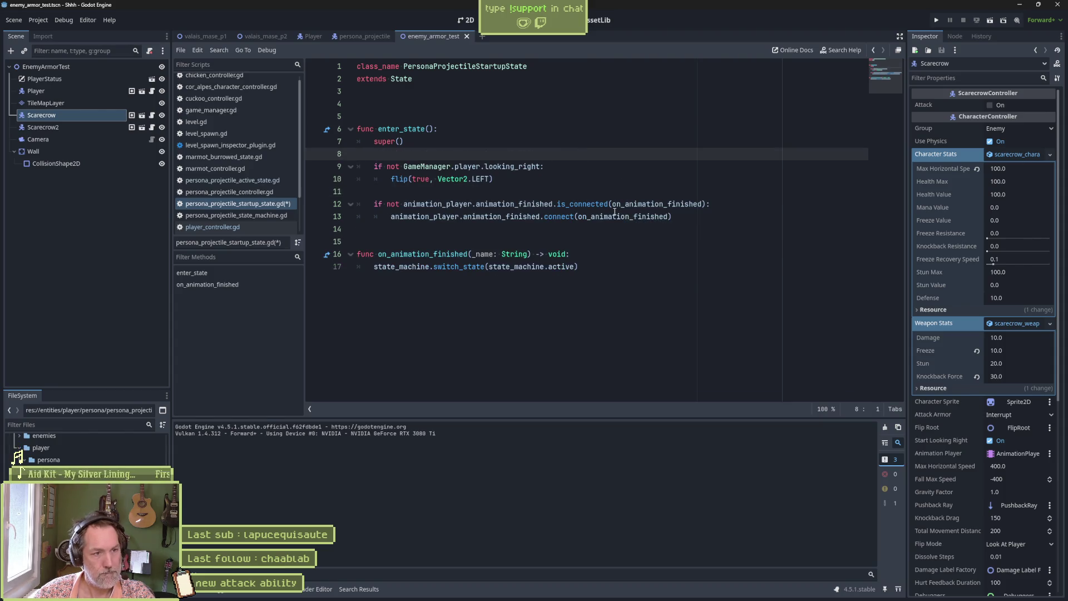
key("ctrl+s")
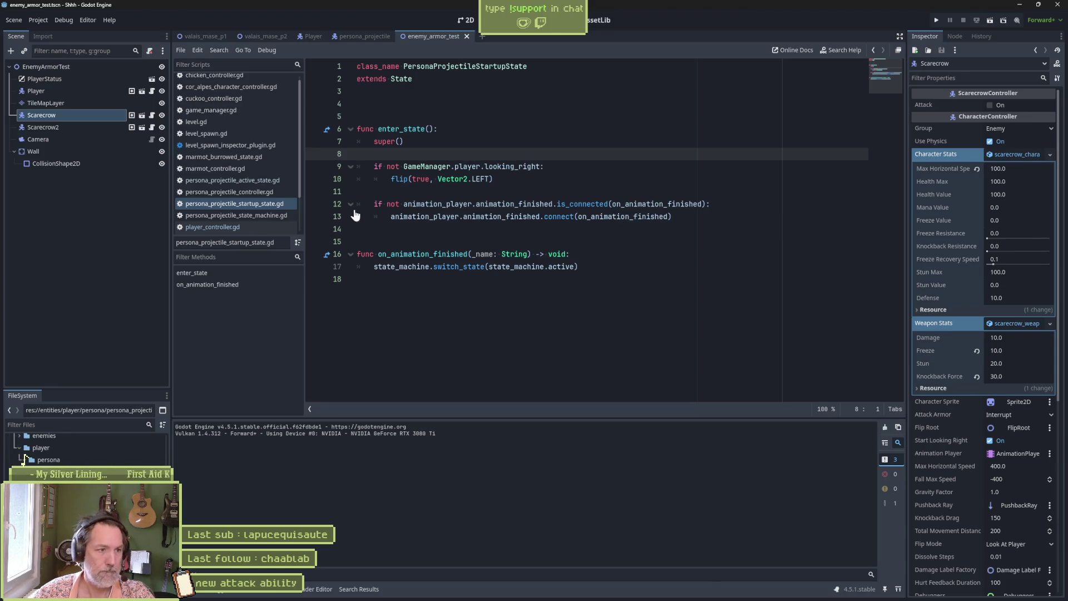
left_click(266, 179)
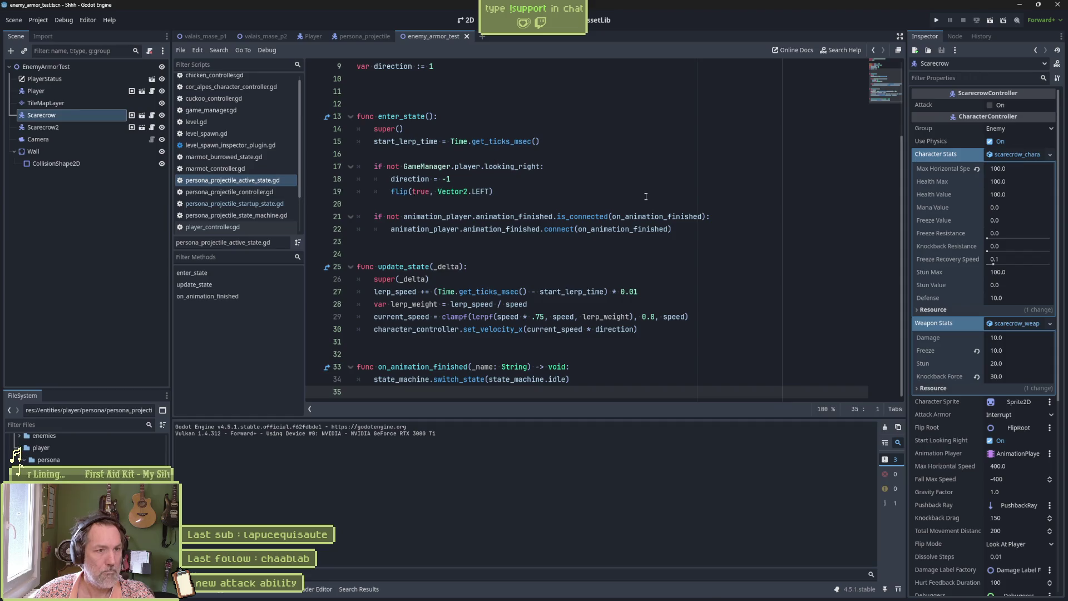
- Compare the active state script's direction check and animation_finished connection against the startup script
left_click(273, 204)
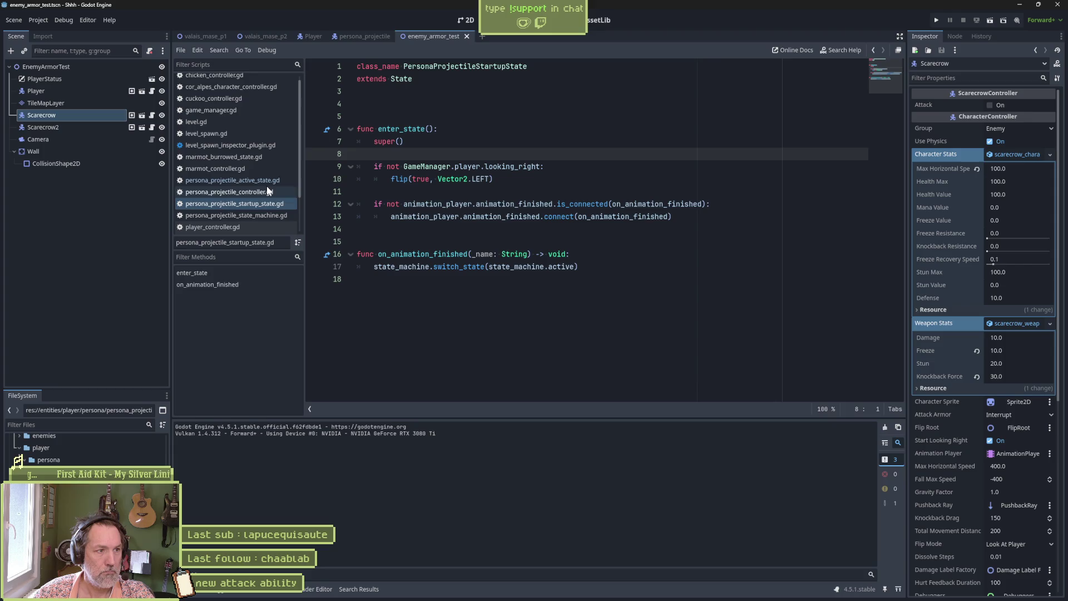
left_click(266, 181)
mouse_move(467, 166)
left_mouse_down()
mouse_move(473, 192)
mouse_move(452, 179)
left_mouse_up()
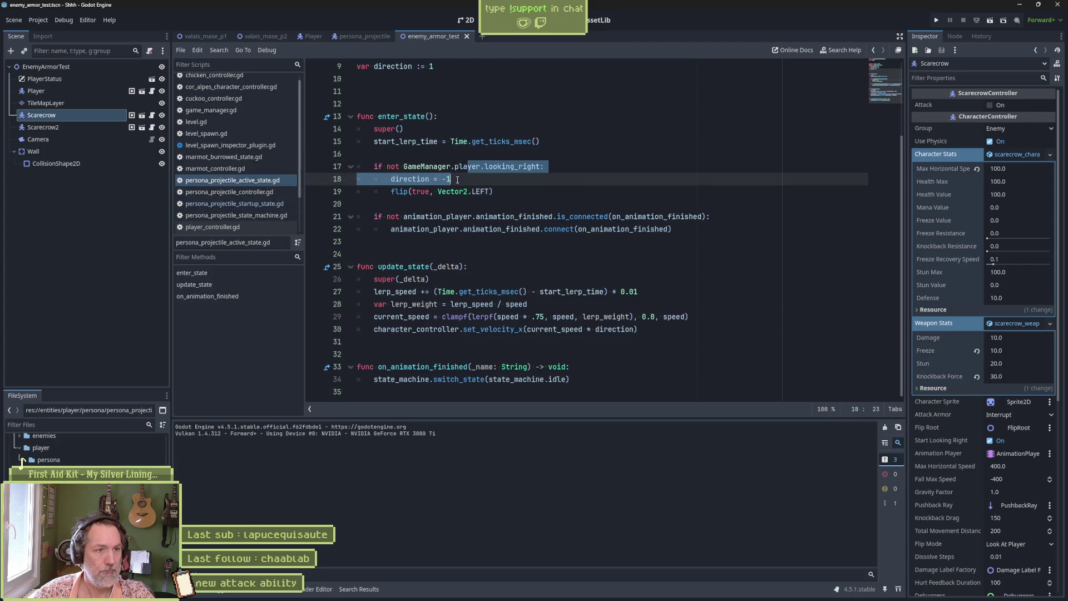
left_click(497, 192)
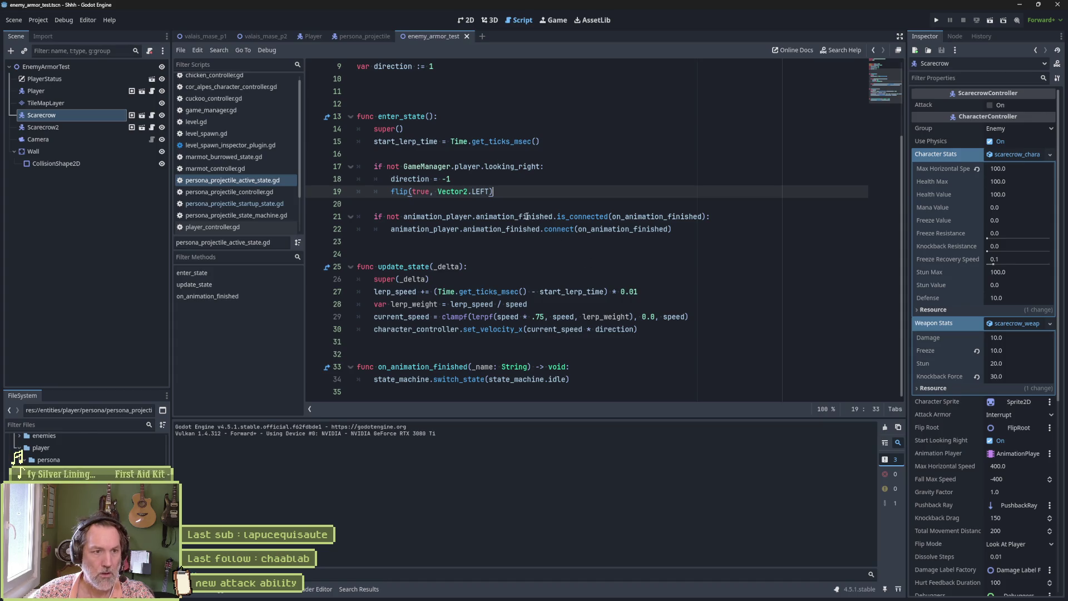
left_click_drag(527, 216, 537, 229)
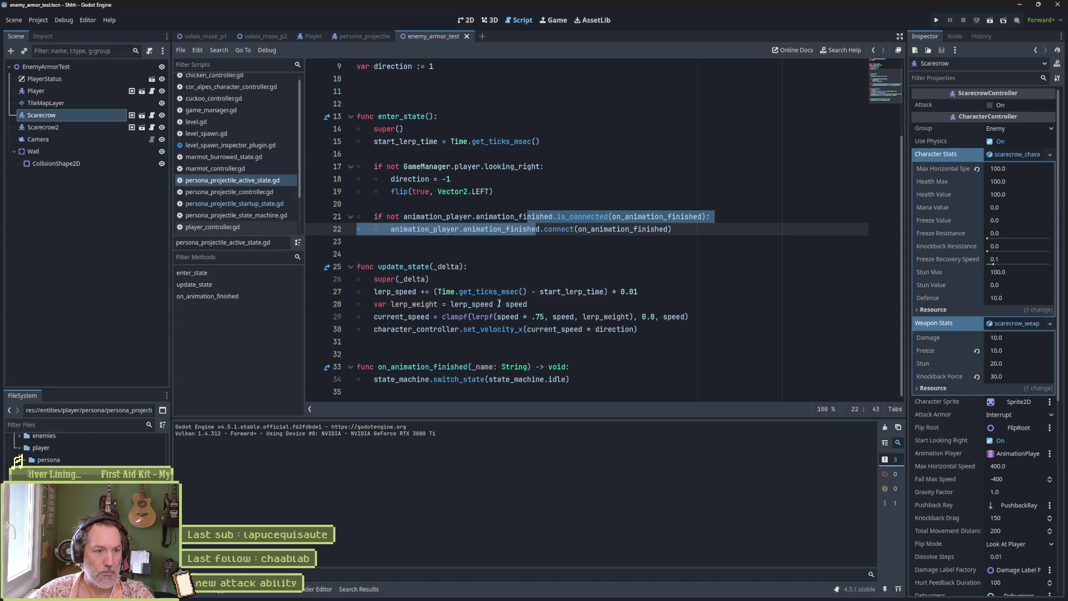
- Comment out the animation_finished connection lines 21–22 in the active state script
left_click(328, 368)
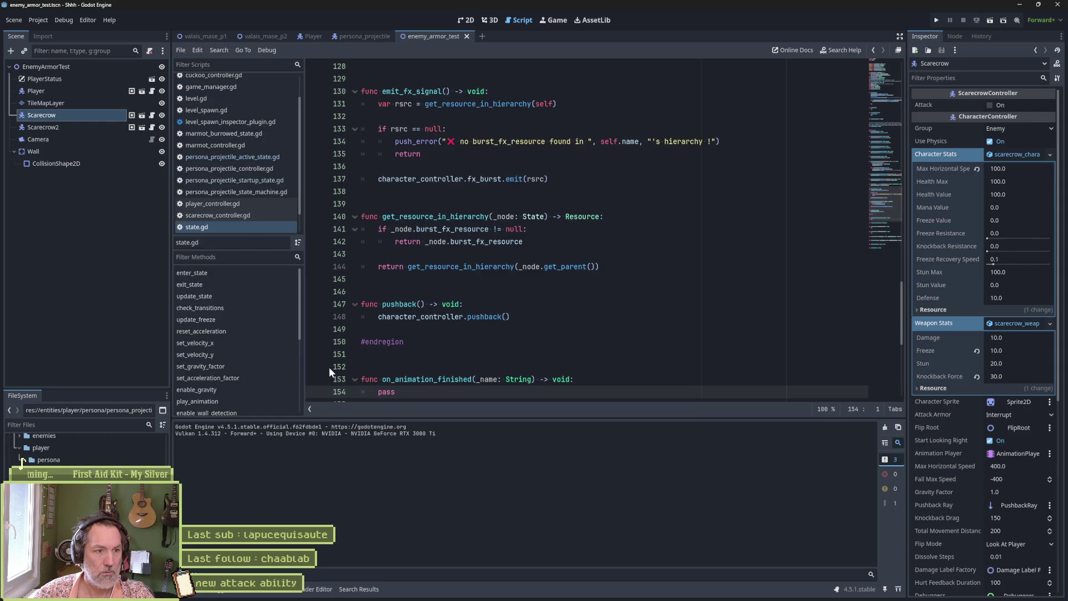
key("alt+Left")
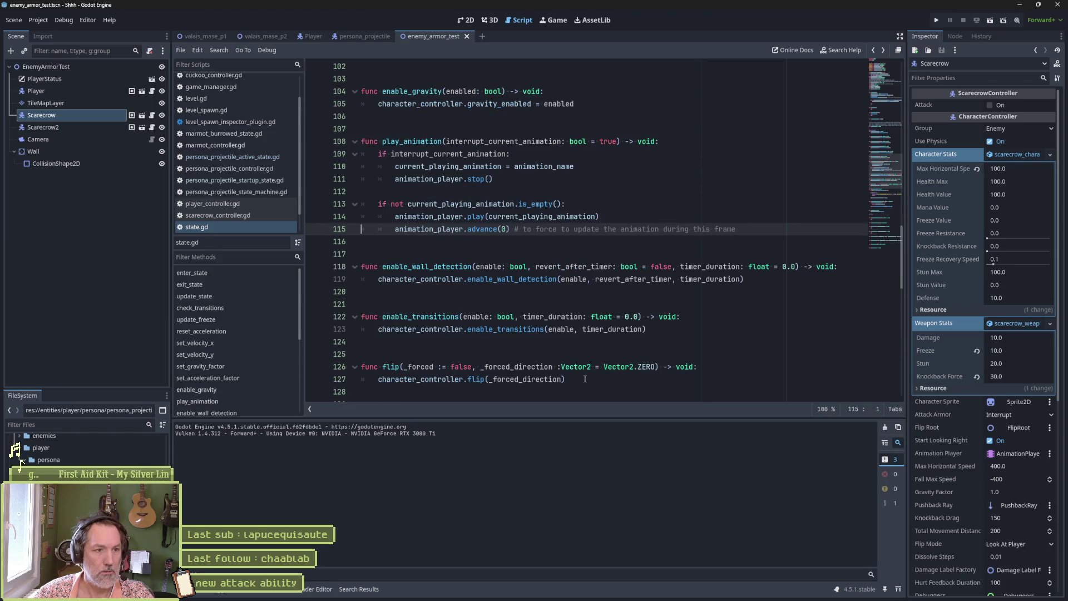
key("alt+Left")
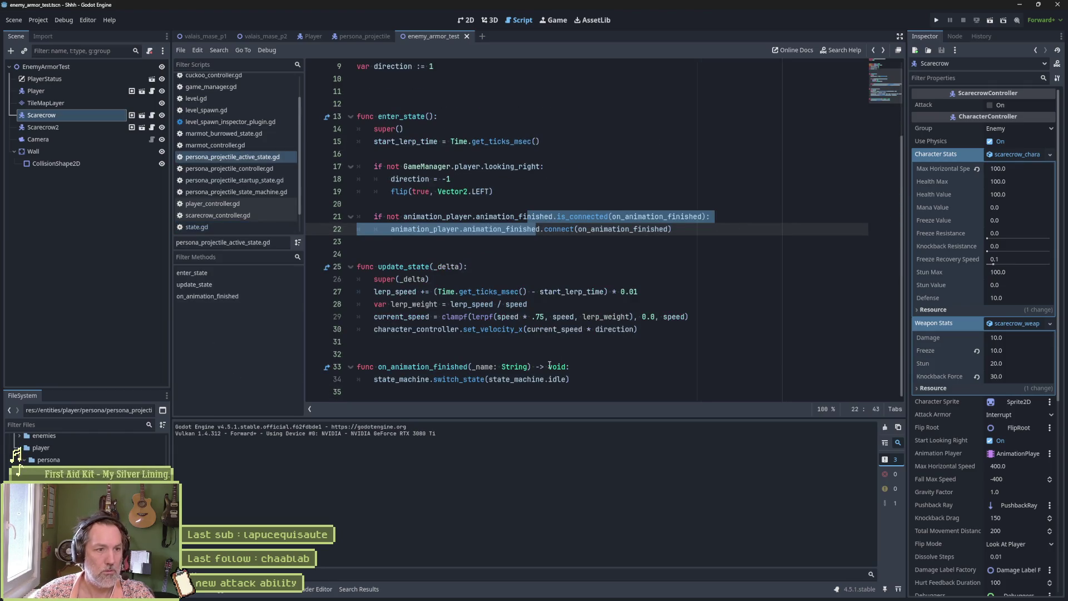
left_click(530, 265)
left_click(529, 217)
key("shift+Down")
key("ctrl+k")
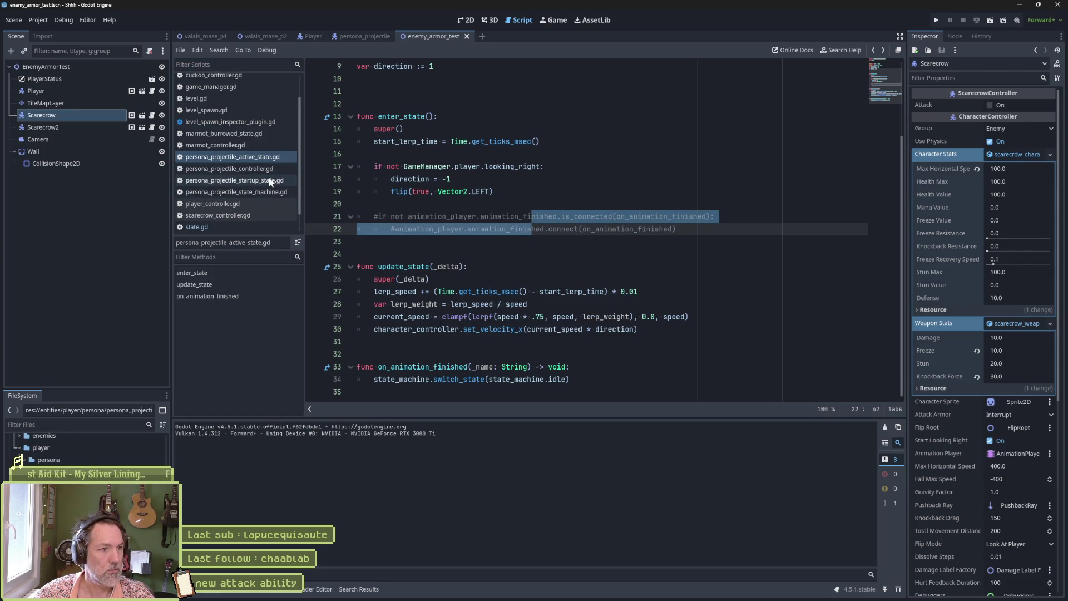
- Comment out the startup script's connection lines 12–13 and run the scene
left_click(271, 180)
key("ctrl+k")
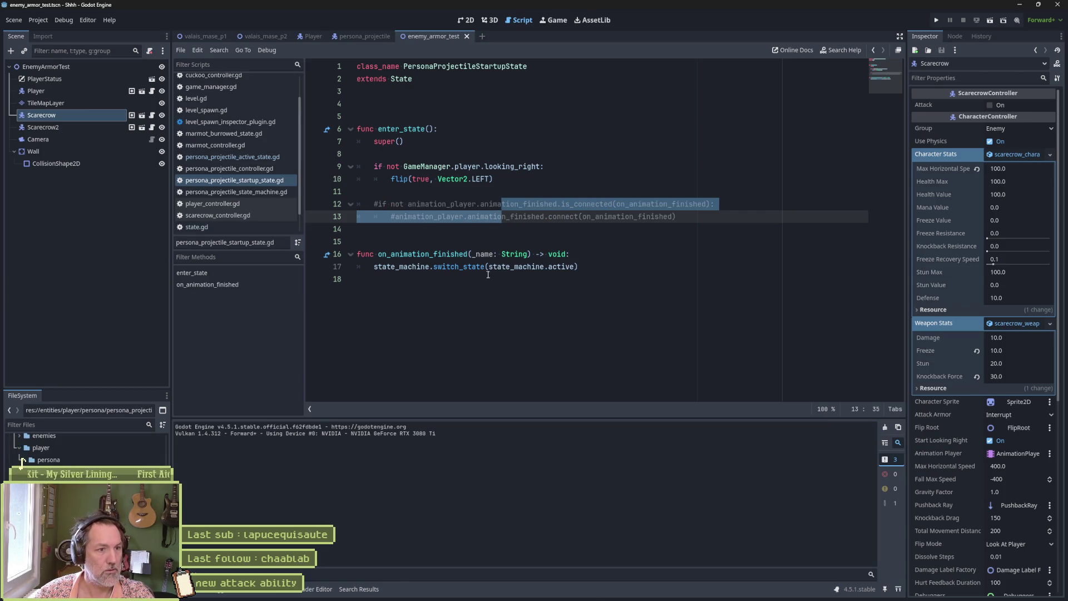
key("F6")
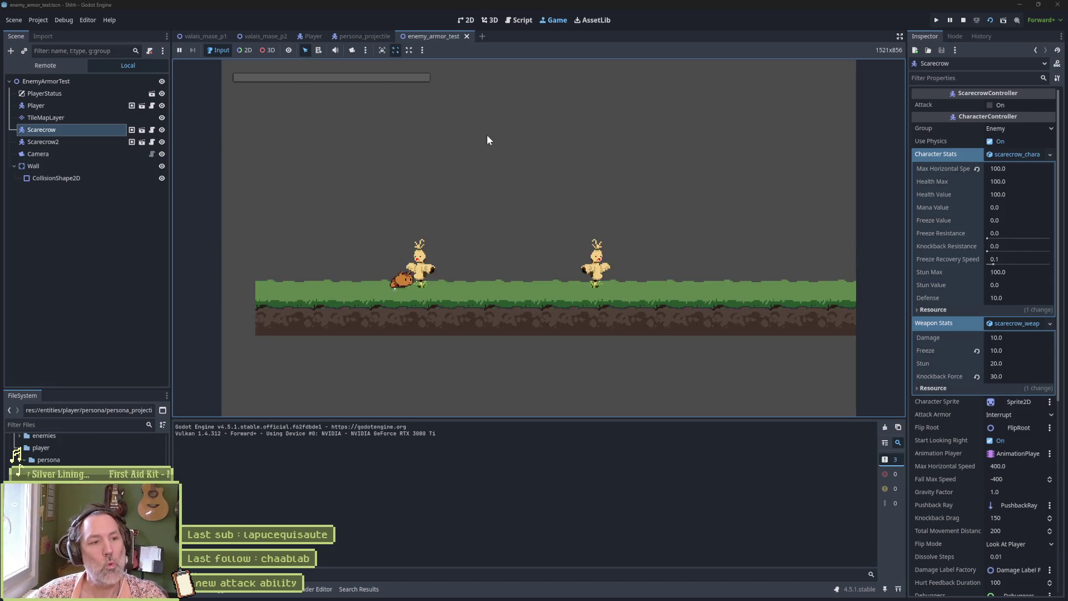
- Launch the ghost wave attack at the scarecrows, then stop the game
key("Right")
key("x")
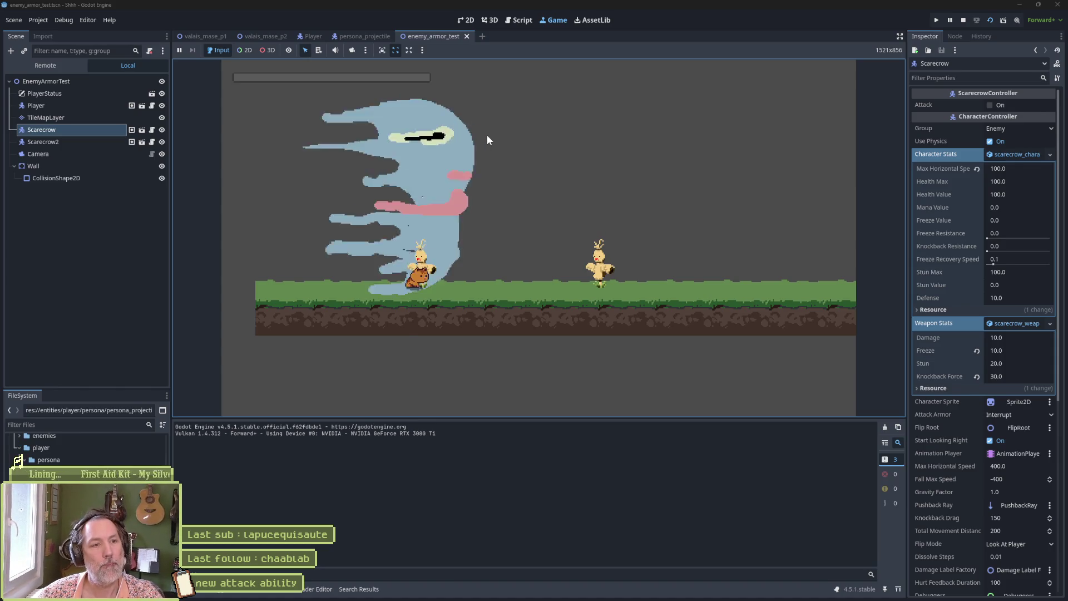
key("F8")
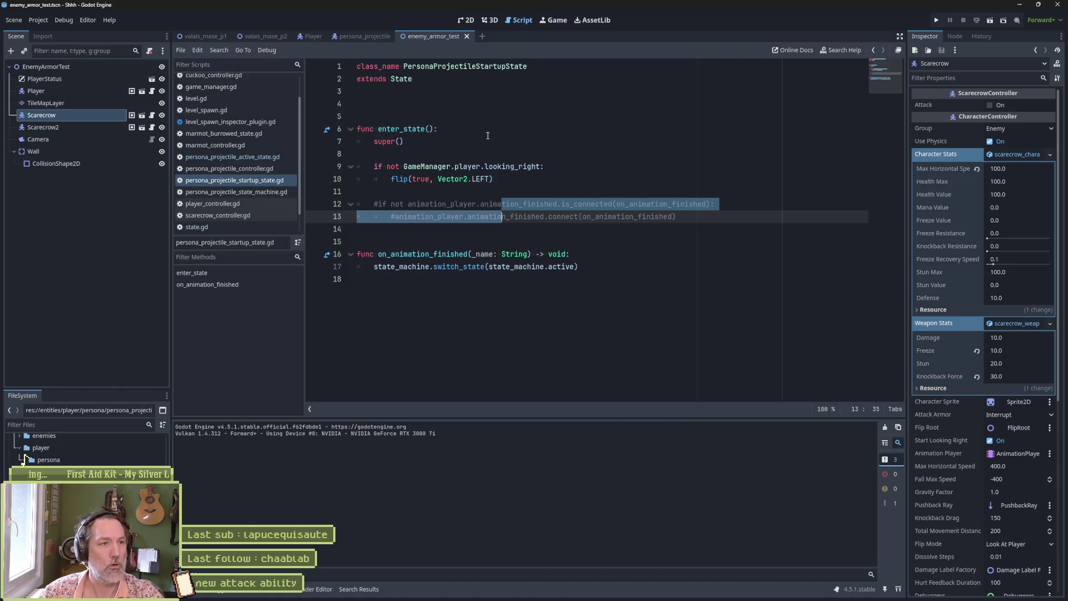
- Delete the commented-out connection lines from the startup state script and save
left_click_drag(679, 216, 490, 188)
key("Delete")
key("ctrl+s")
- Delete the commented-out connection lines from the active state script and select enter_state's body
left_click(245, 157)
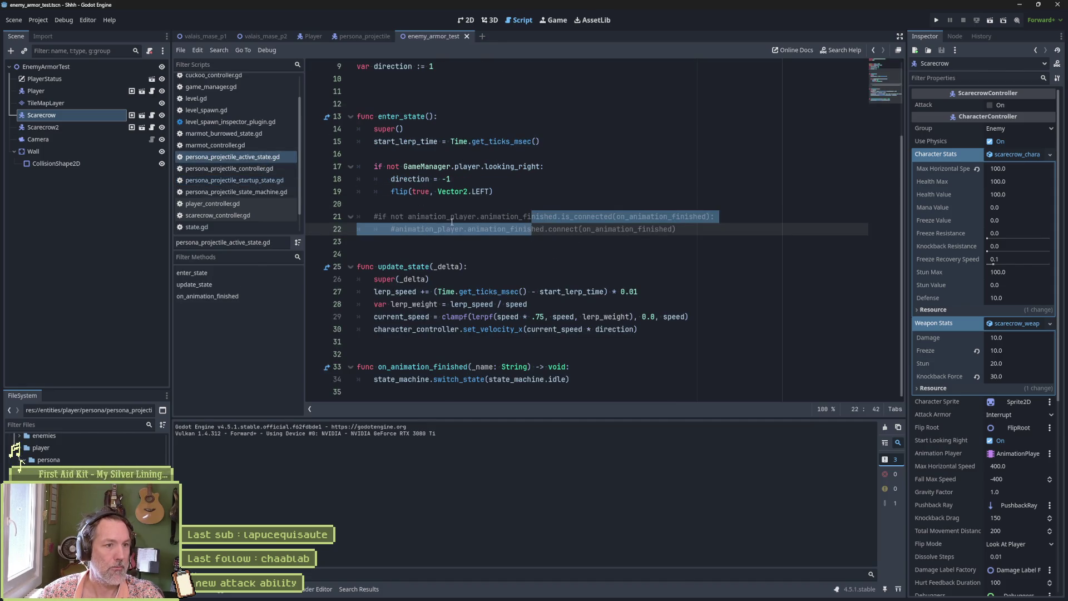
key("shift+Down")
key("shift+Down")
key("shift+Down")
key("Delete")
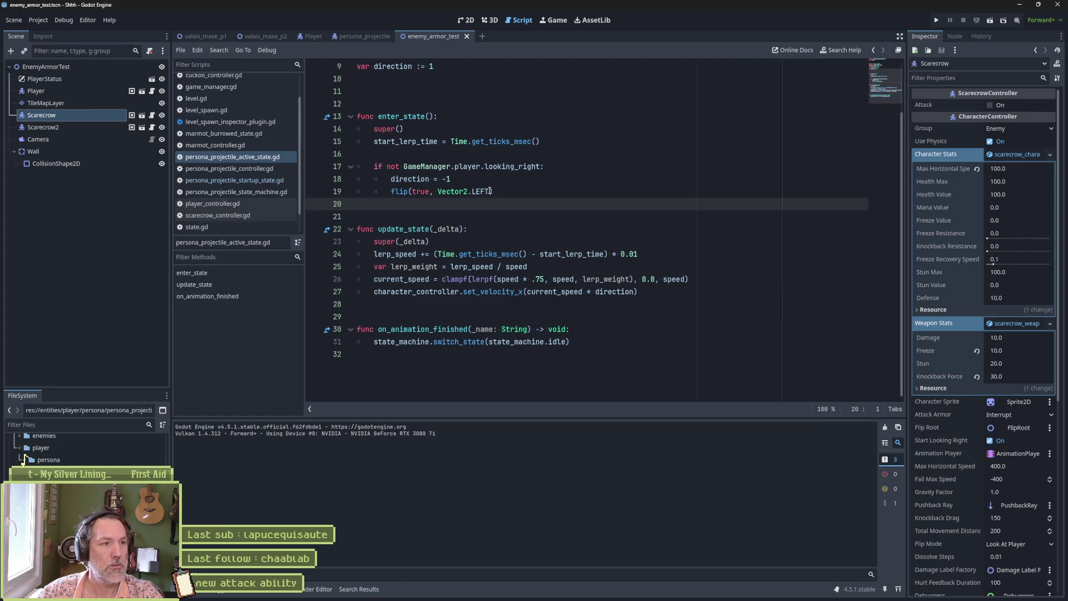
scroll(500, 207, "up", 3)
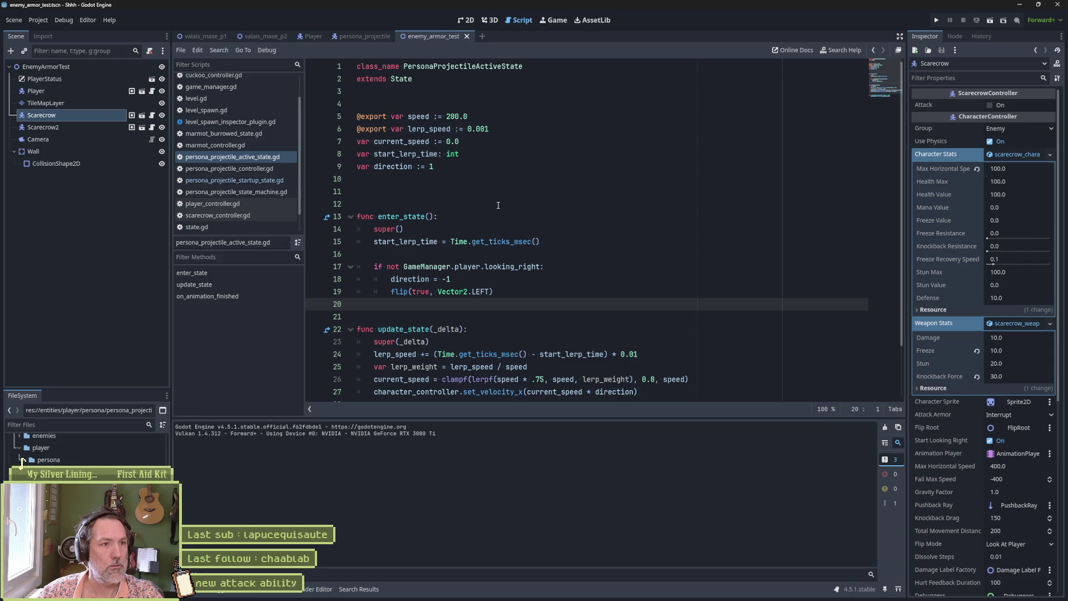
left_click_drag(529, 304, 532, 112)
- Inspect the looking_right check, flip call and direction variable in enter_state, then rerun the scene
left_click(532, 112)
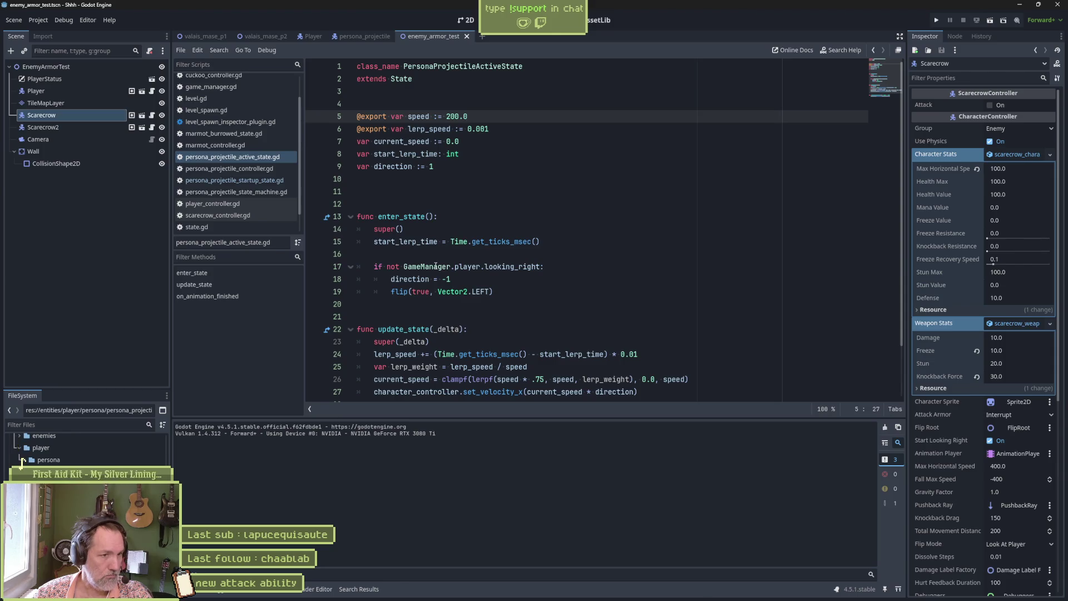
left_click_drag(438, 267, 447, 286)
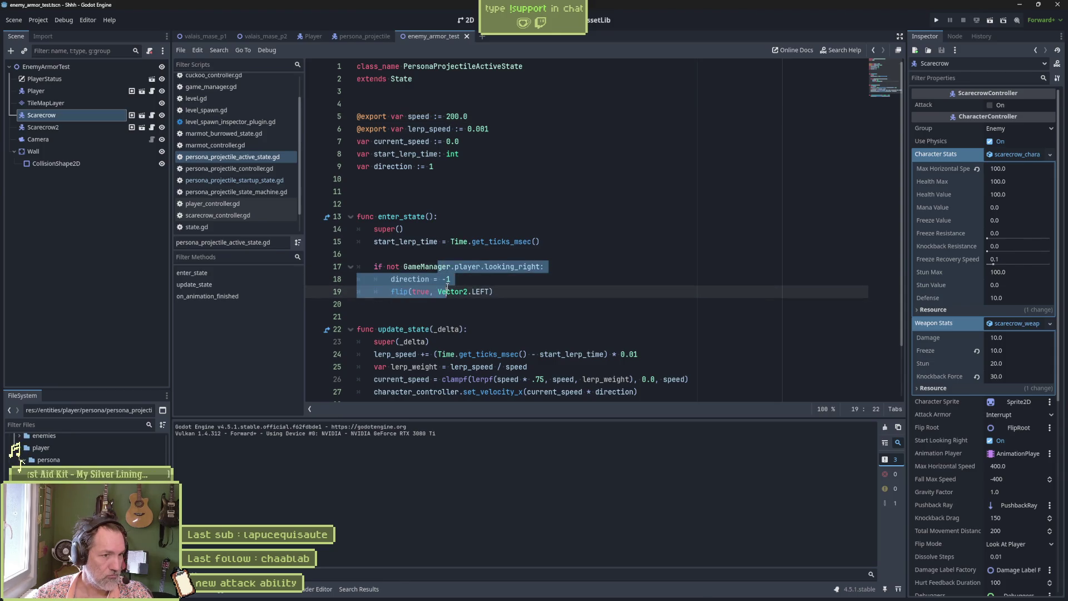
double_click(424, 279)
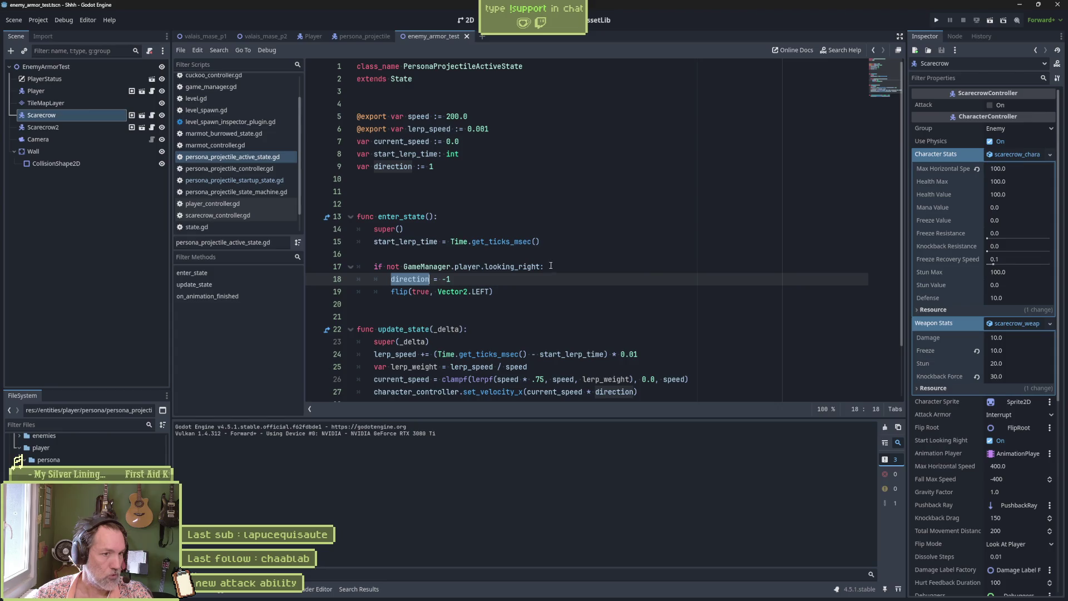
left_click_drag(541, 267, 404, 266)
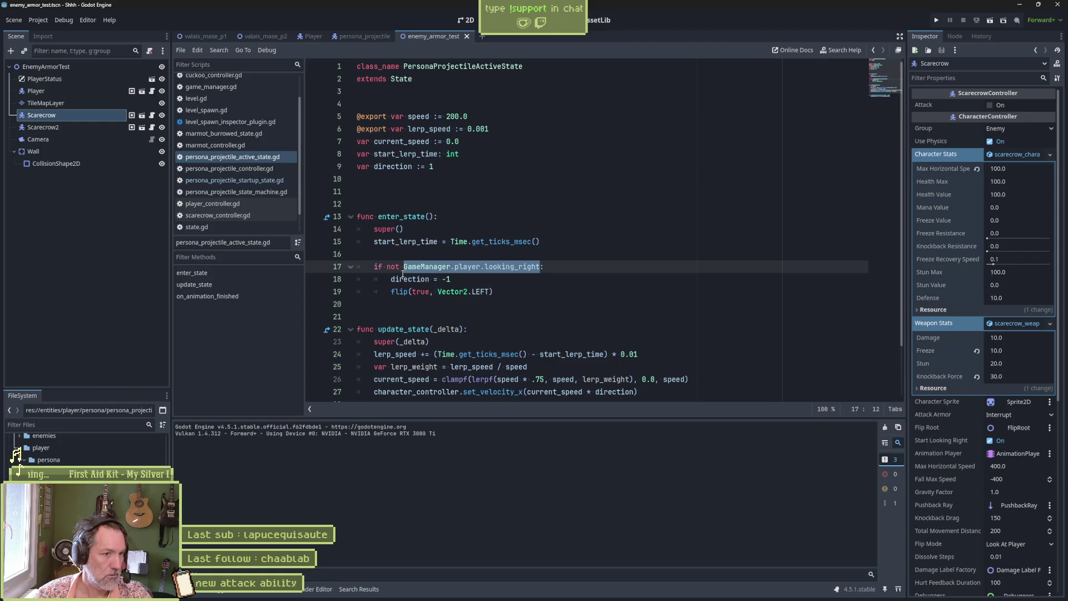
left_click(391, 291)
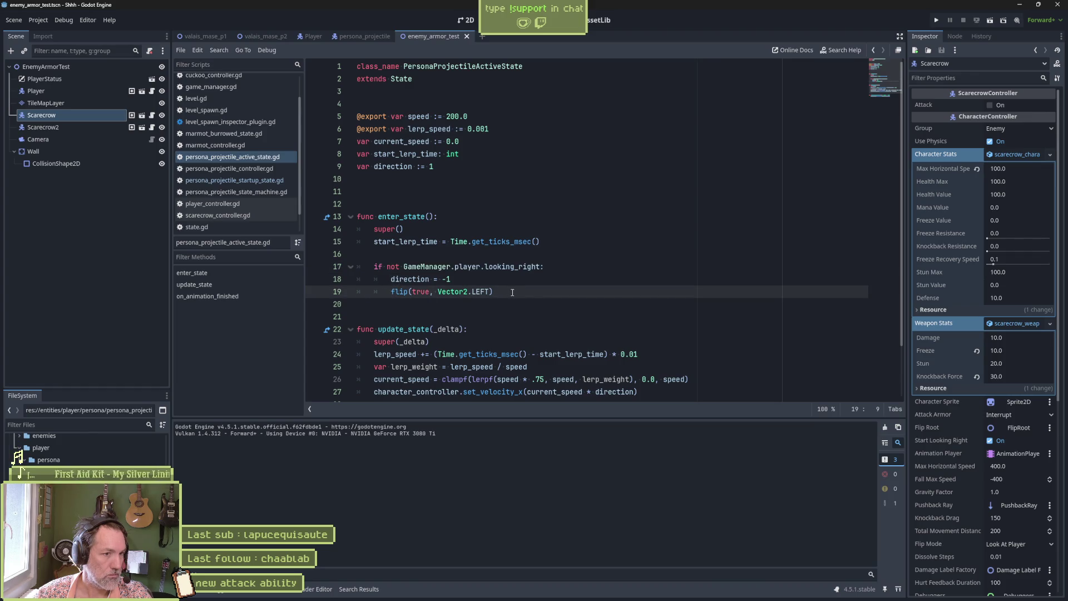
key("F6")
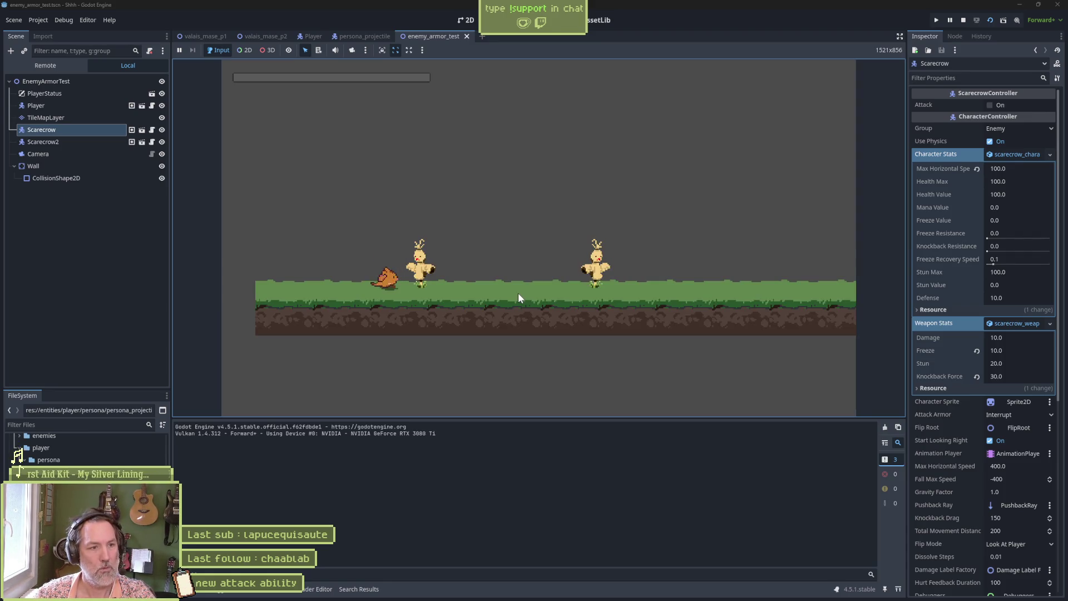
- Hit the scarecrow and unleash the giant cat persona attack three times, then stop the game
left_click(519, 293)
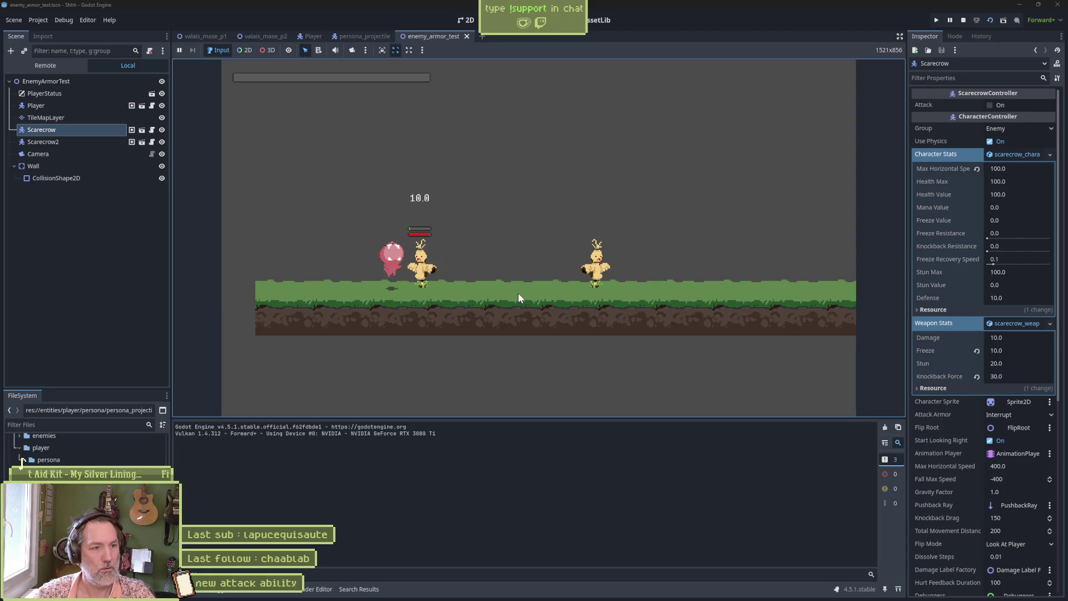
right_click(519, 292)
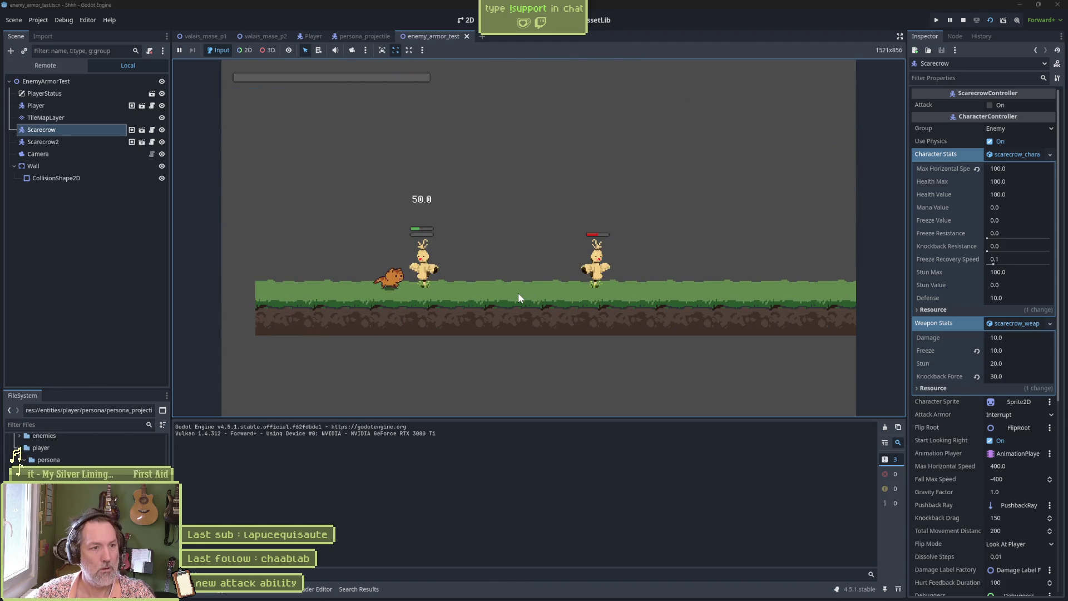
left_click(519, 293)
right_click(518, 293)
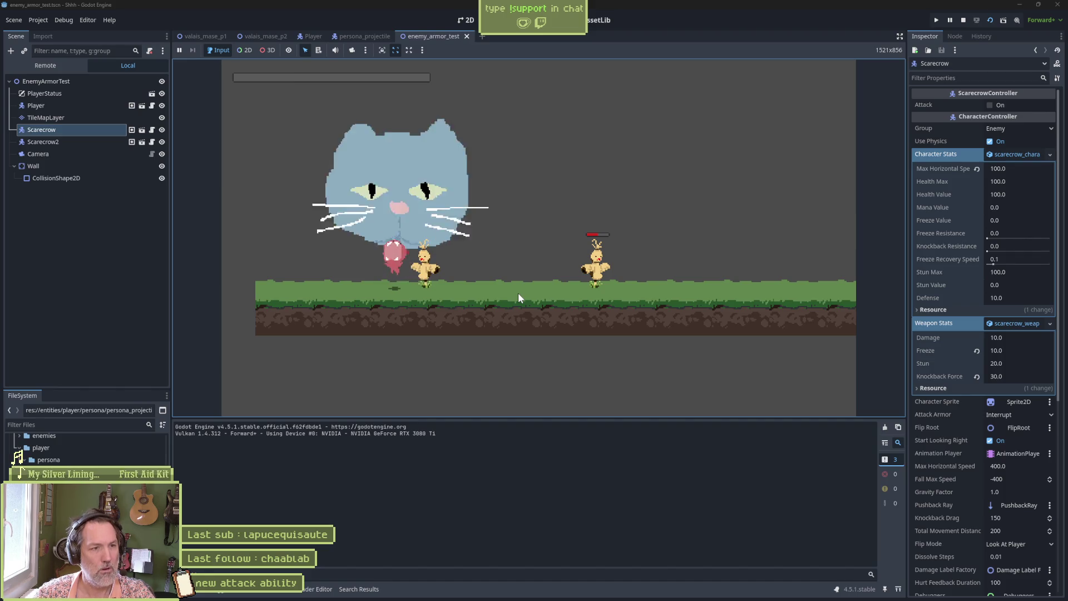
left_click(519, 293)
right_click(519, 293)
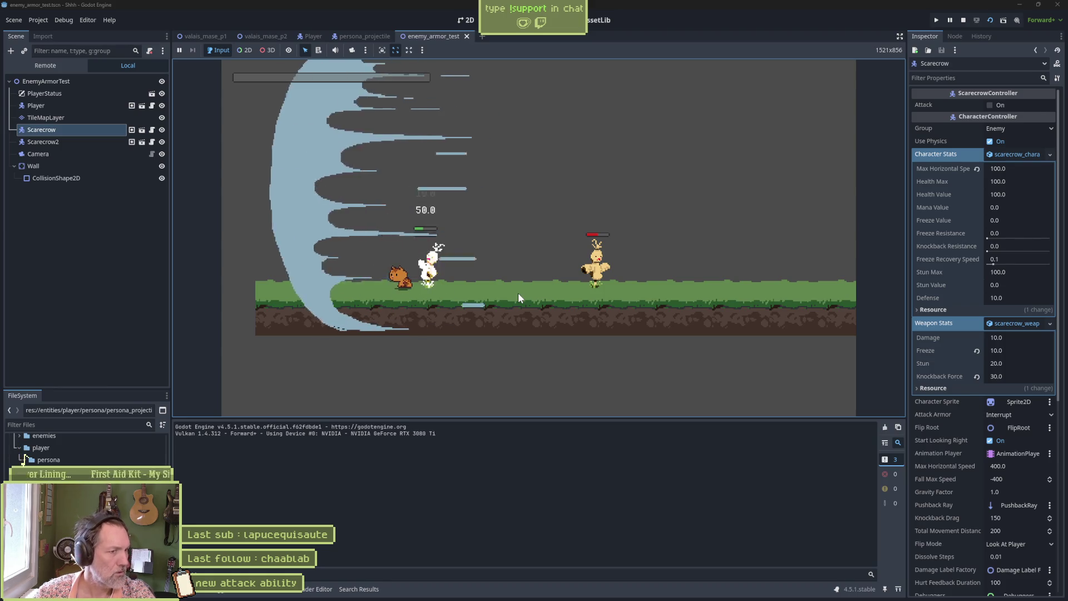
key("F8")
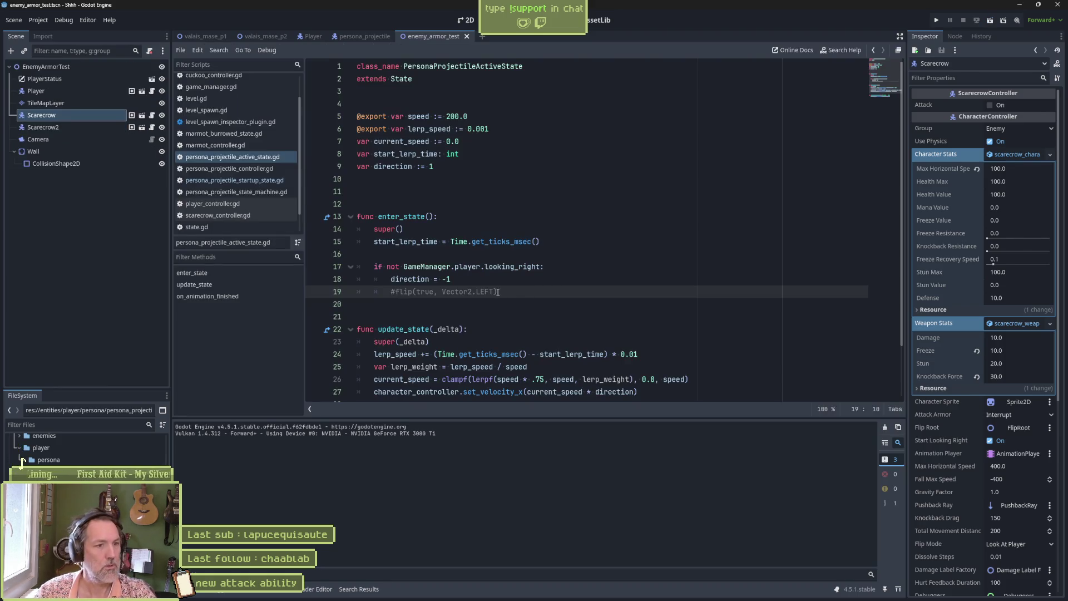
- Delete the commented flip line, make lerp_weight a member variable below direction, and save
key("ctrl+shift+k")
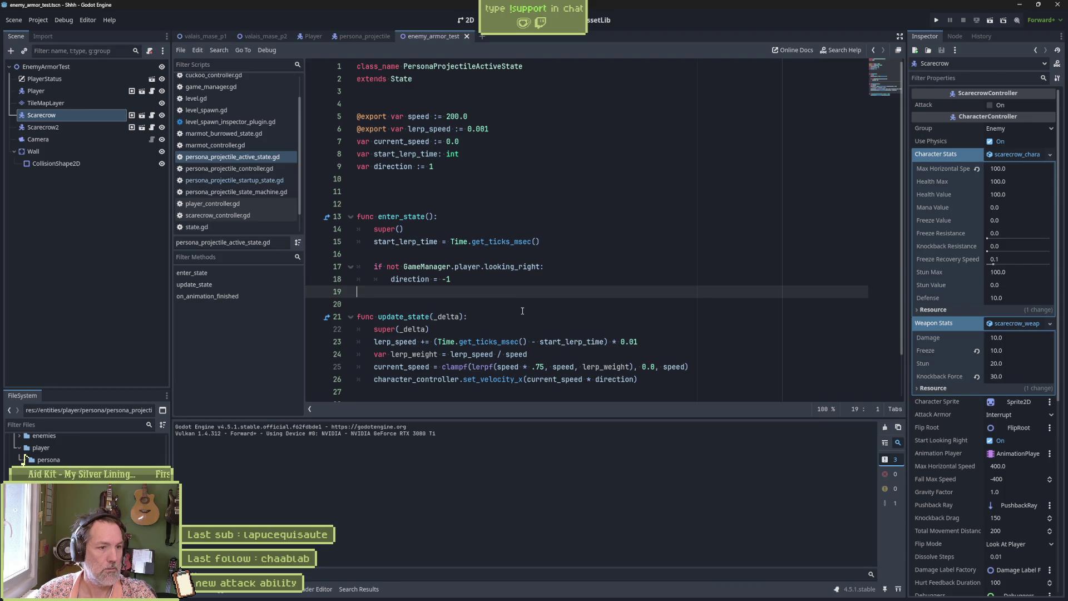
left_click_drag(374, 354, 439, 354)
key("ctrl+c")
left_click(493, 166)
key("Return")
key("ctrl+v")
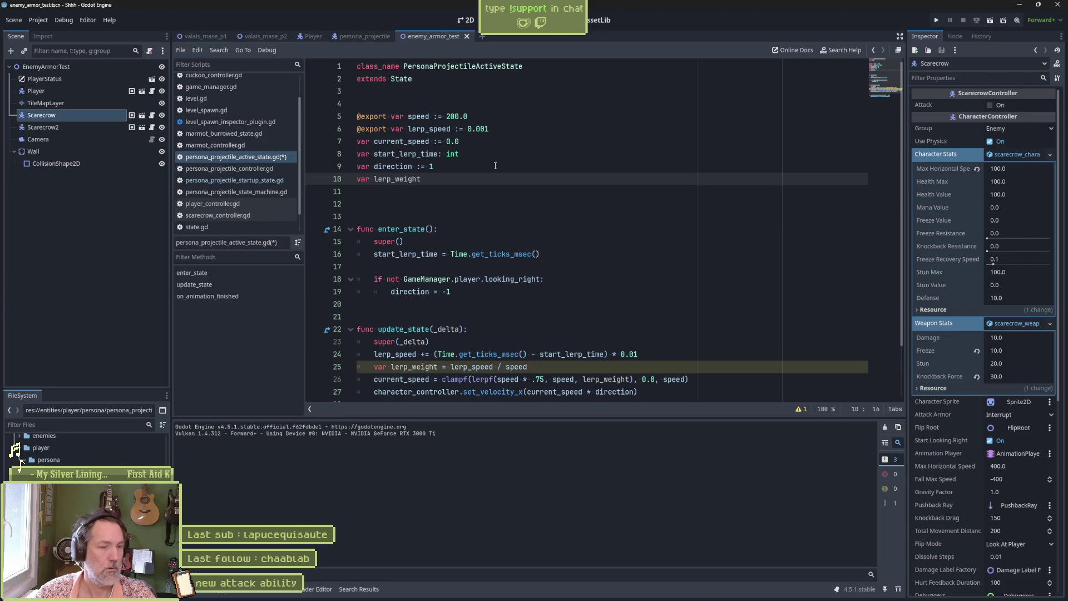
key("BackSpace")
key("ctrl+s")
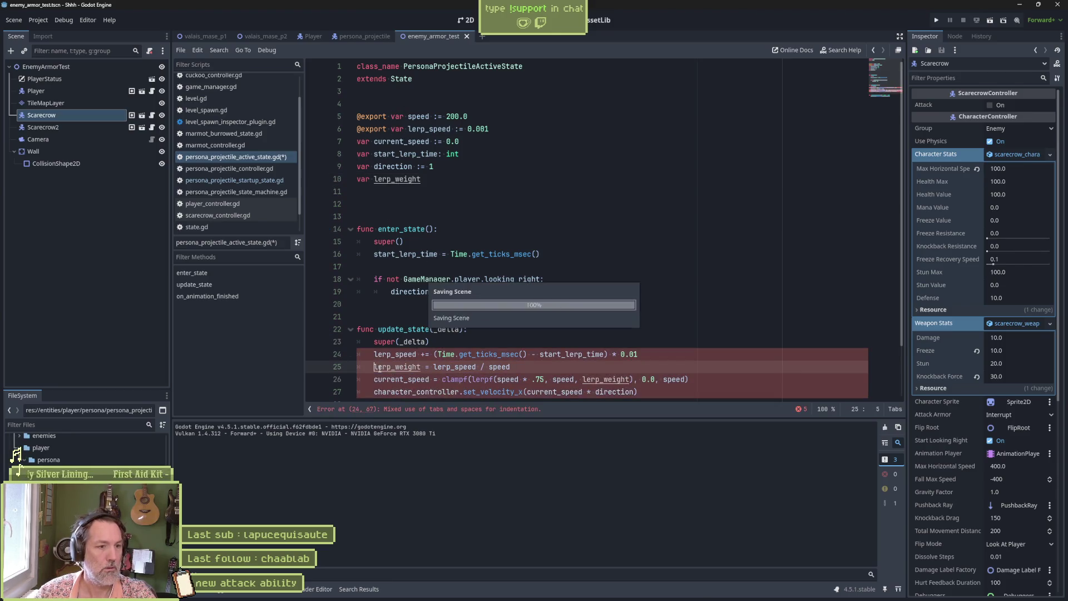
- Review the update_state function and run the enemy armor test scene
left_click(532, 324)
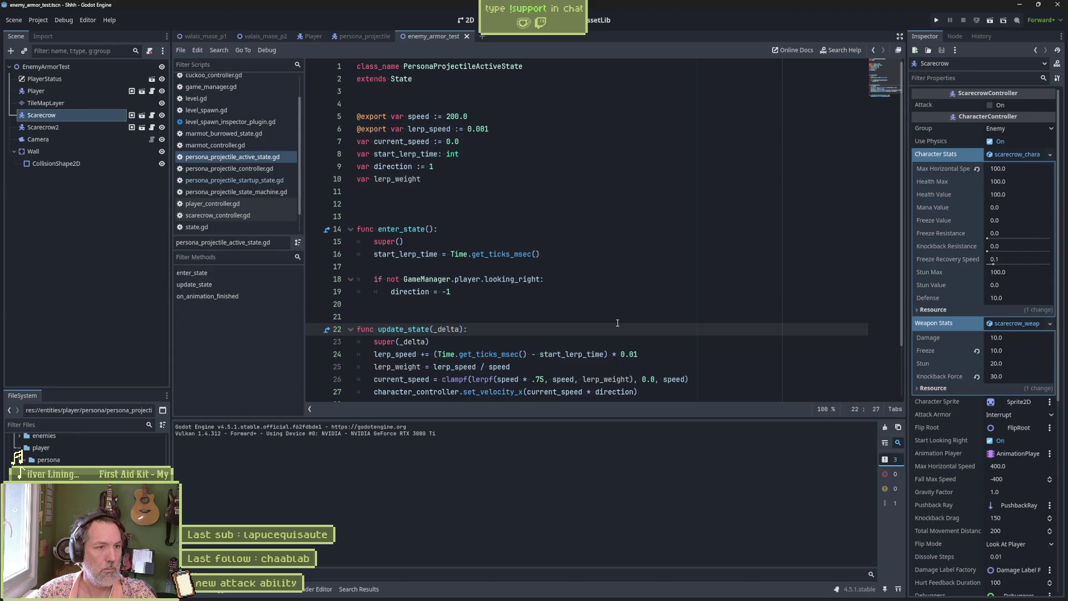
scroll(618, 323, "down", 1)
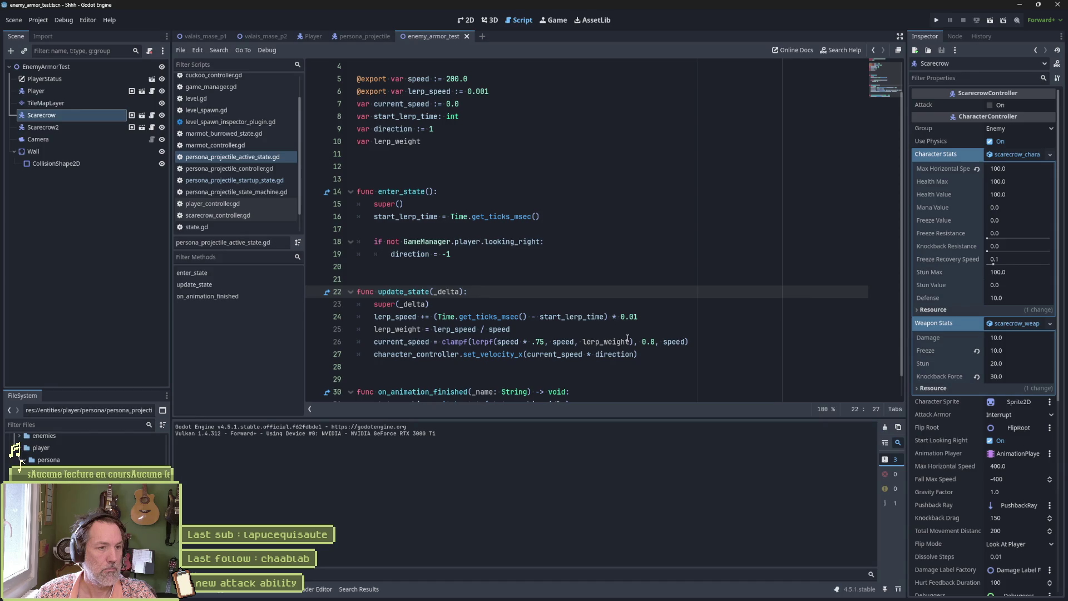
scroll(653, 360, "down", 1)
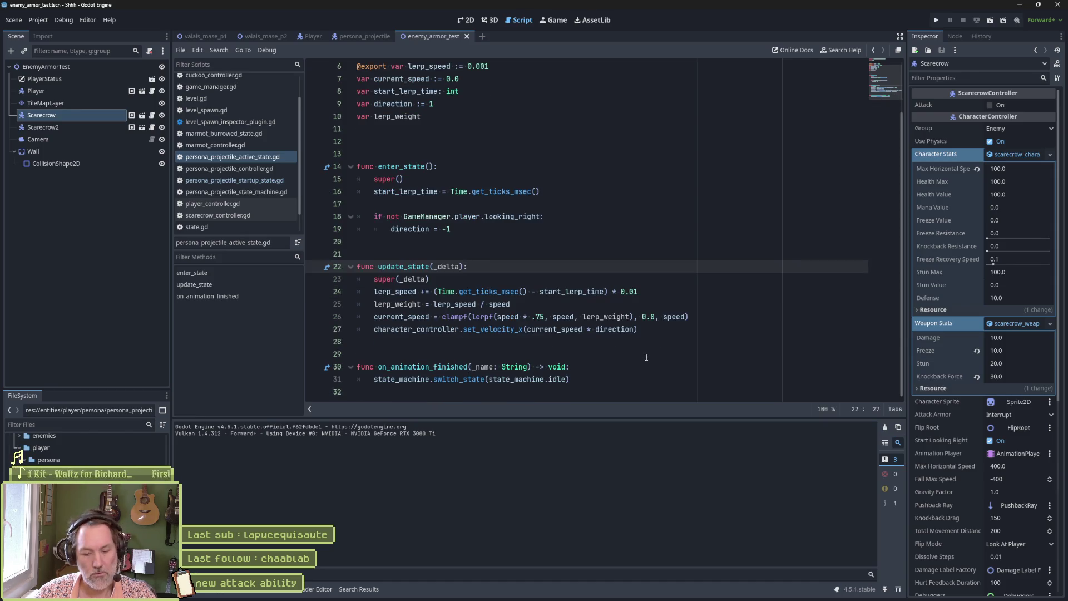
key("F6")
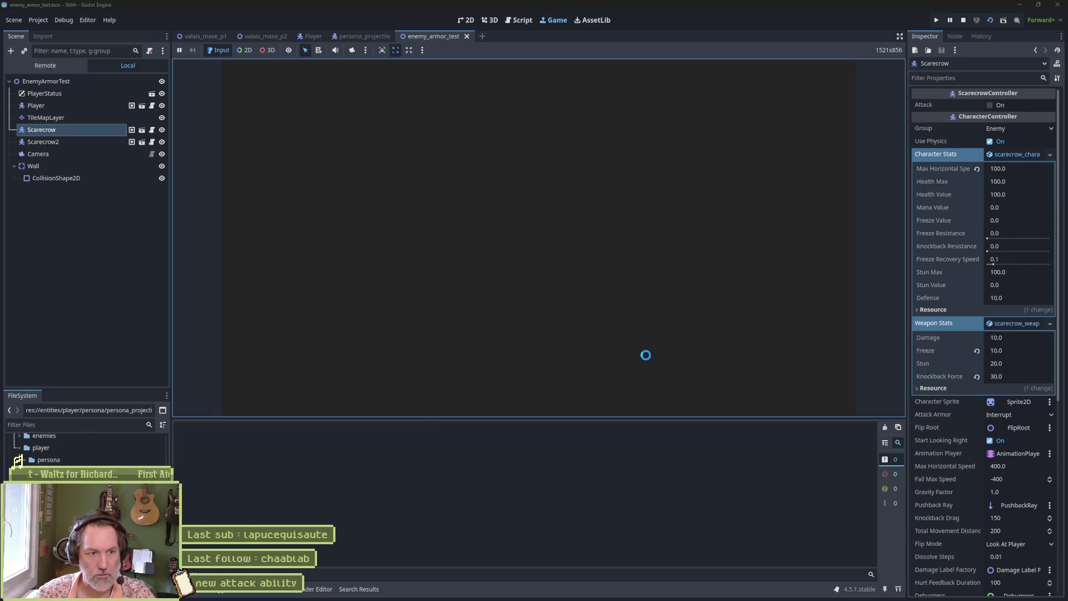
key("x")
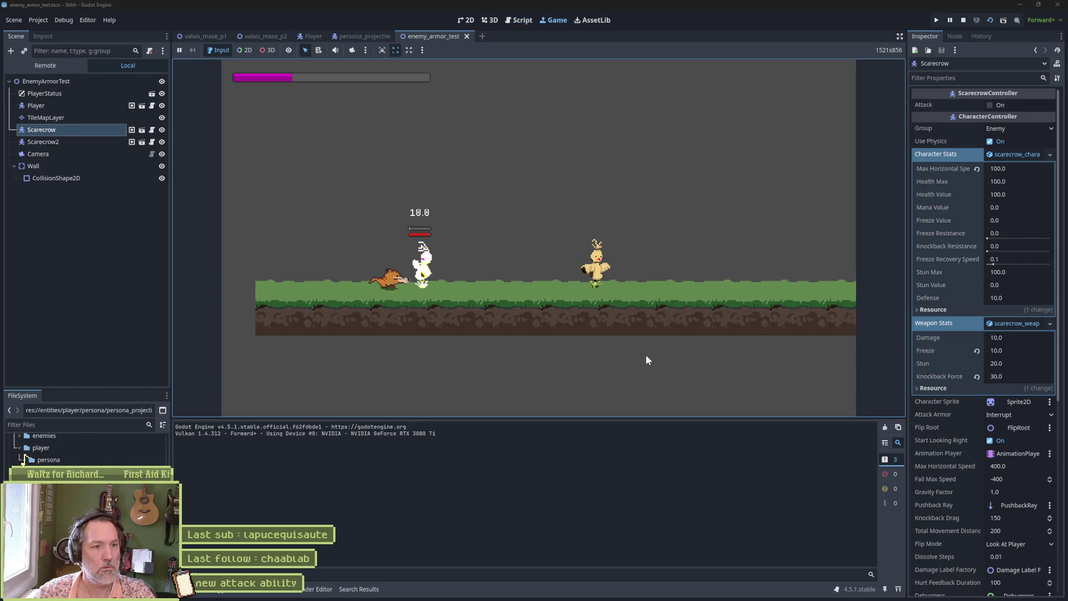
key("c")
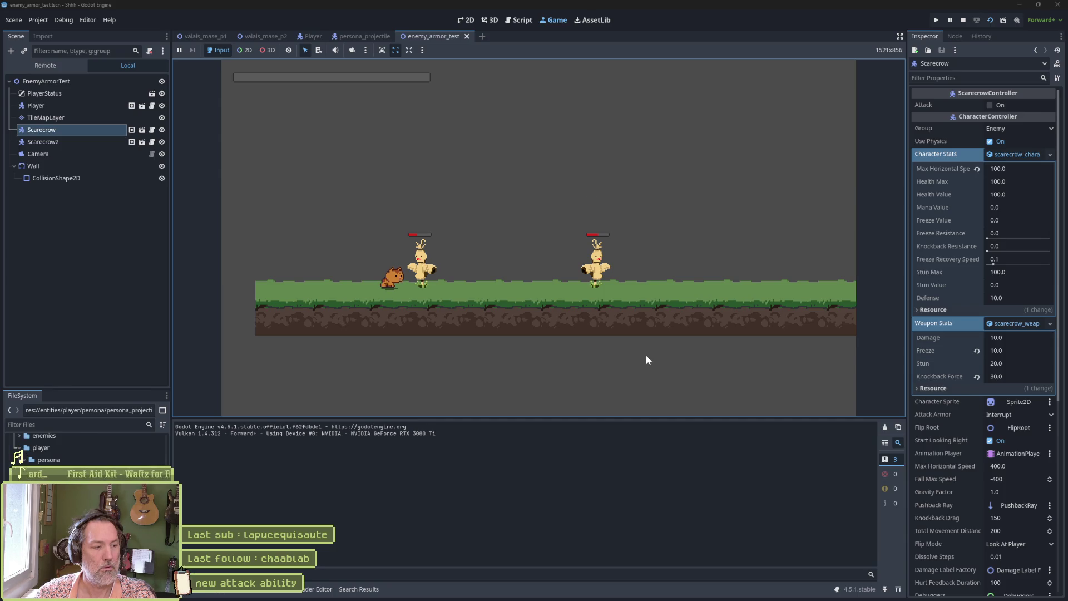
key("x")
key("c")
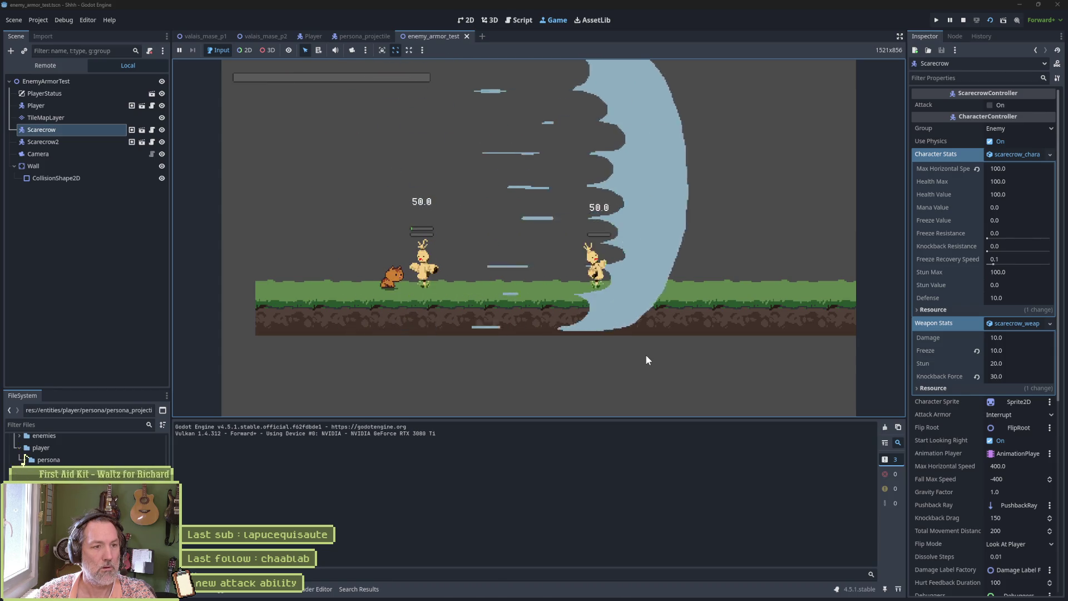
key("F8")
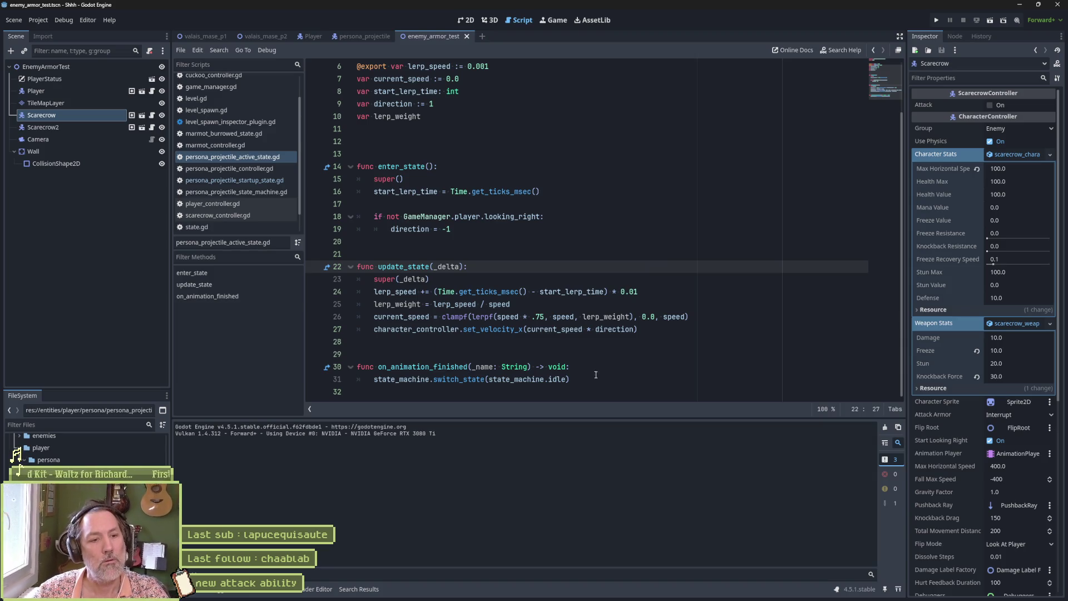
- In Aseprite, jump to frame 5 of the persona attack and compare it with frame 6
left_click(553, 593)
scroll(612, 361, "down", 3)
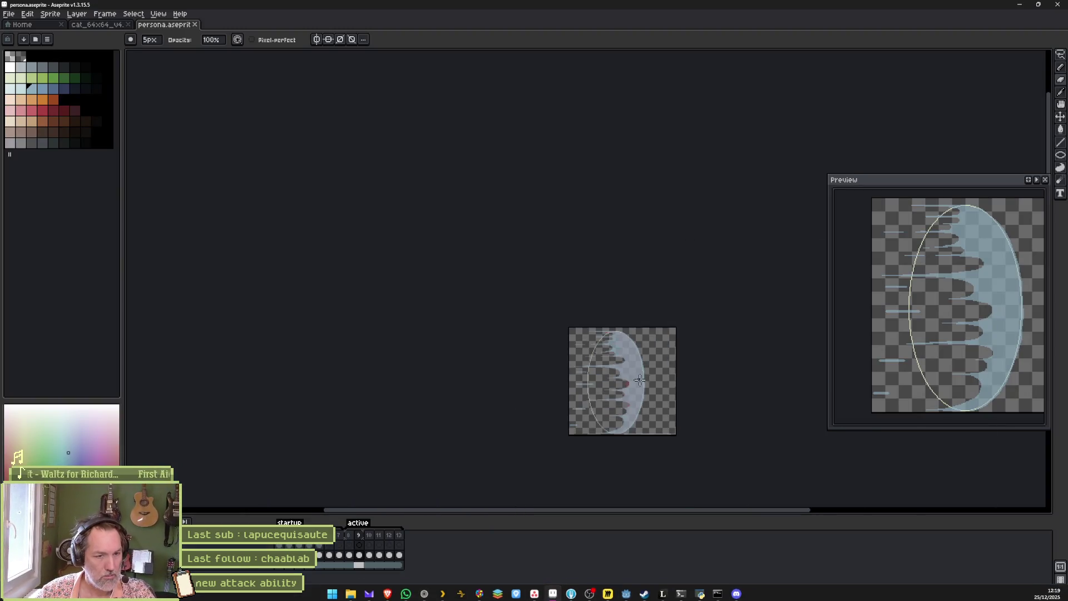
scroll(557, 345, "up", 1)
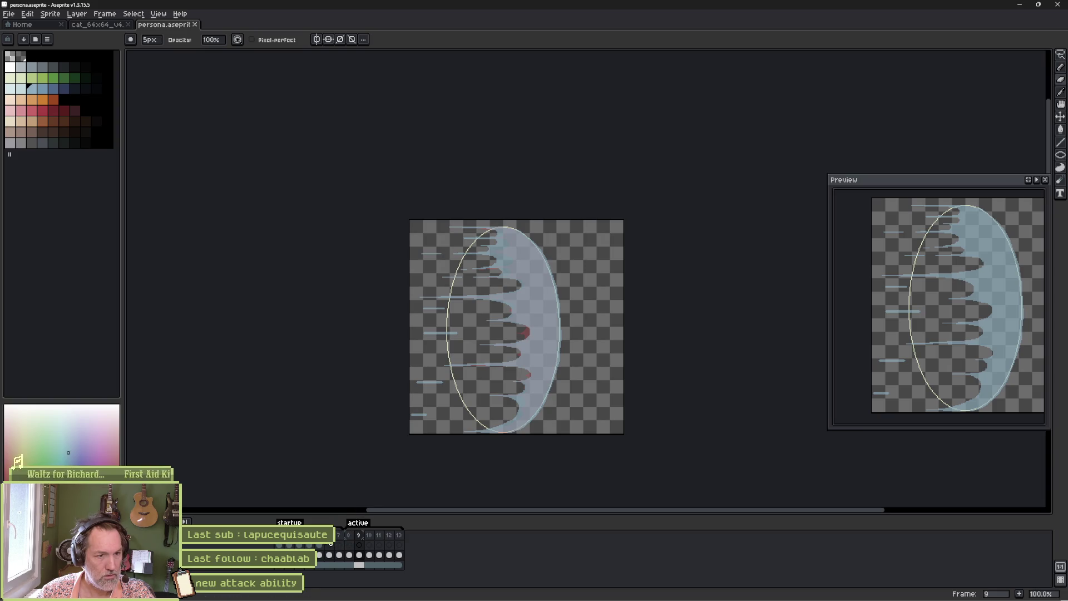
left_click(320, 555)
key("Right")
key("Left")
key("Right")
key("Right")
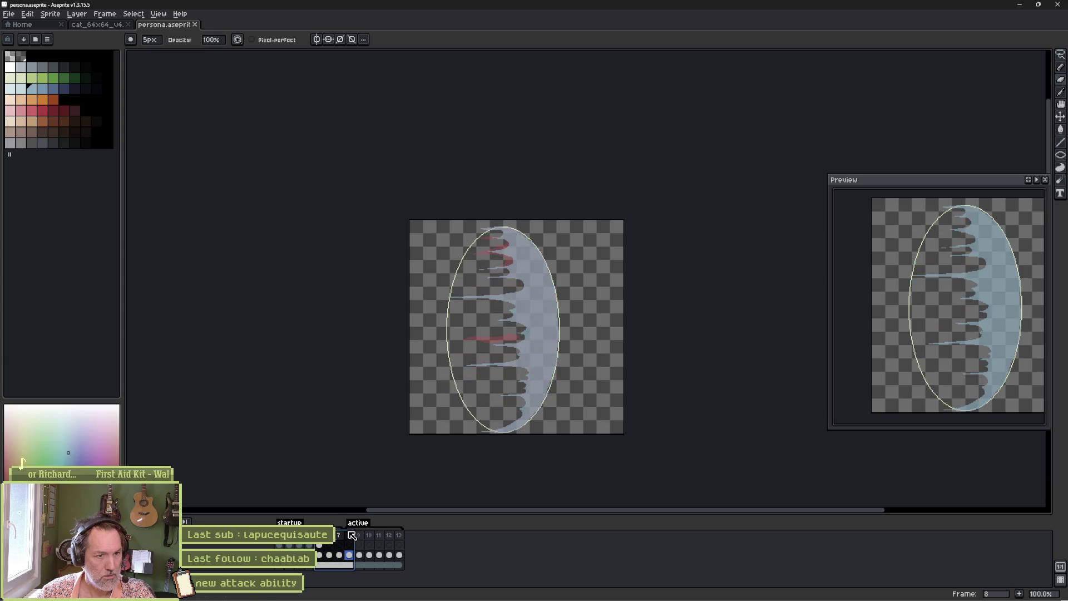
key("Left")
key("Left")
key("Left")
key("Right")
key("Right")
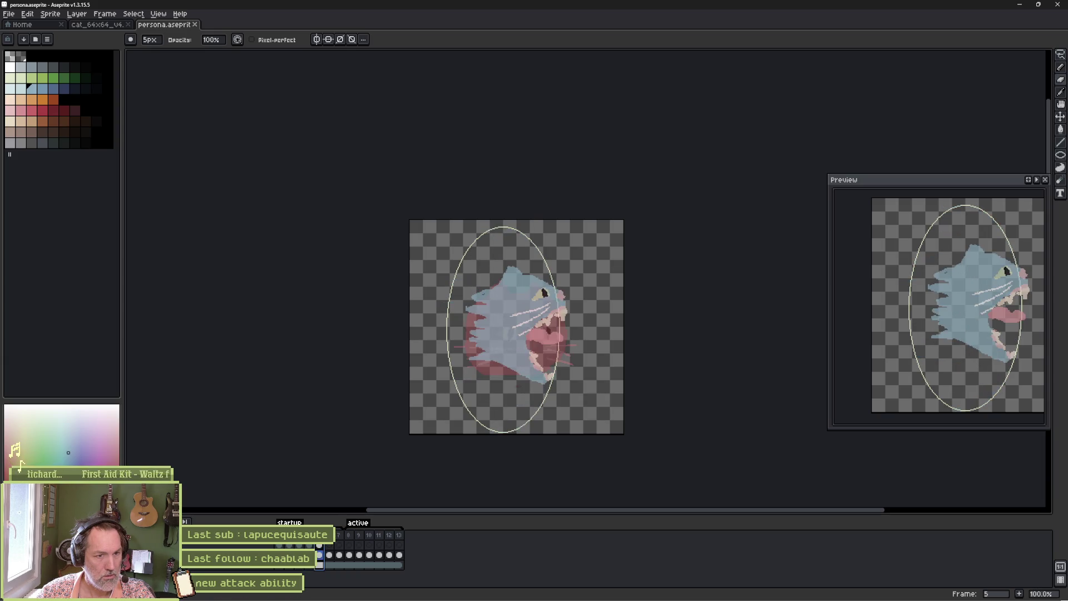
- Review frame 7, then flip between frames 7 and 8 to compare them
left_click(339, 534)
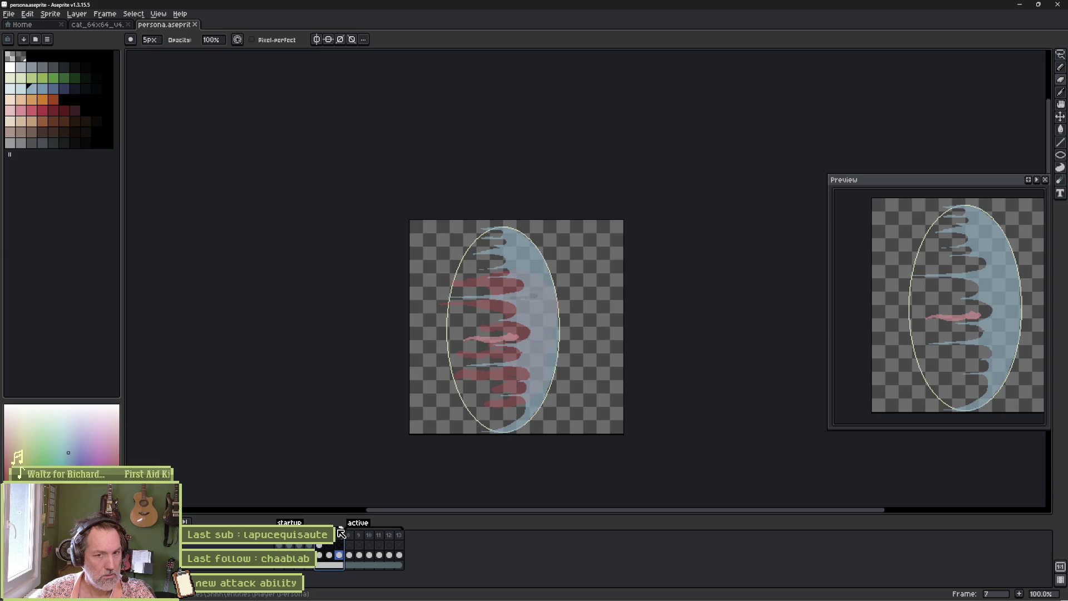
left_click(339, 534)
left_click(319, 535)
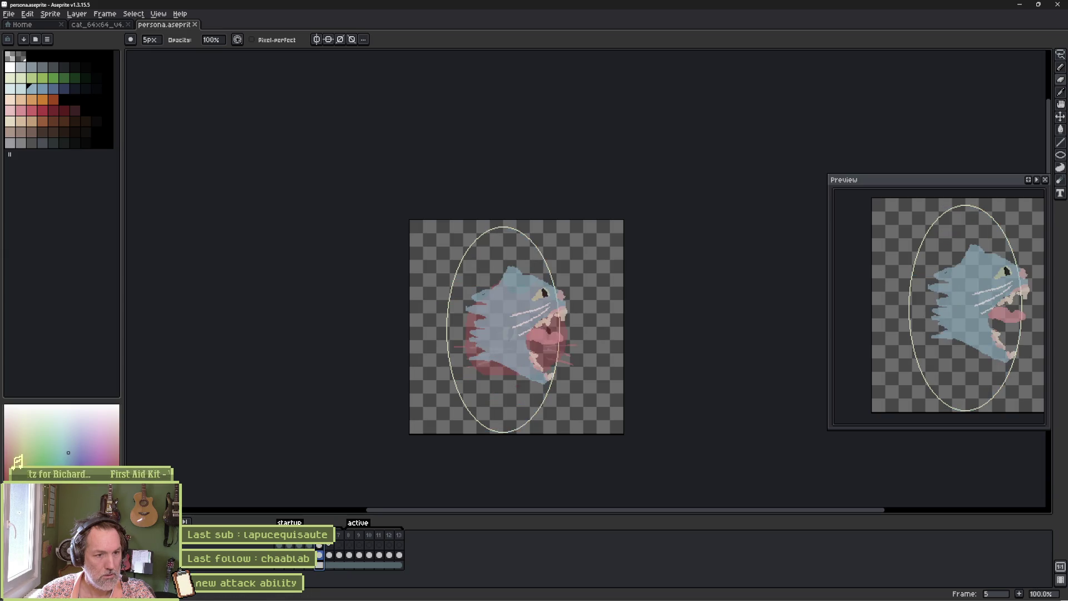
left_click(329, 535)
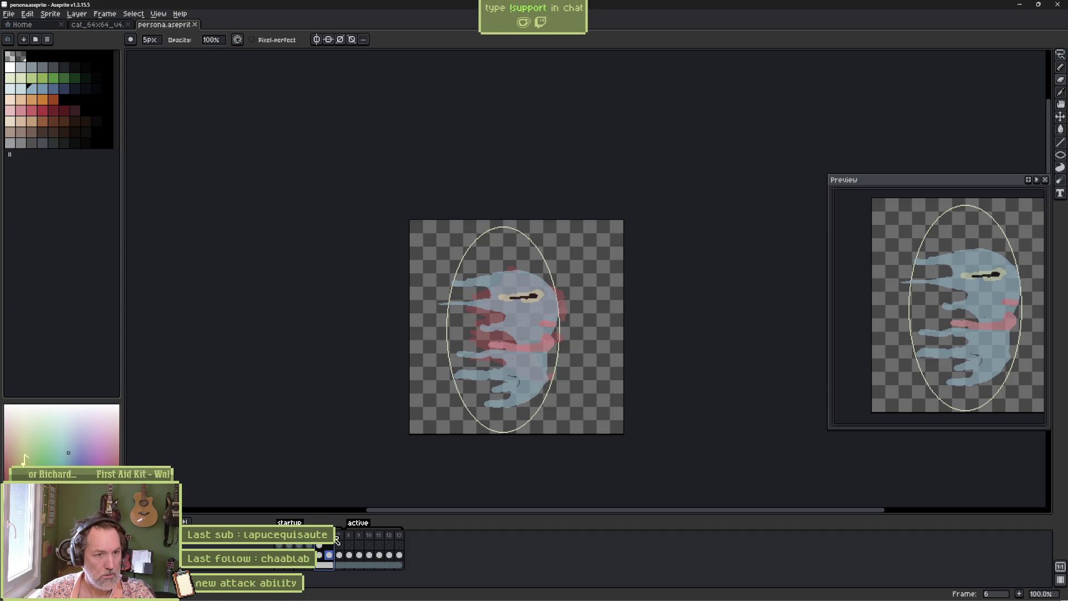
left_click(339, 536)
left_click(349, 537)
left_click(339, 537)
left_click(350, 537)
left_click(339, 537)
left_click(350, 537)
left_click(339, 537)
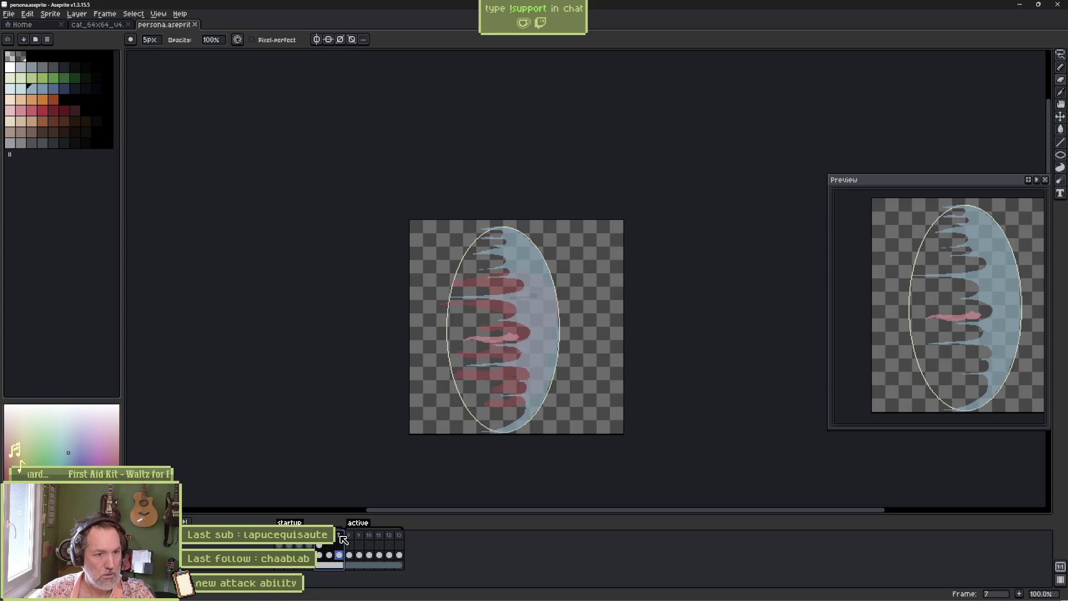
left_click(350, 537)
- Stop the running game in Godot and return to Aseprite's Sprite menu
key("alt+Tab")
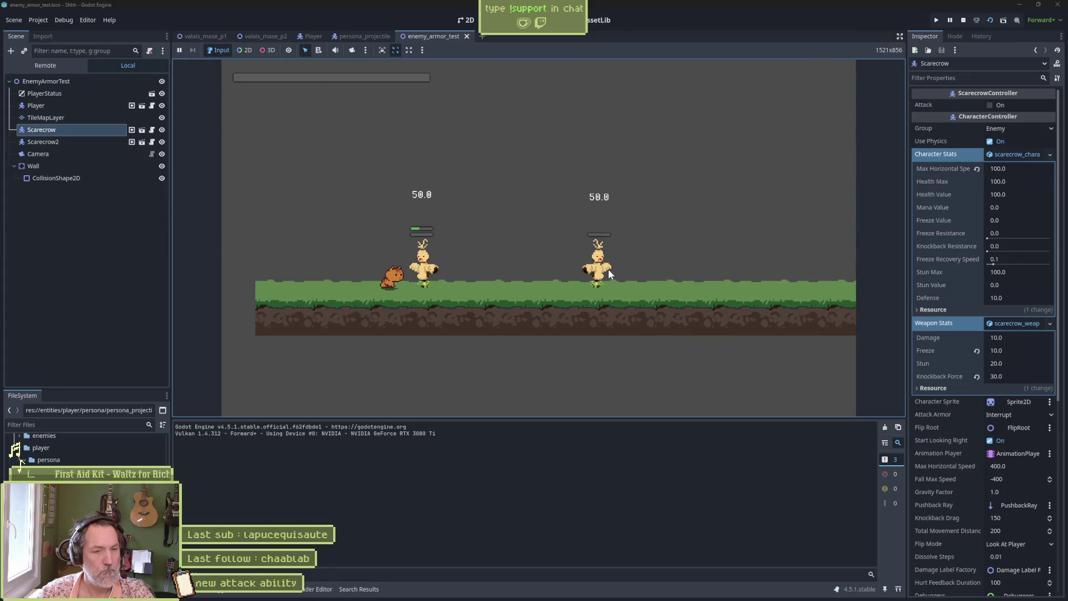
key("F8")
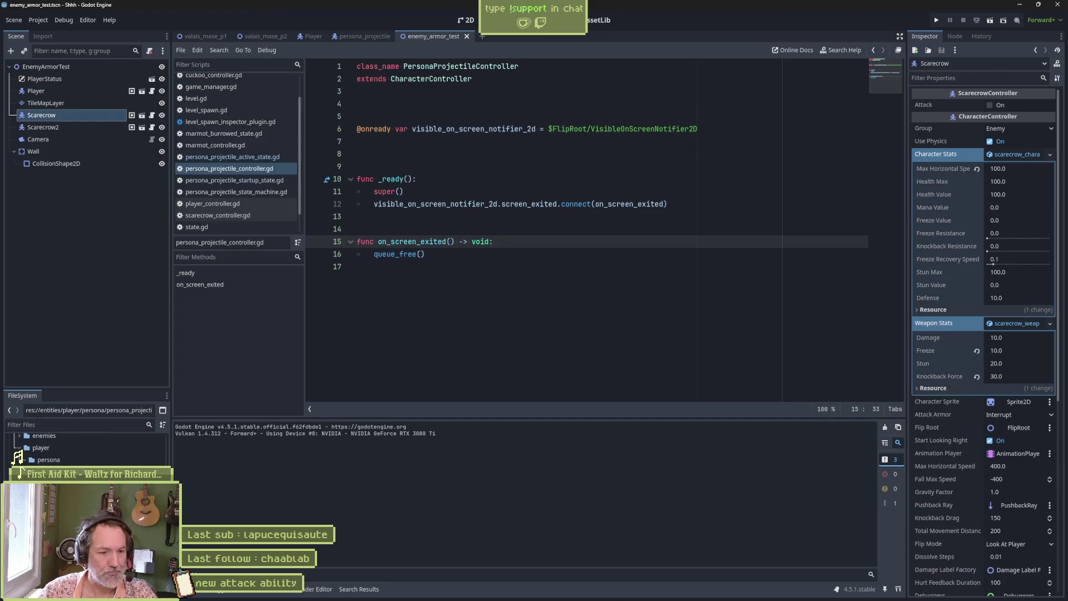
left_click(552, 593)
left_click(50, 14)
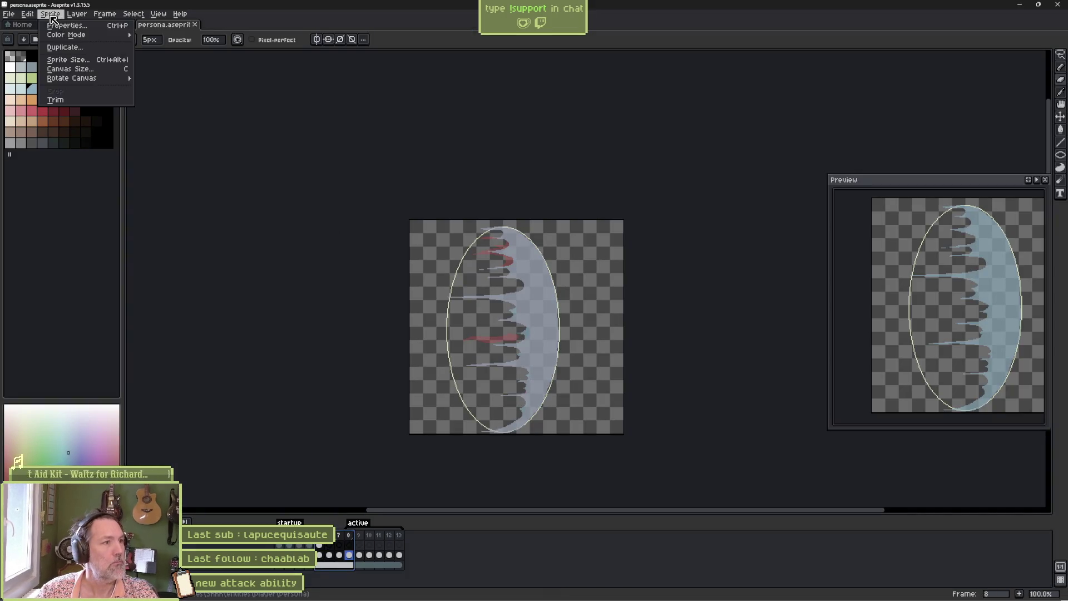
- Set Color Mode to RGB Color, compare via undo/redo, and save persona.aseprite
mouse_move(69, 35)
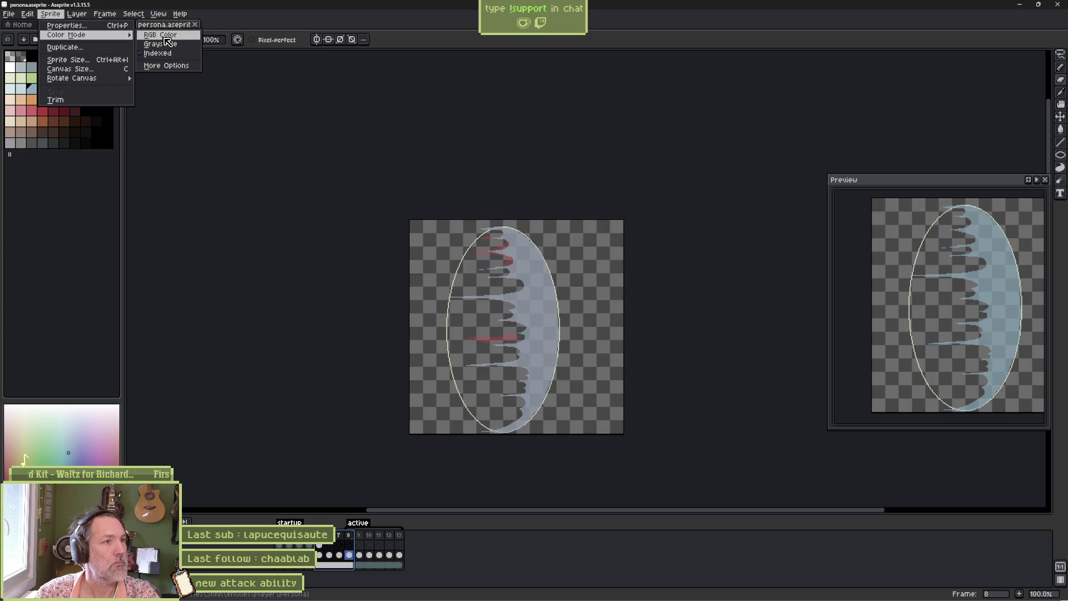
left_click(165, 36)
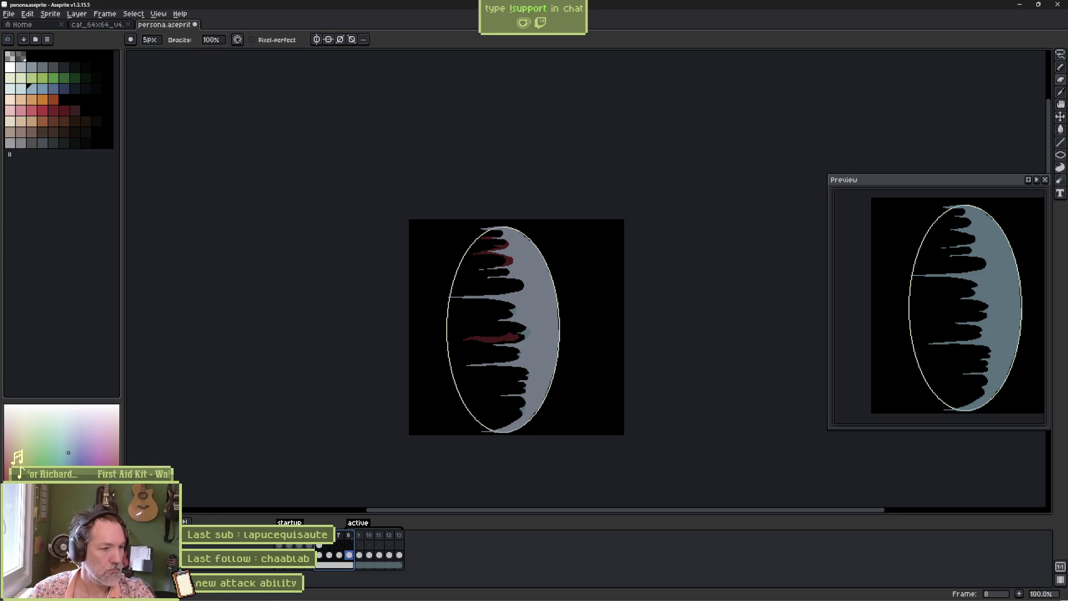
left_click(190, 565)
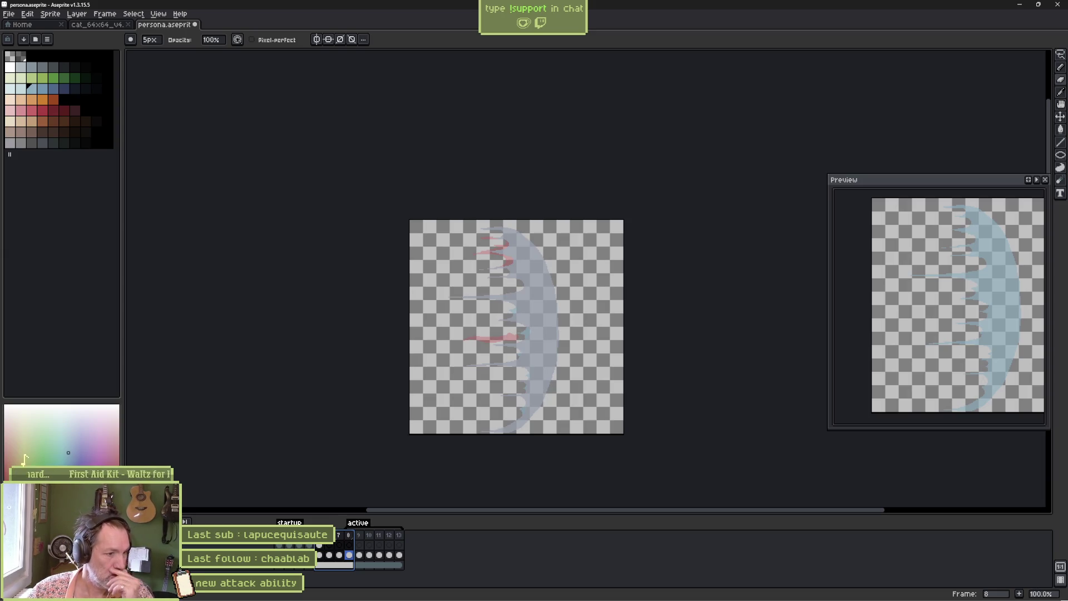
left_click(189, 565)
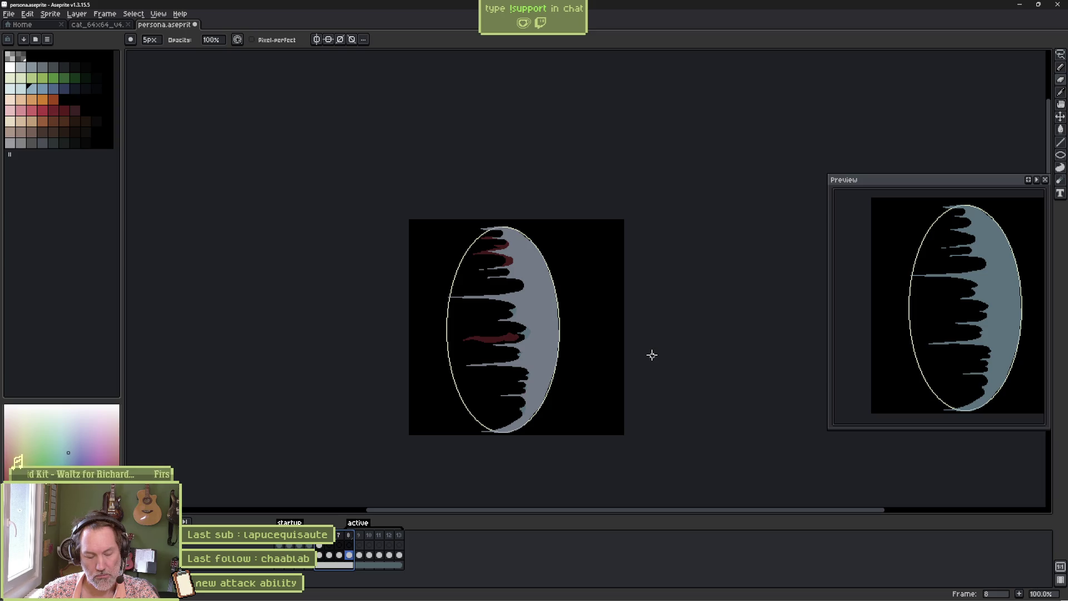
key("ctrl+s")
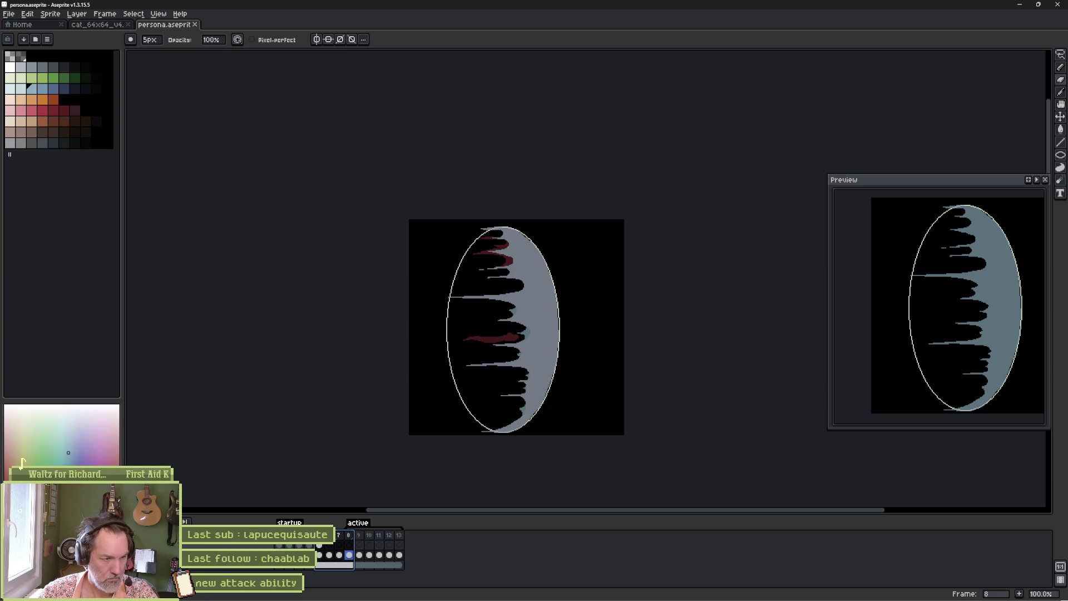
- Step through the opening frames, then move between frames 5, 6 and 7
key("Home")
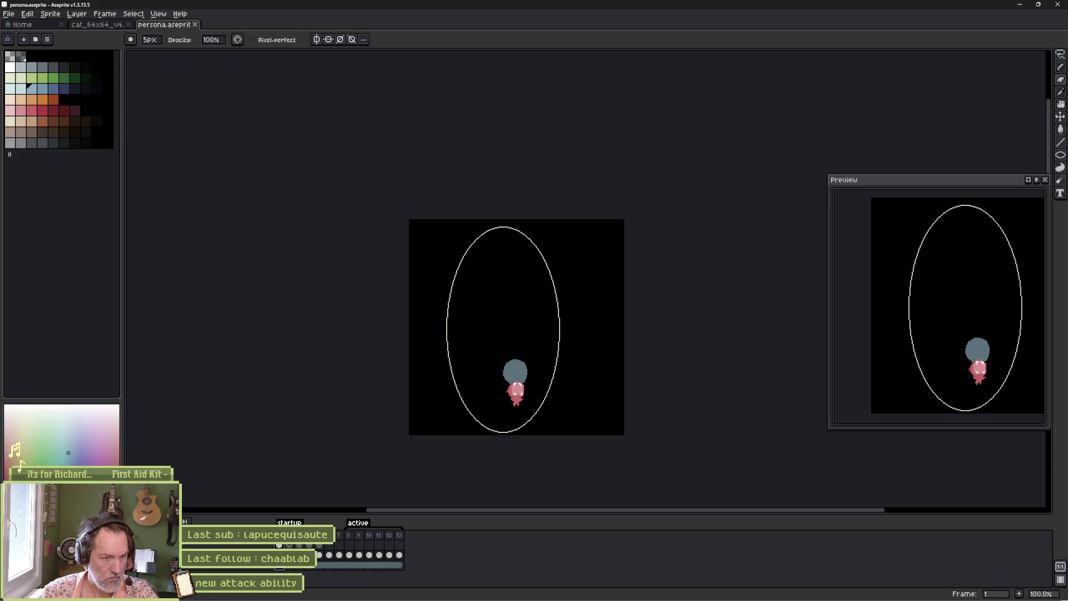
key("Return")
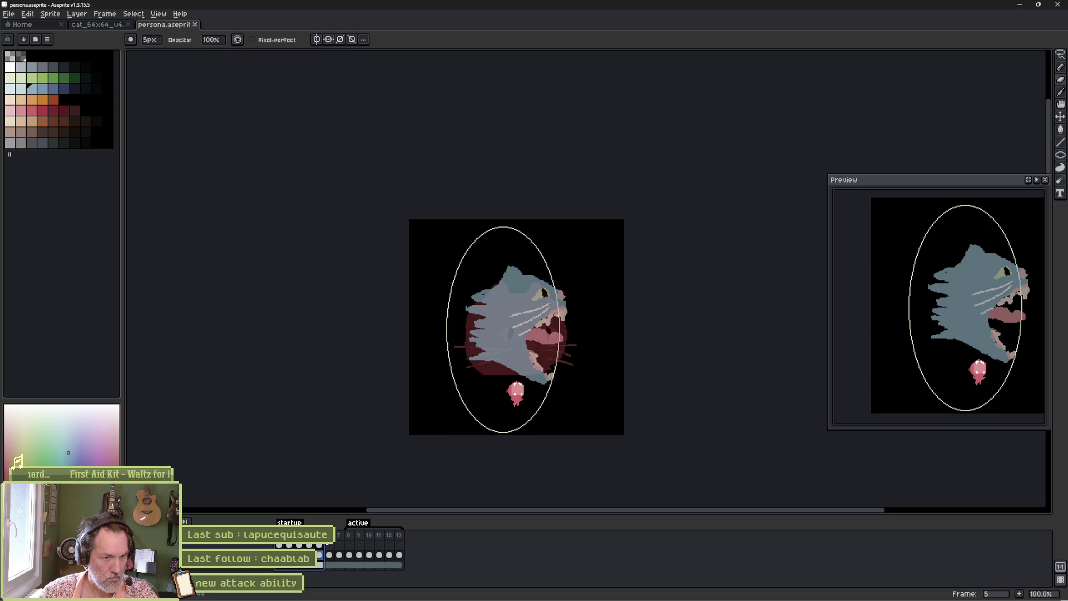
left_click(332, 540)
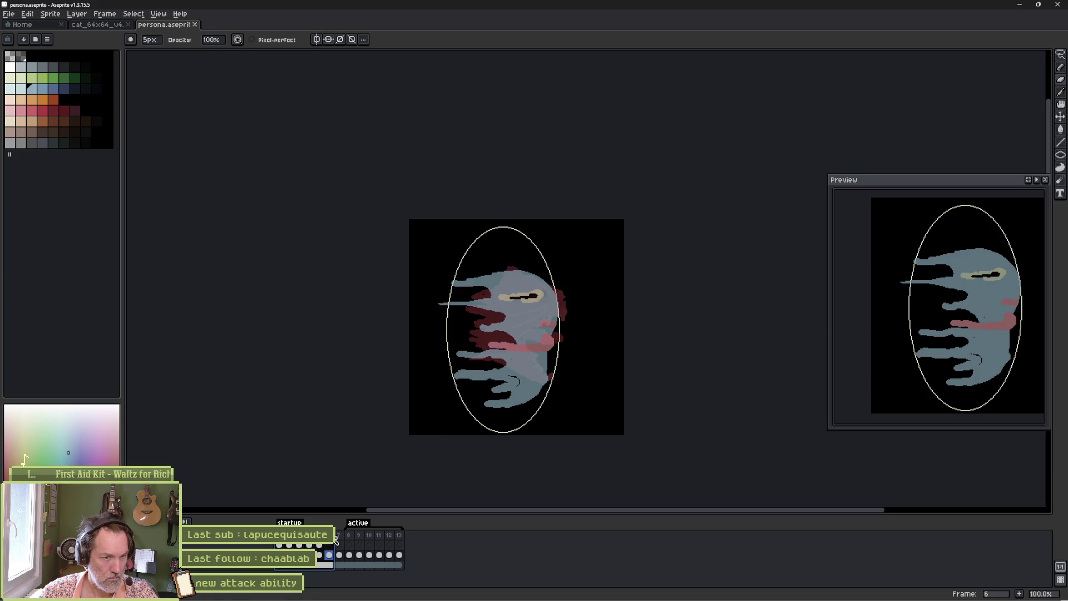
left_click(318, 540)
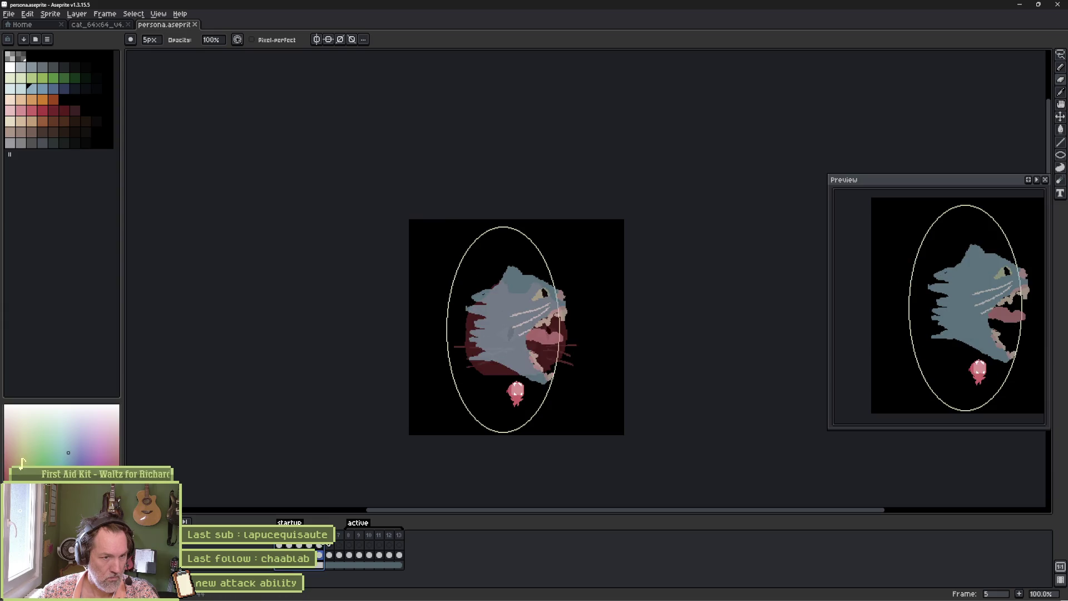
left_click(334, 543)
left_click(338, 536)
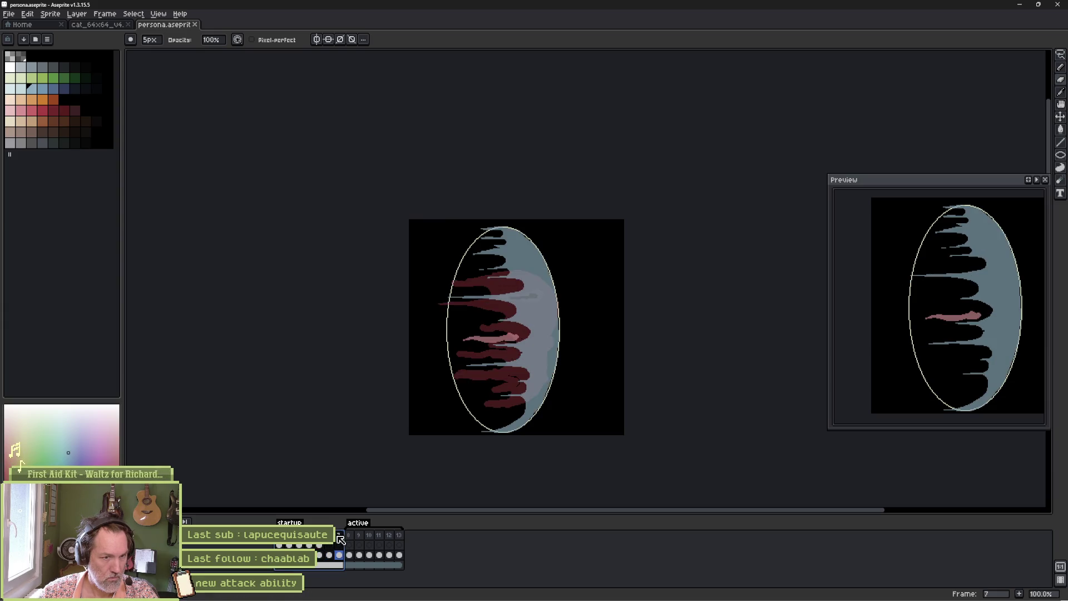
left_click(335, 540)
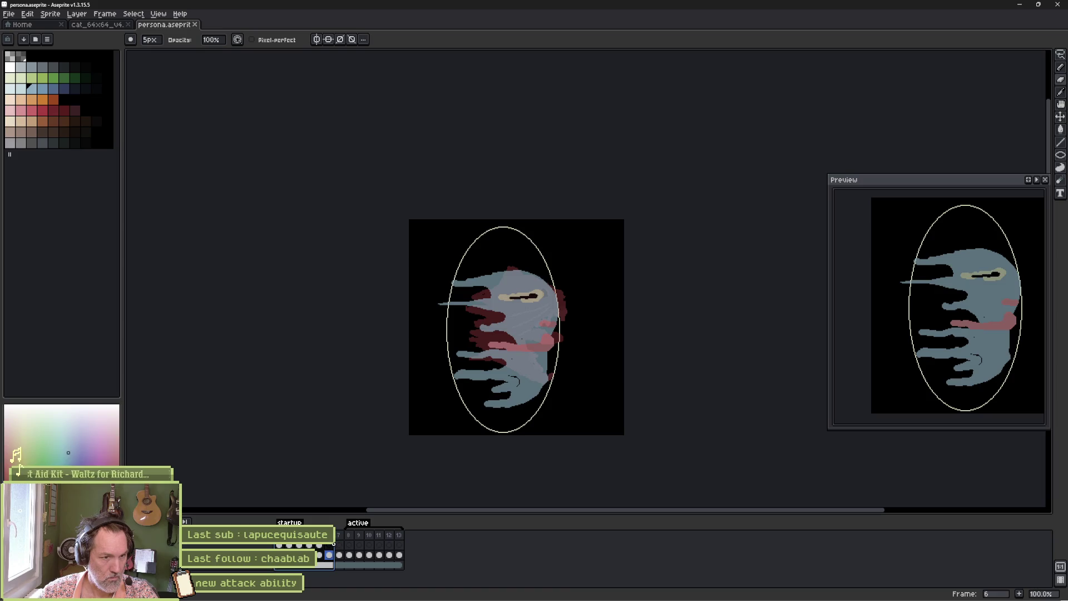
- Compare frame 6 with its neighbouring poses, go to frame 7, and return to Godot
key("Right")
key("Left")
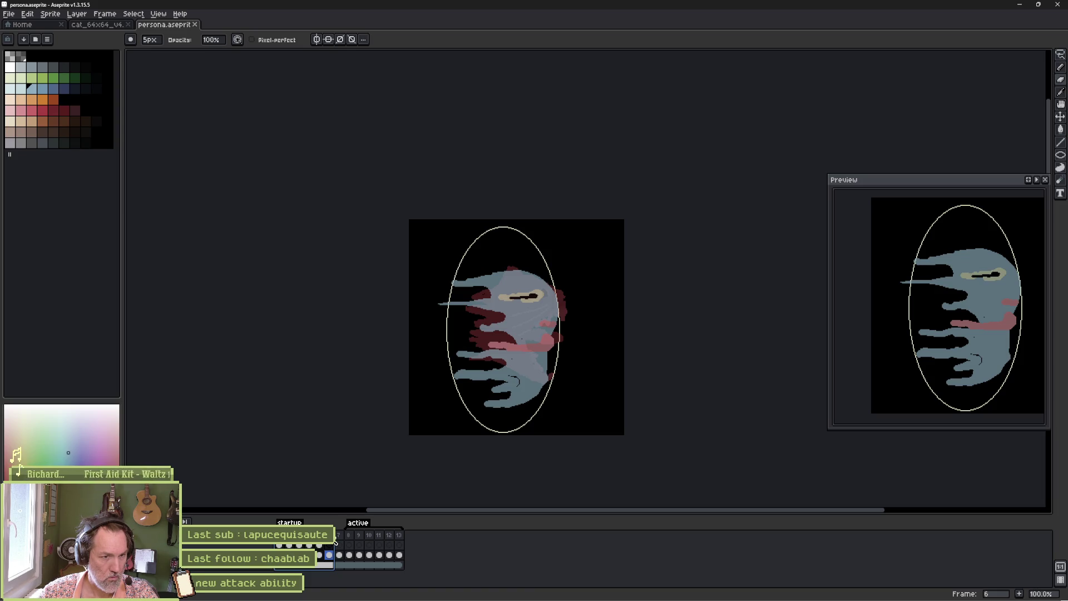
key("Right")
key("Left")
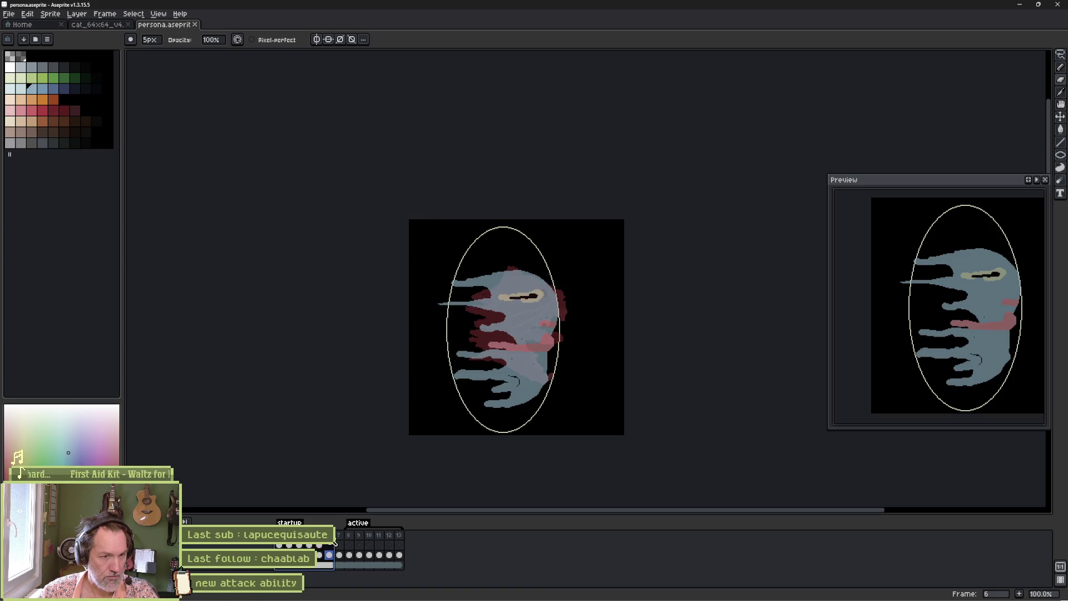
left_click(338, 535)
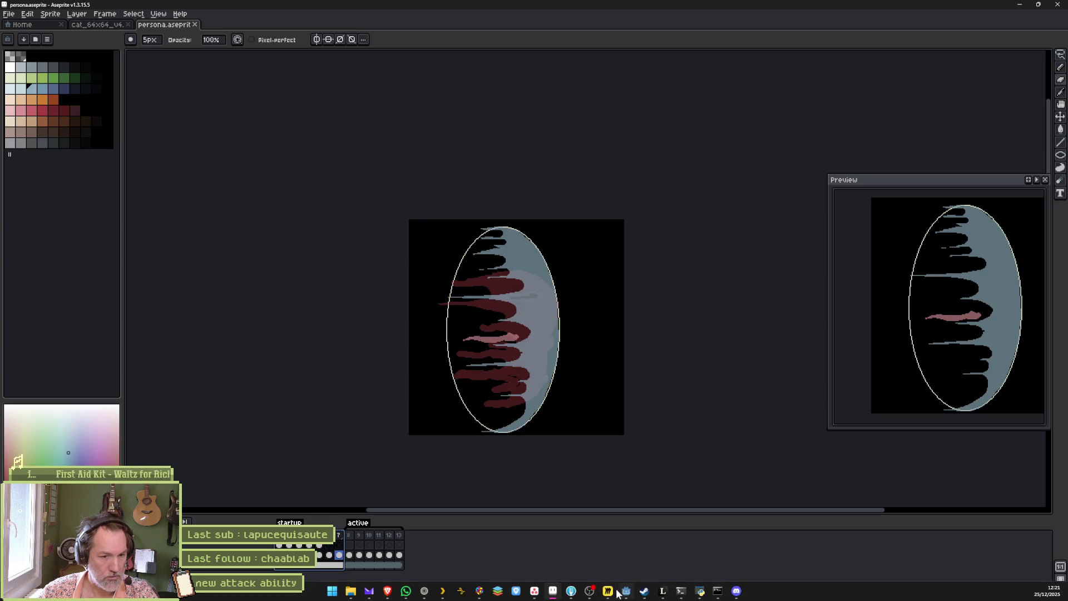
left_click(624, 593)
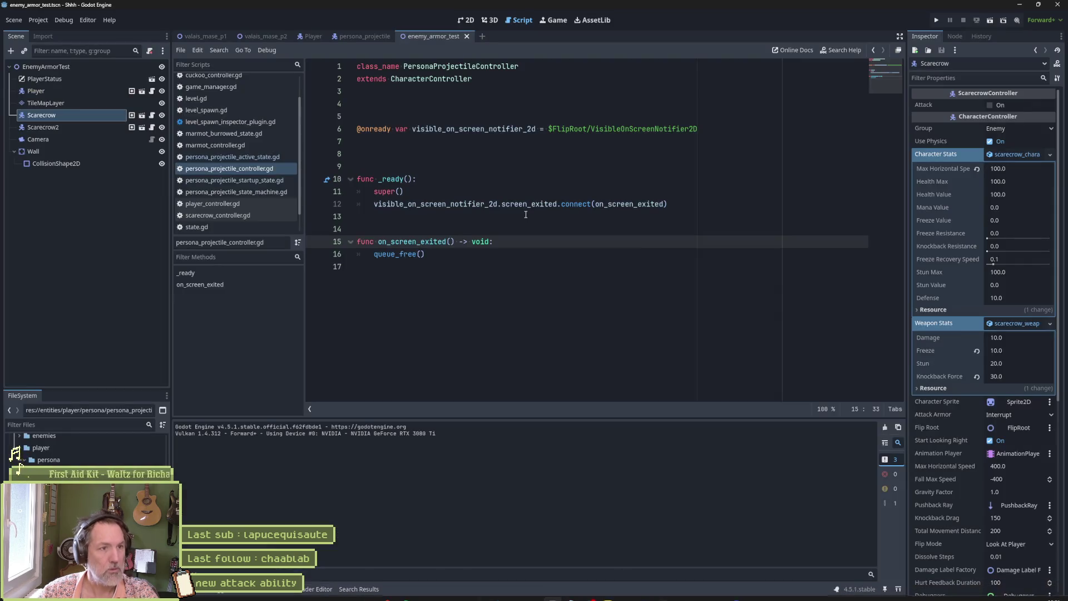
- Turn on Movie Maker mode, run the enemy armor test scene to record it, then stop it
left_click(1017, 23)
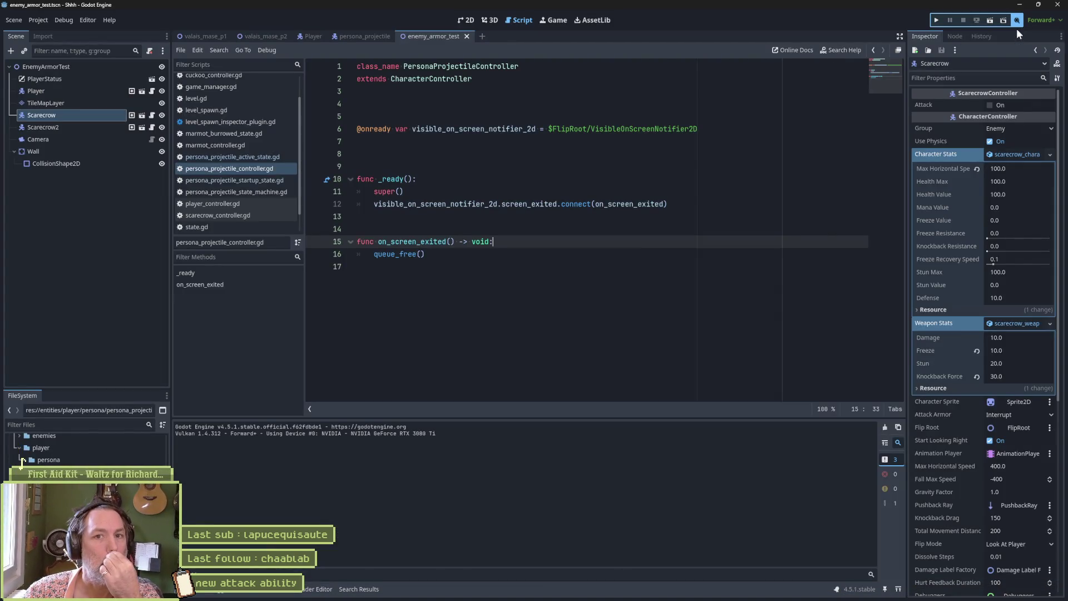
left_click(668, 270)
key("F6")
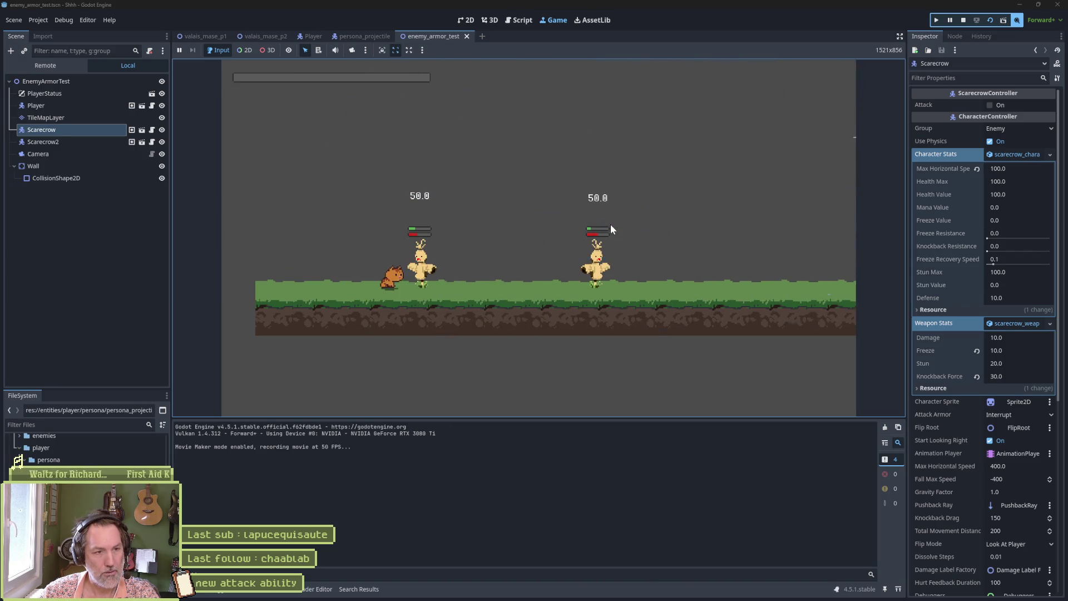
key("F8")
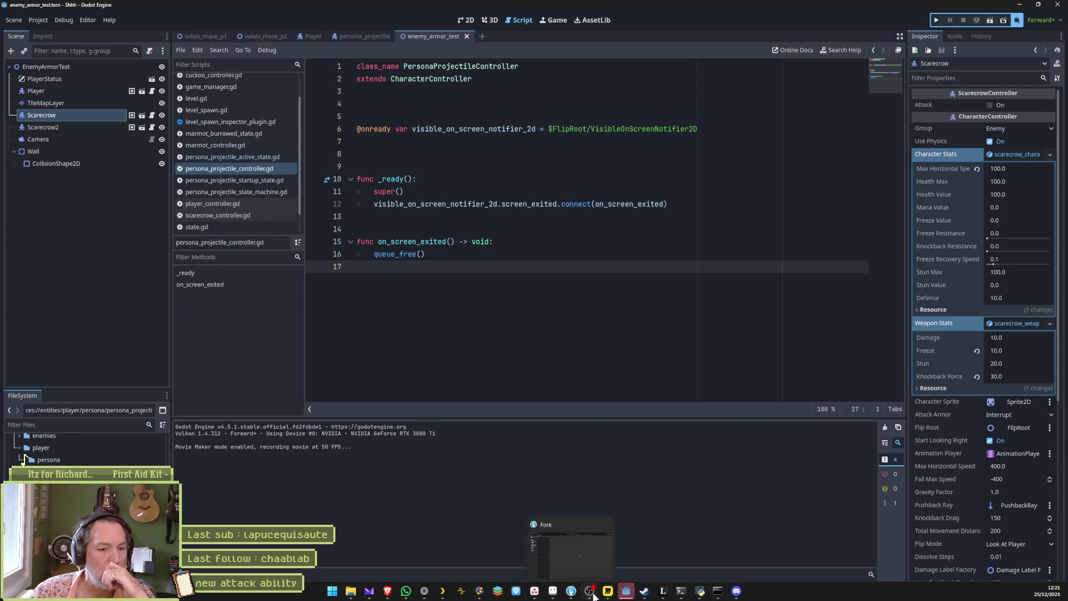
mouse_move(353, 593)
middle_click(410, 547)
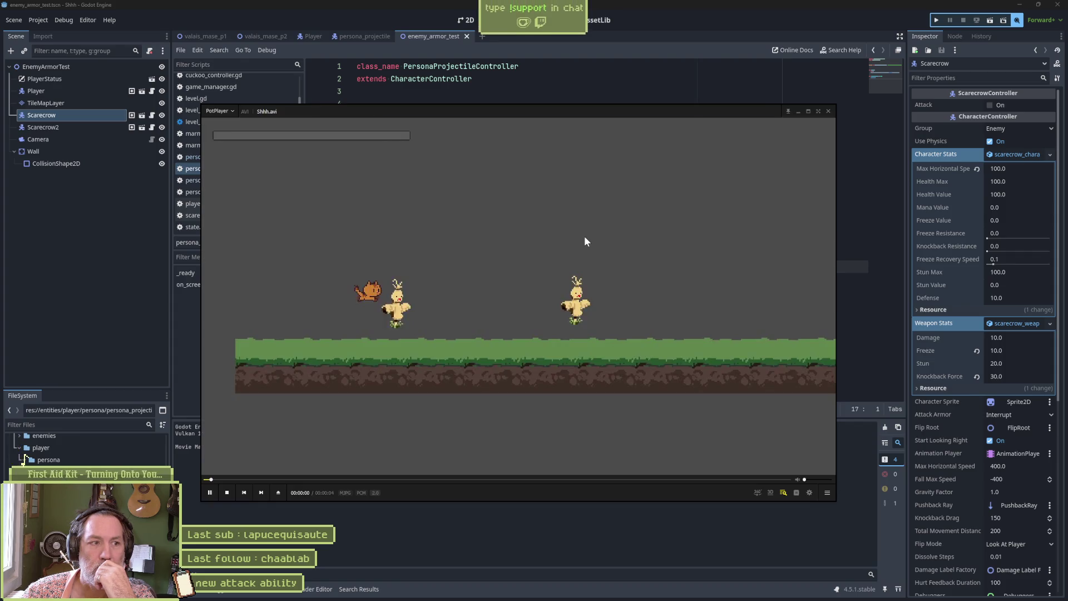
- Pause Shhh.avi and step seven frames through the cat-head and ghost attack, then minimize PotPlayer
left_click(589, 236)
key("f")
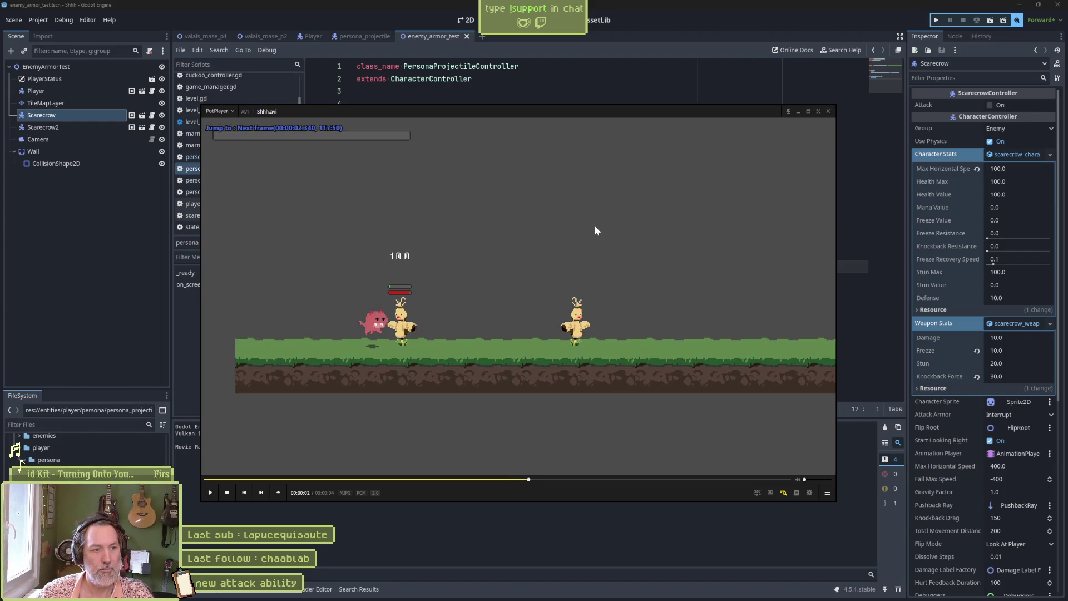
key("f")
key("f")
key("f")
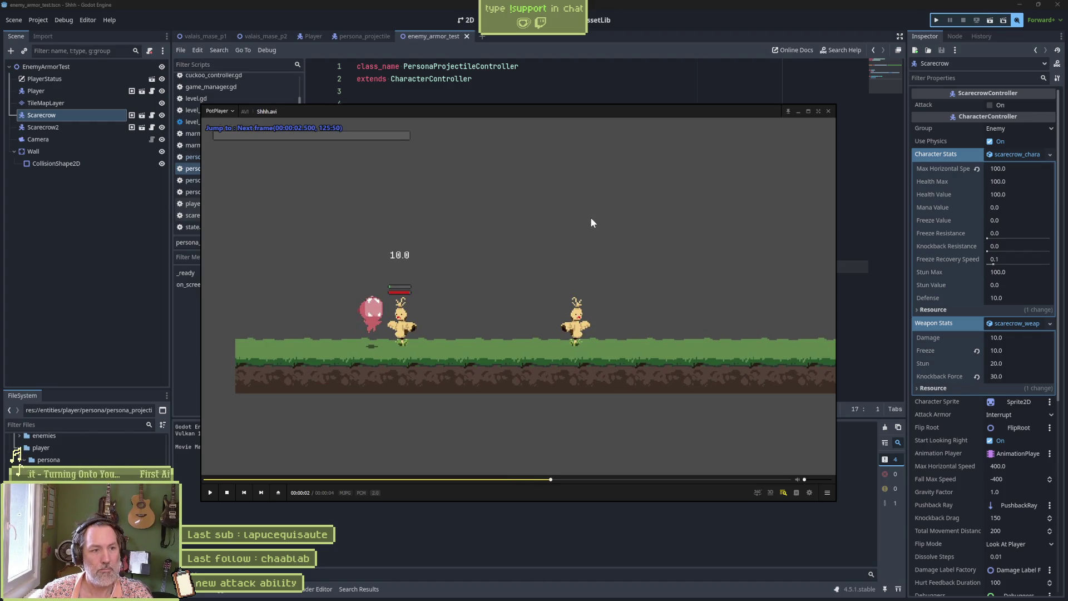
key("f")
key("f")
key("f")
key("f")
key("f")
key("f")
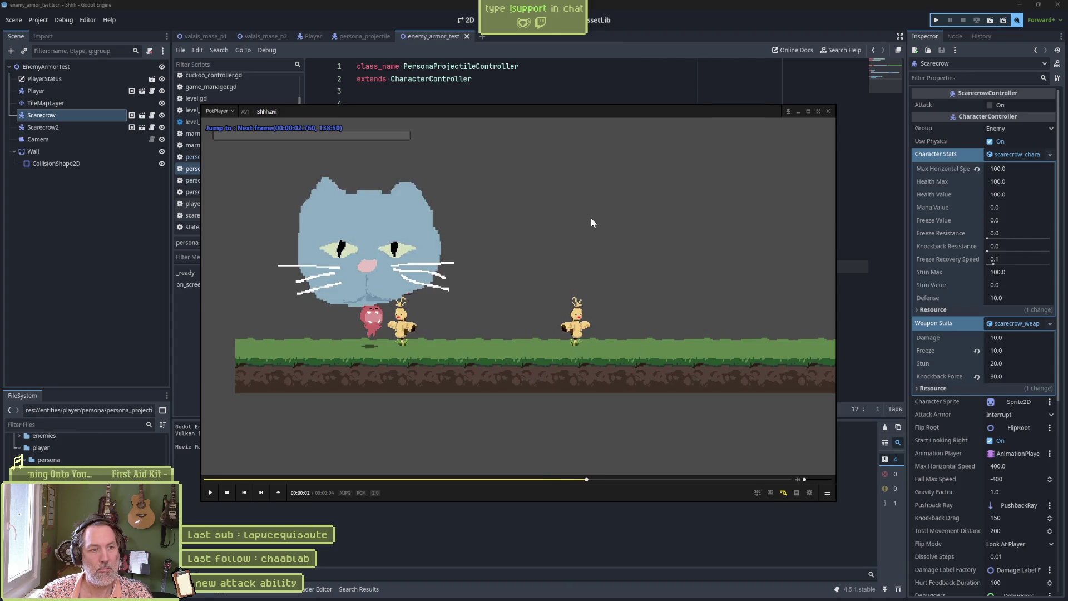
key("f")
key("f")
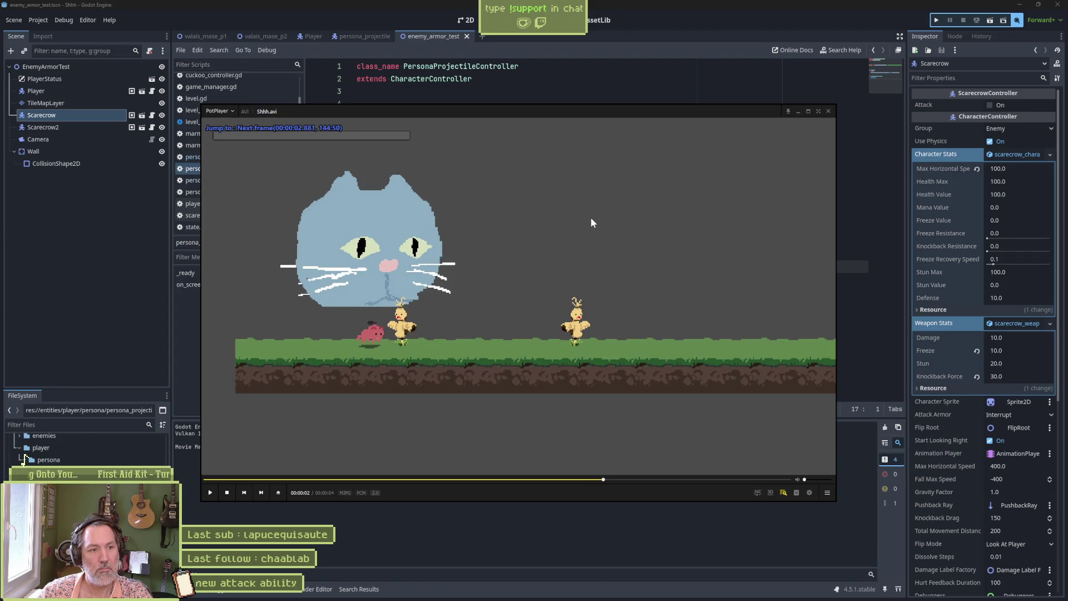
key("f")
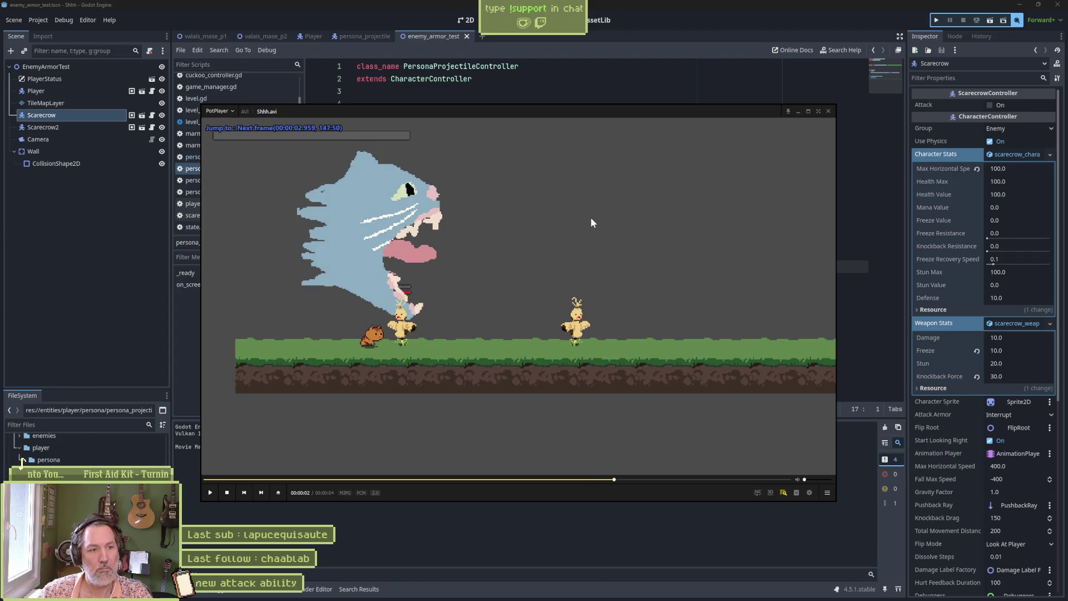
key("f")
key("f")
key("f")
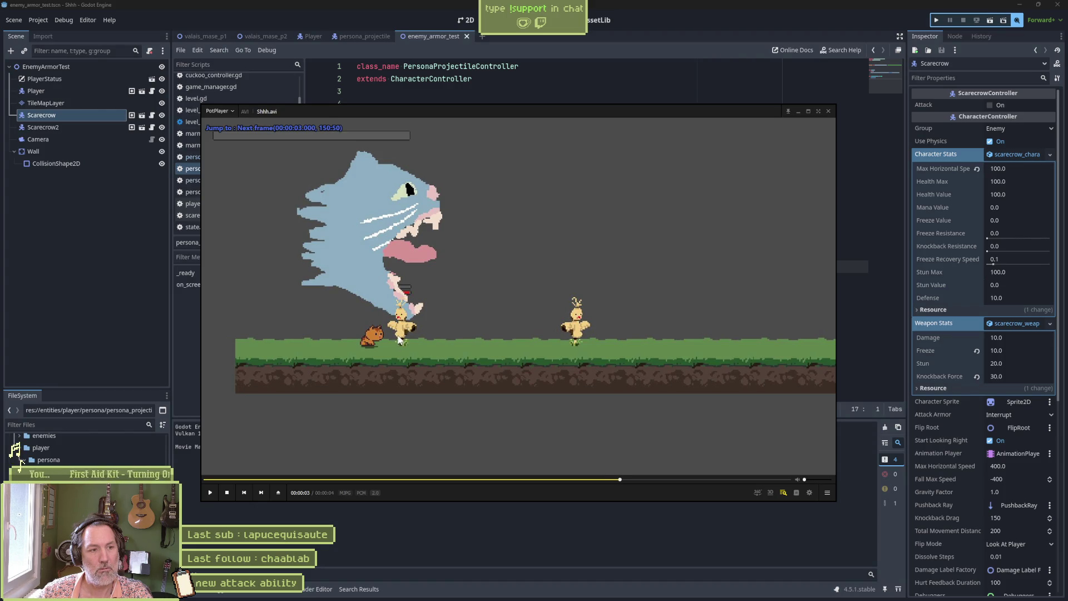
key("f")
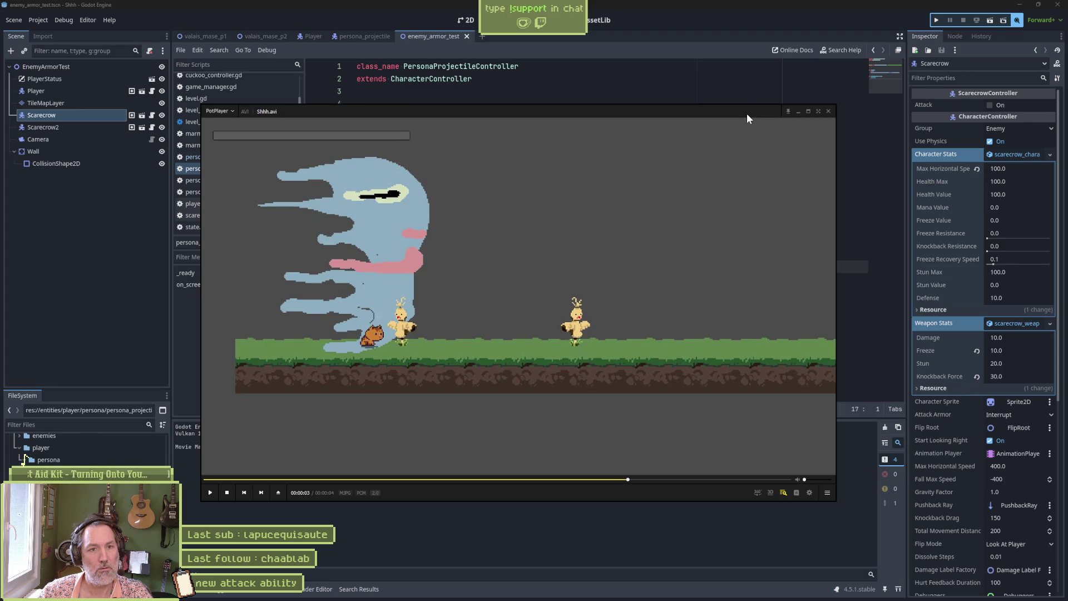
left_click(799, 111)
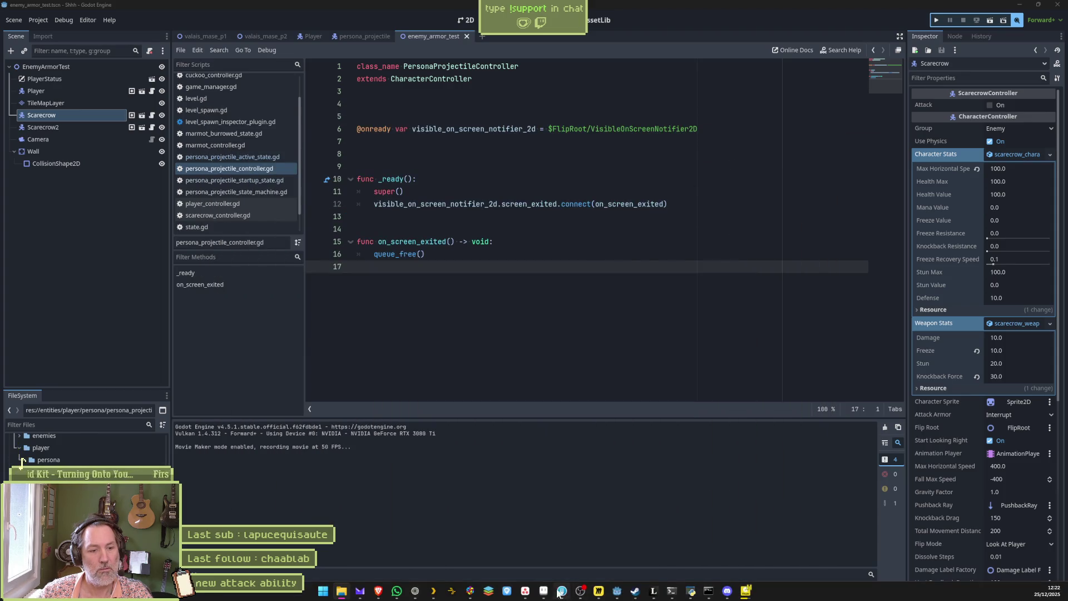
- Back in Aseprite, go to frame 1 and test a magic-wand selection of the black background
left_click(562, 591)
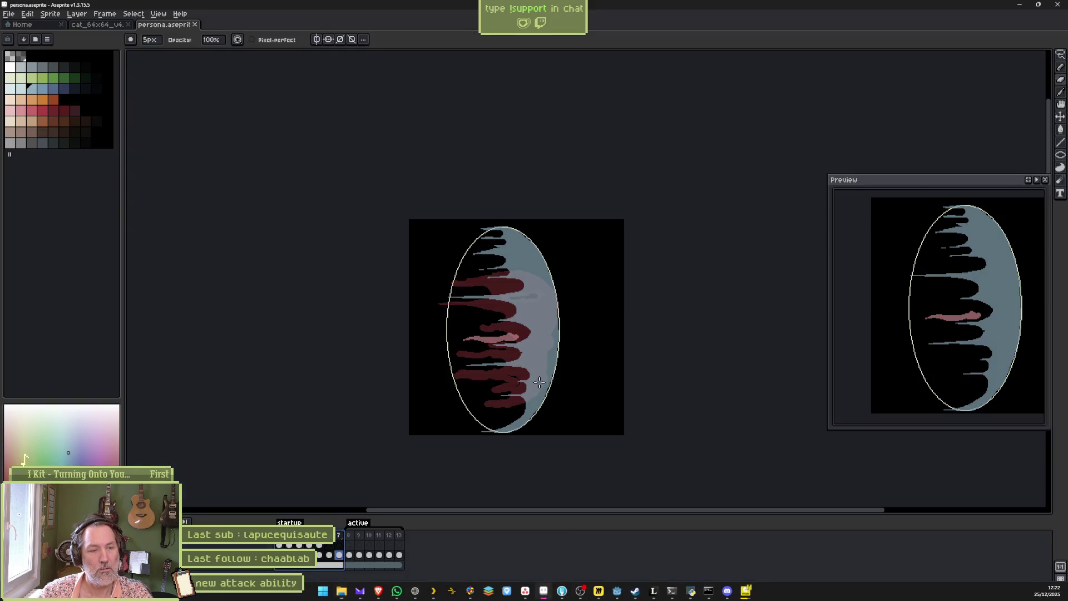
left_click(329, 555)
scroll(503, 400, "up", 2)
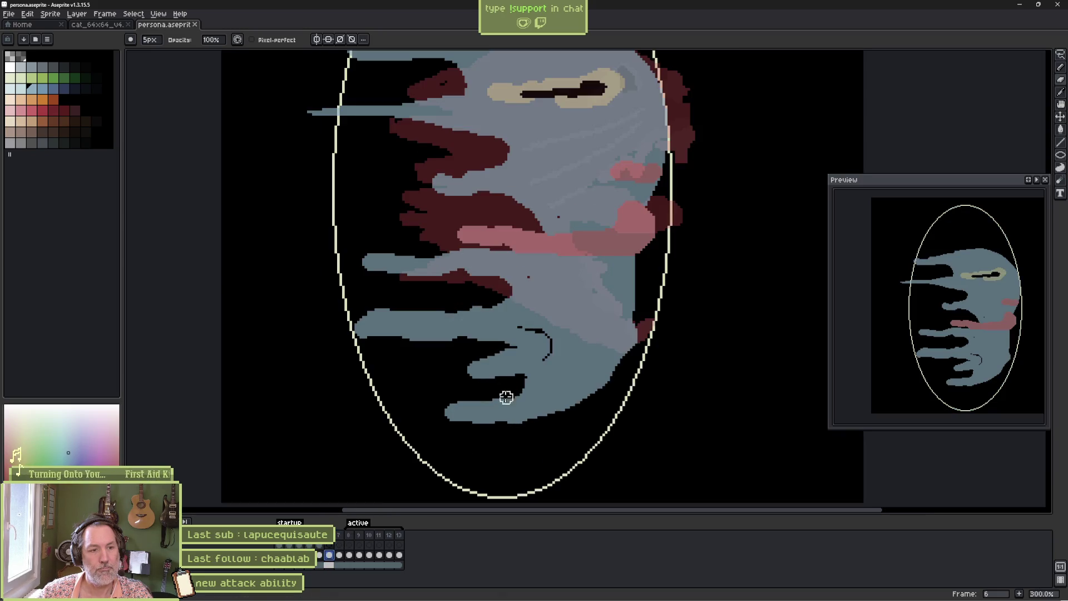
scroll(553, 358, "down", 1)
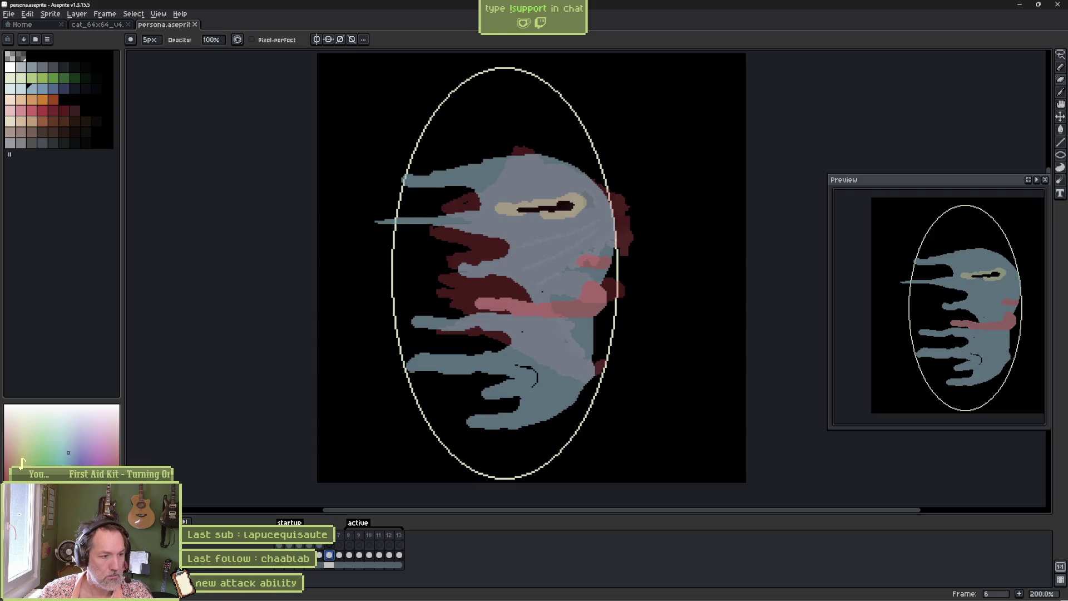
left_click(278, 566)
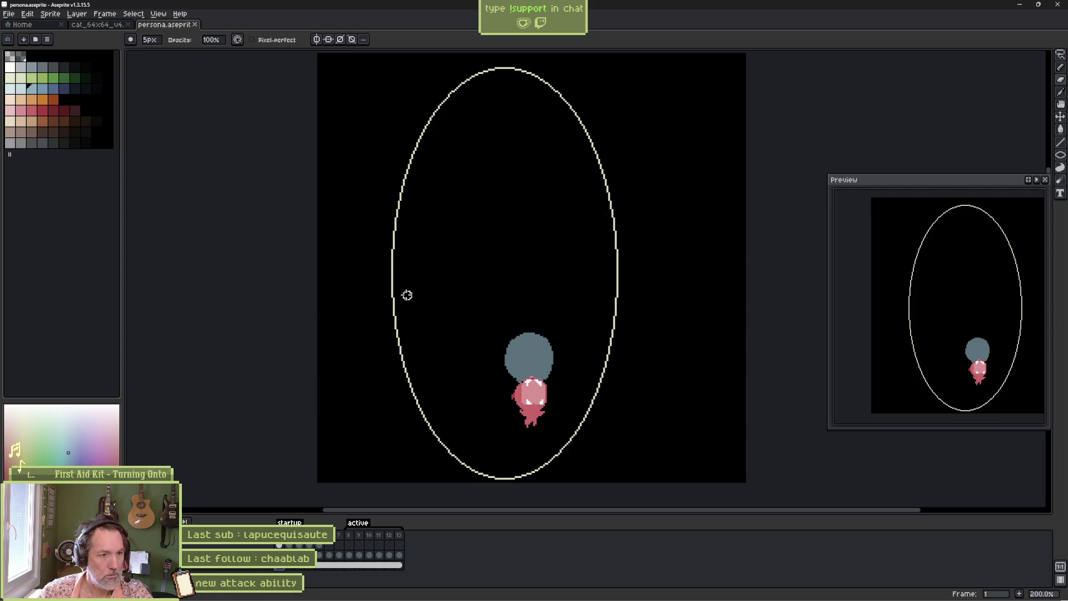
key("w")
left_click(362, 296)
key("ctrl+d")
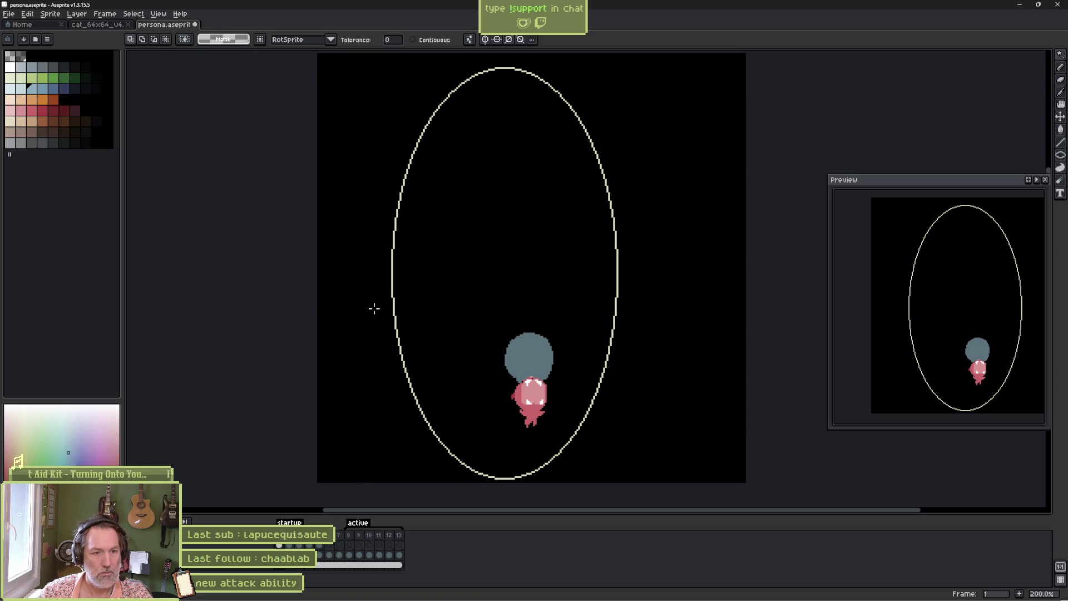
- Remove the grey circle and pink creature from frame 1, leaving only the ellipse
left_click(8, 545)
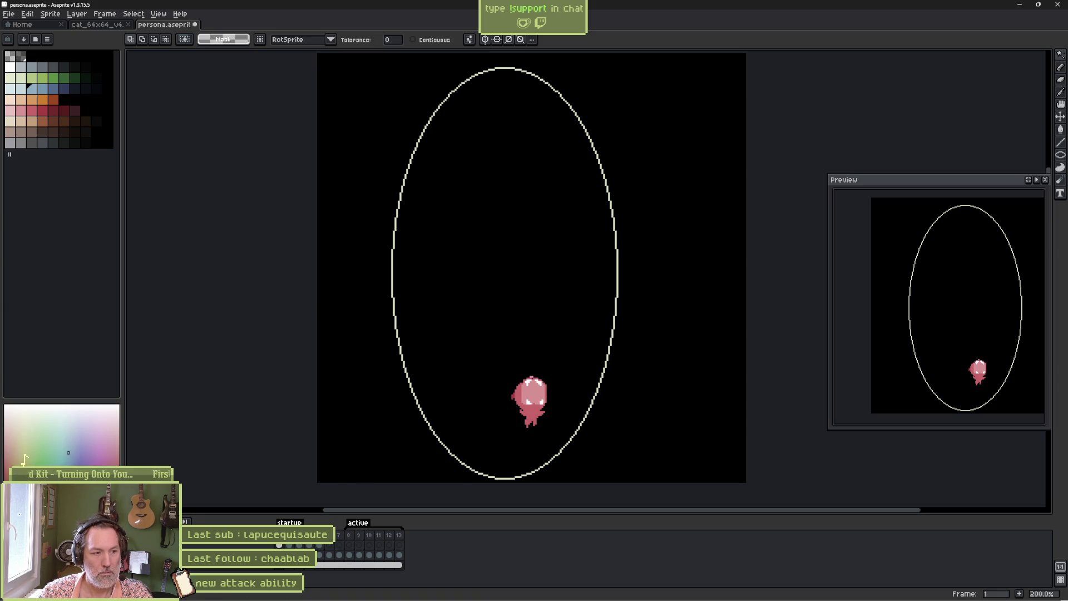
left_click(8, 555)
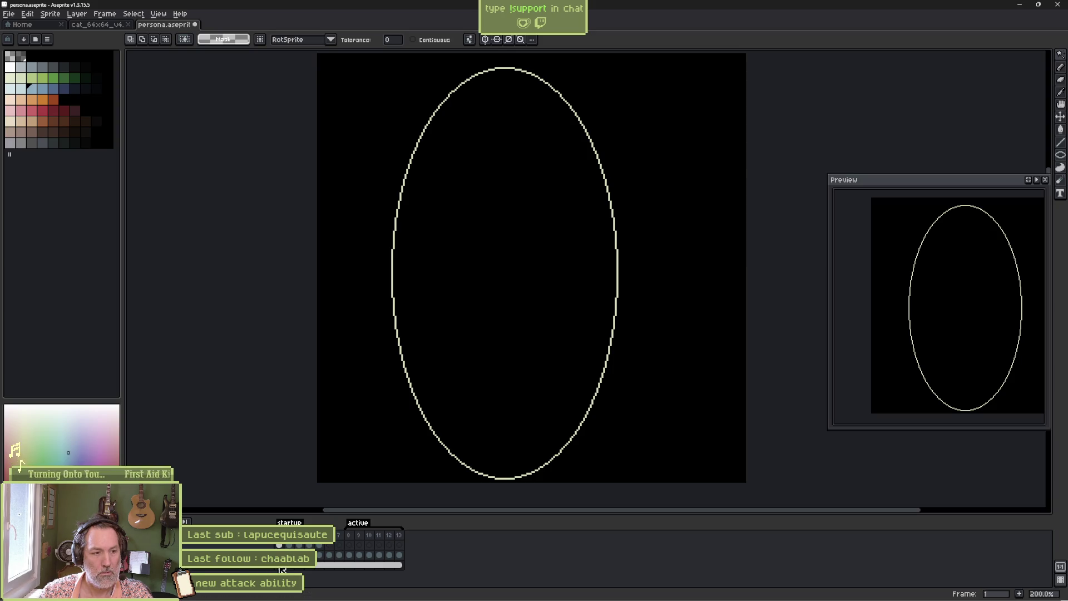
left_click(354, 444)
key("ctrl+d")
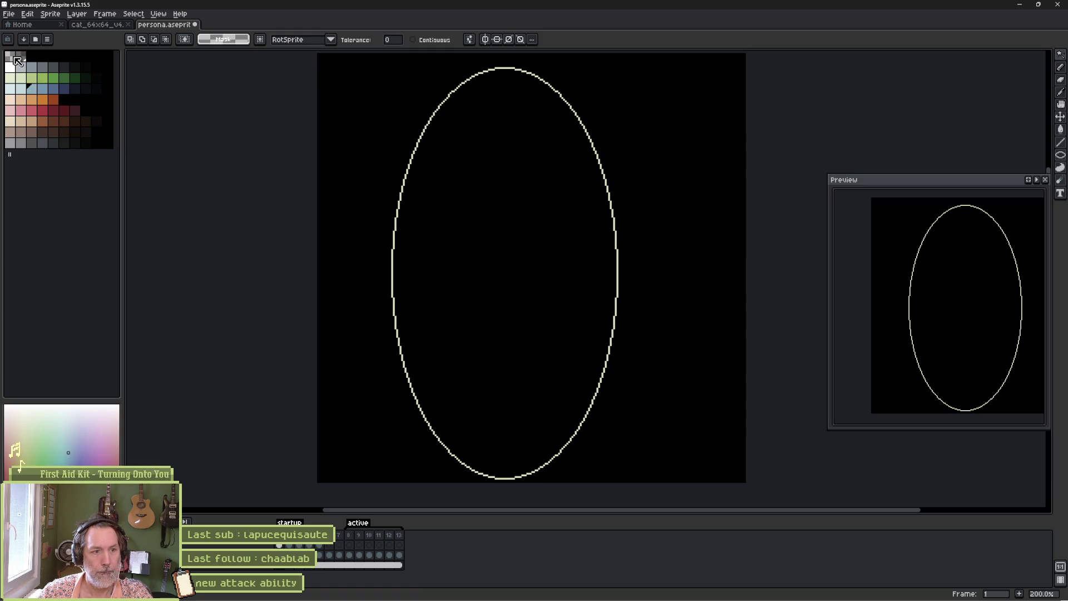
key("b")
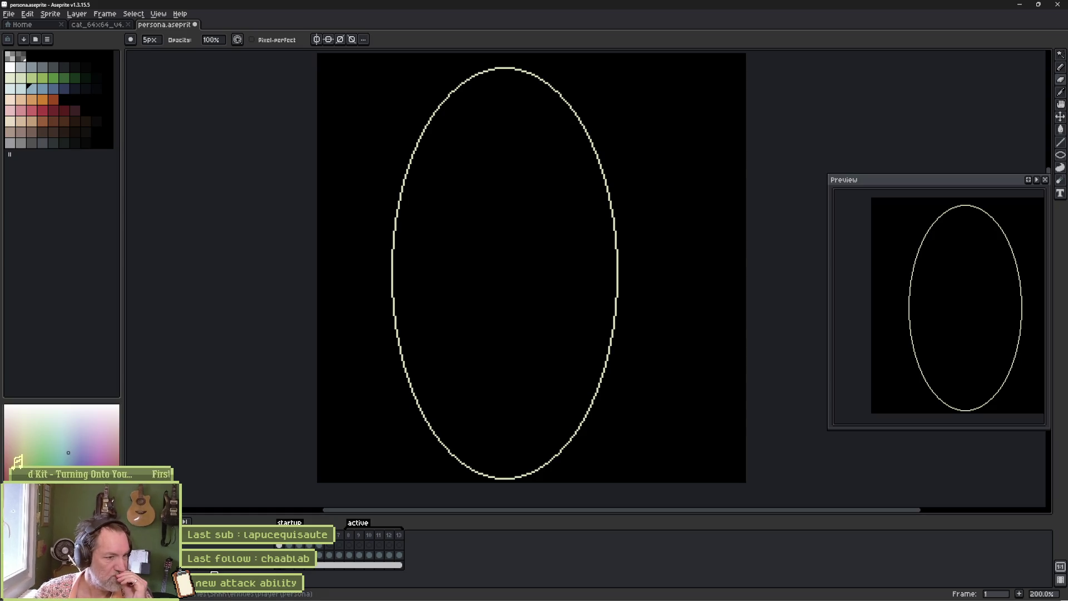
- Compare frames 1 and 2 of the cleaned animation and save the sprite file
left_click_drag(284, 567, 399, 569)
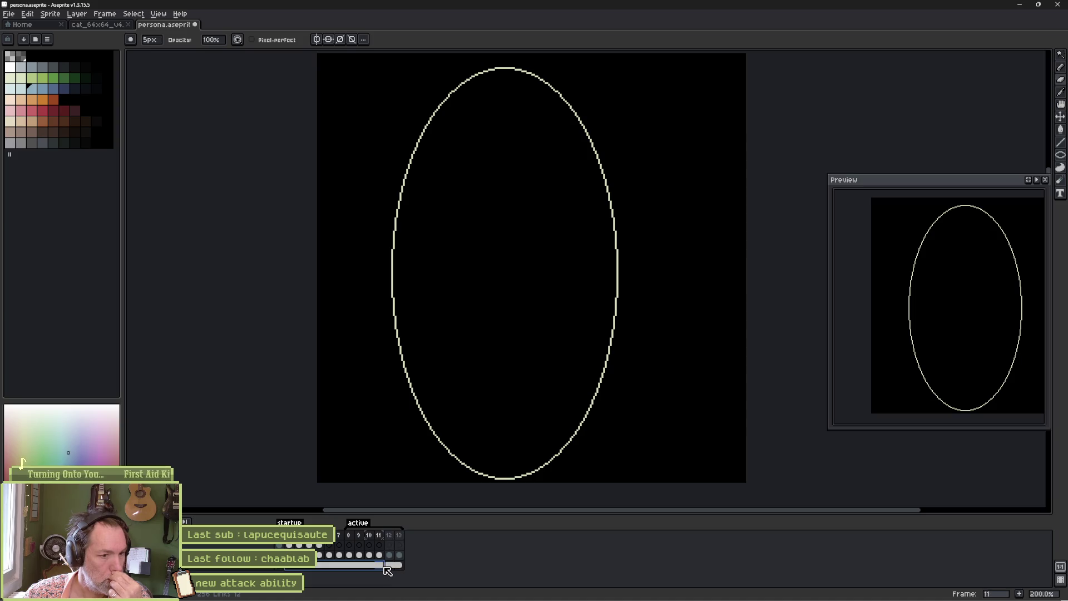
left_click(279, 568)
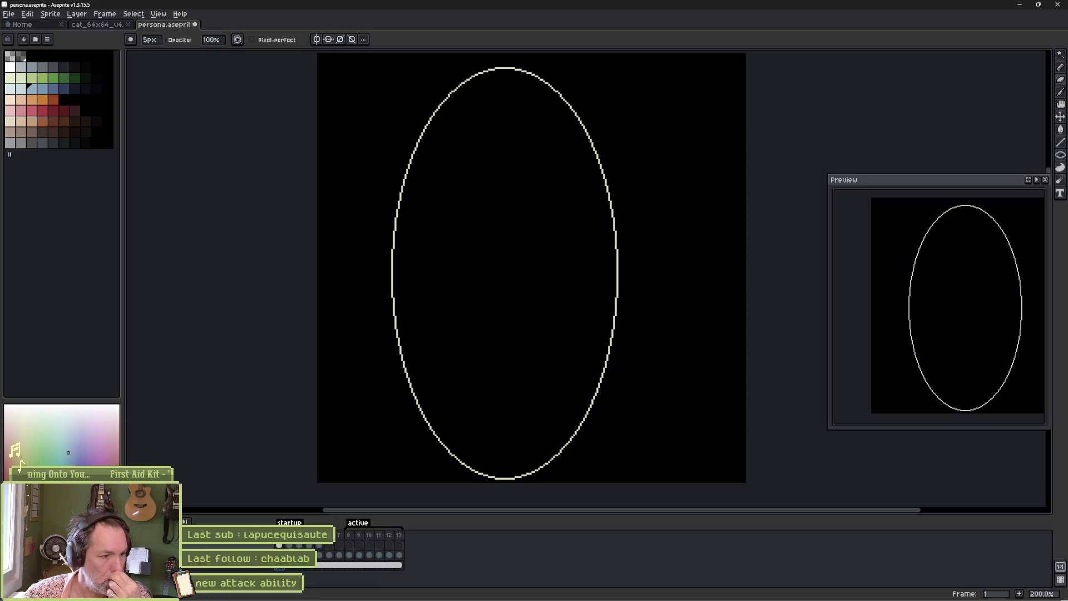
left_click(291, 569)
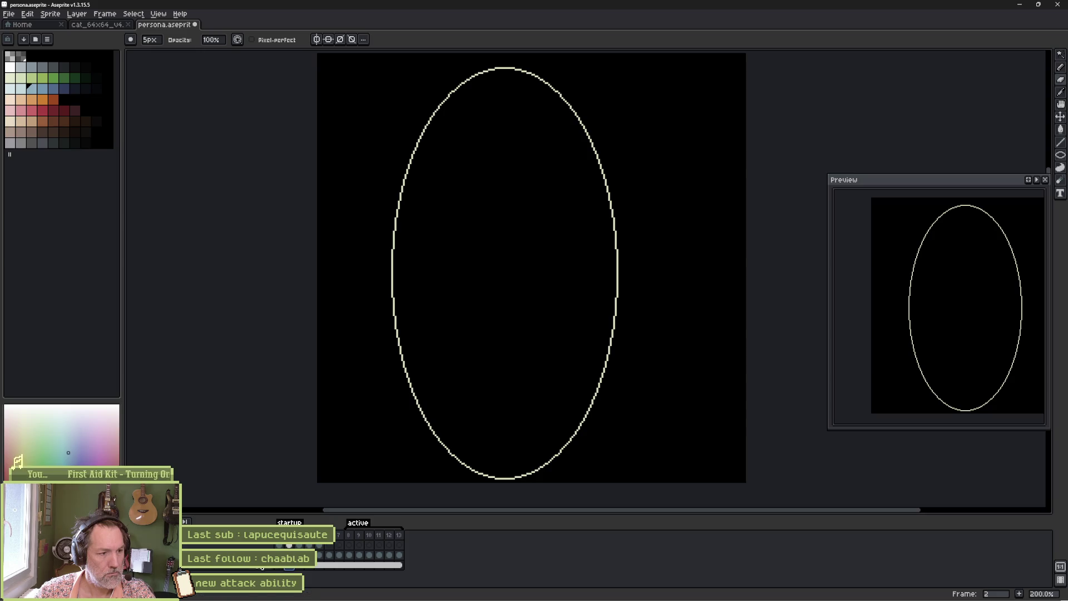
left_click(282, 568)
left_click(290, 570)
key("w")
left_click(346, 432)
key("ctrl+d")
key("Left")
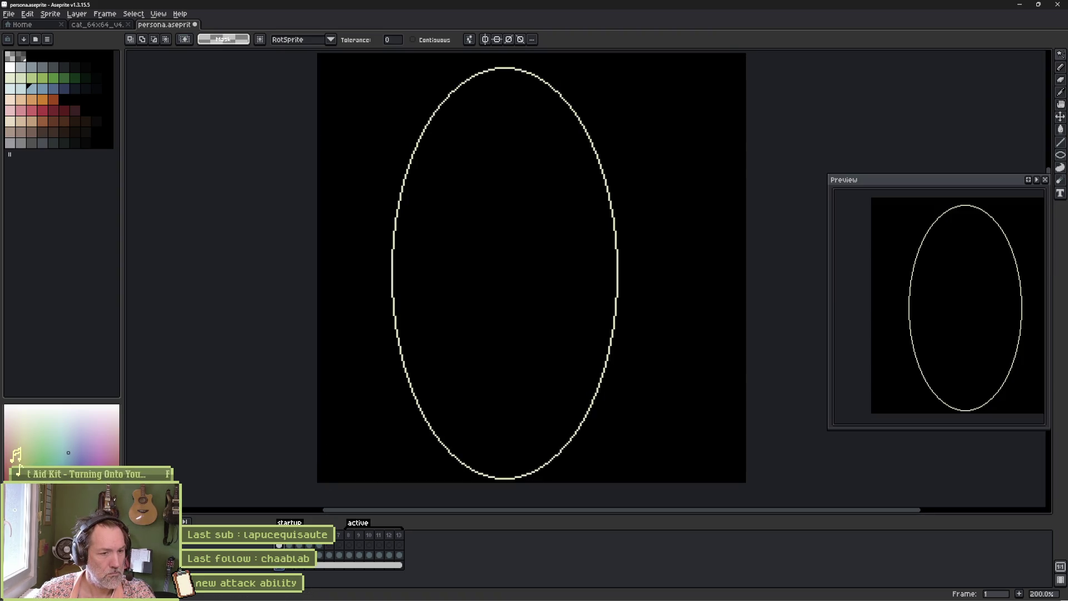
key("ctrl+s")
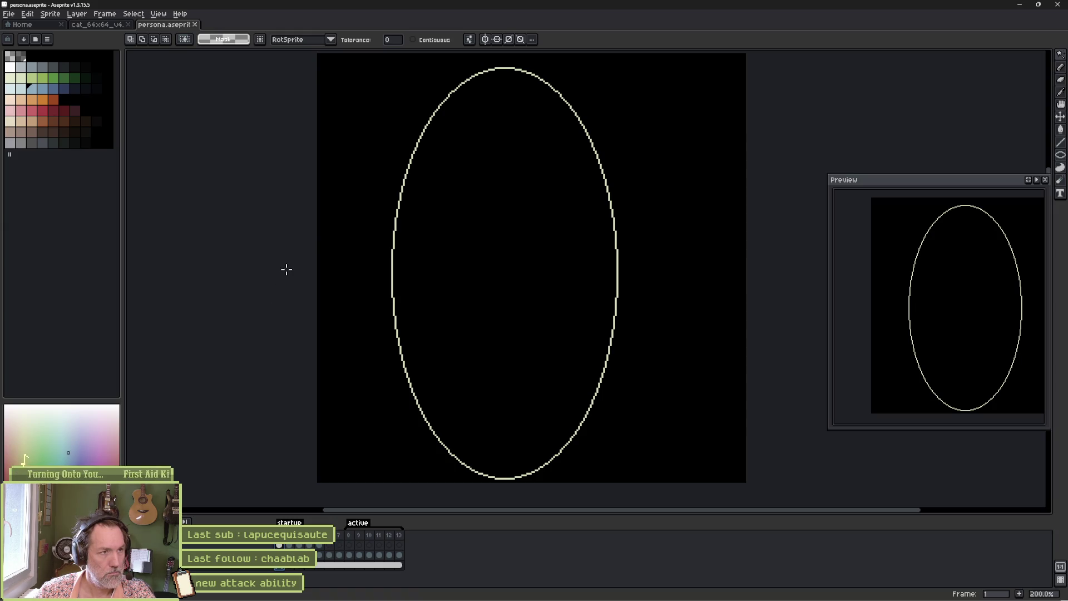
- Pick white from the palette and undo an accidental erase on the ellipse's left edge
left_click(15, 58)
key("b")
mouse_move(399, 204)
left_mouse_down()
mouse_move(393, 229)
mouse_move(360, 239)
left_mouse_up()
key("v")
key("ctrl+z")
key("e")
key("ctrl+z")
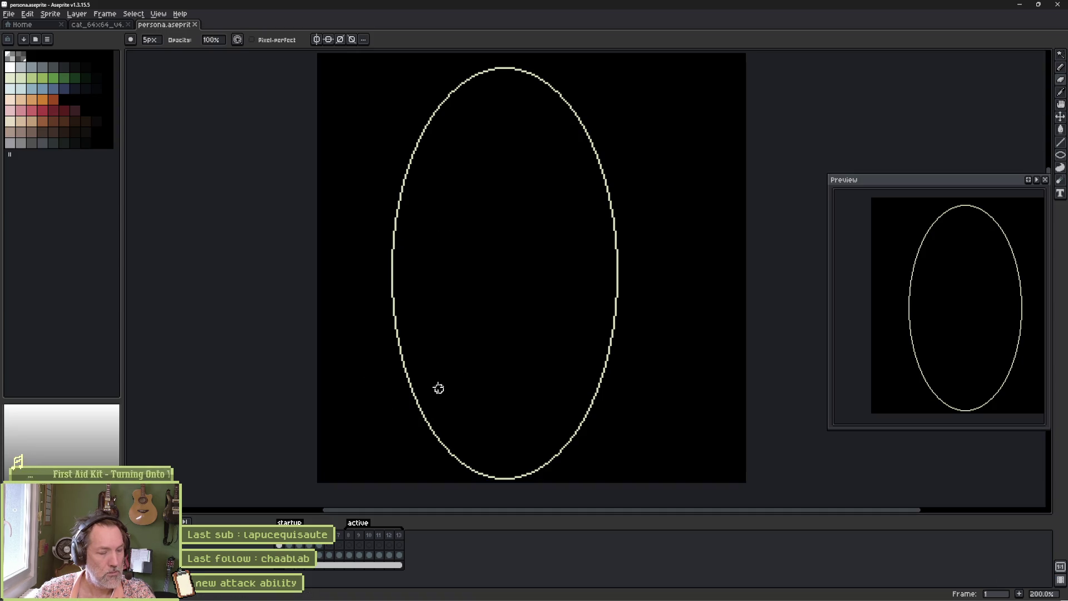
- Add a new empty layer and select its whole area
key("shift+n")
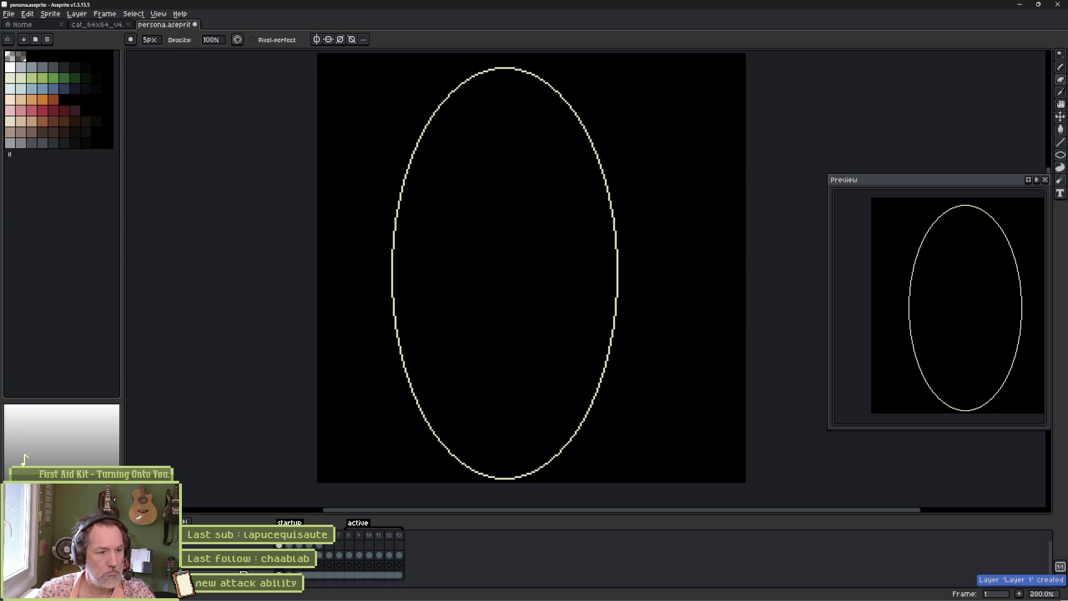
key("w")
left_click(508, 479)
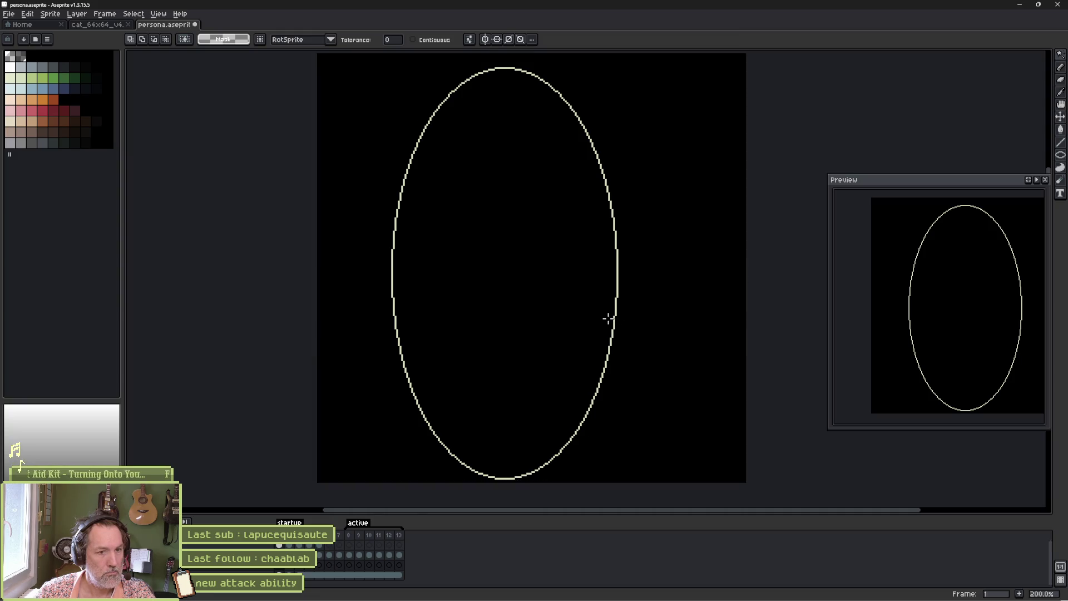
- Select the ellipse outline, hide the black background layer, and commit the transform
scroll(608, 318, "up", 5)
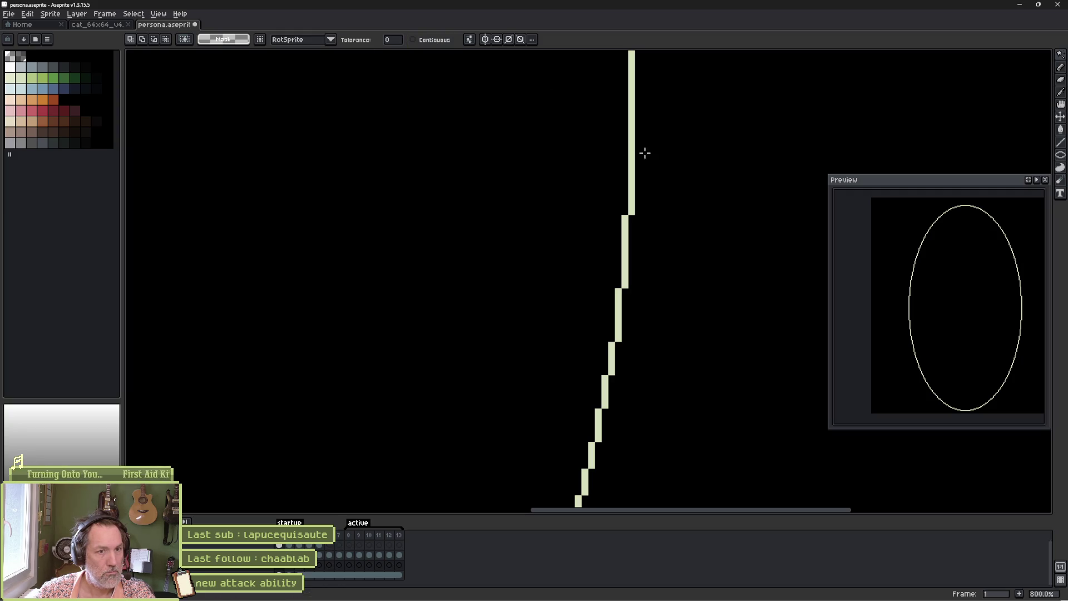
left_click(627, 237)
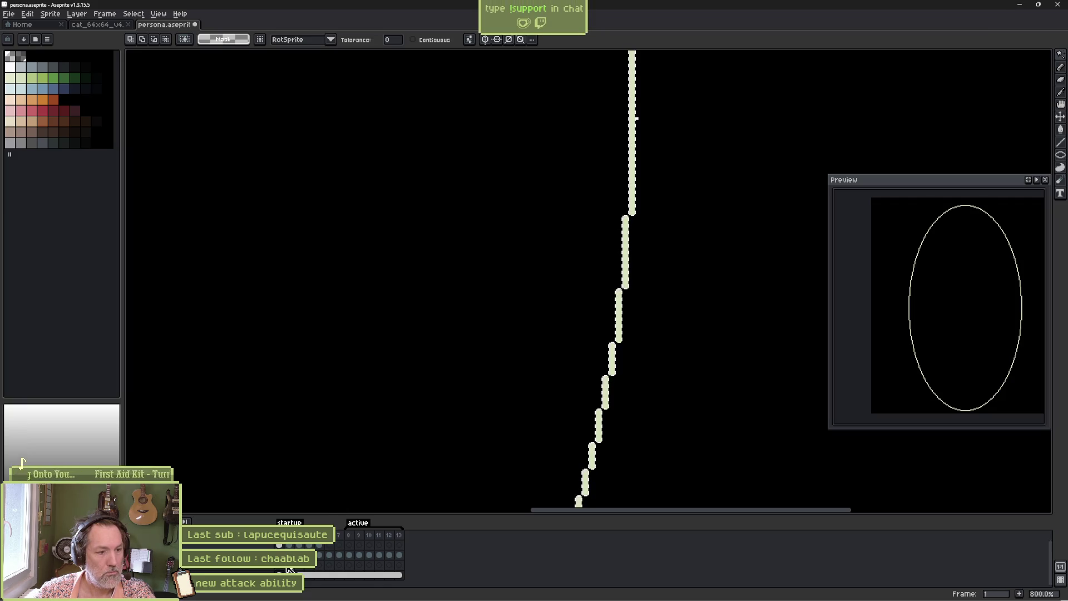
key("ctrl+t")
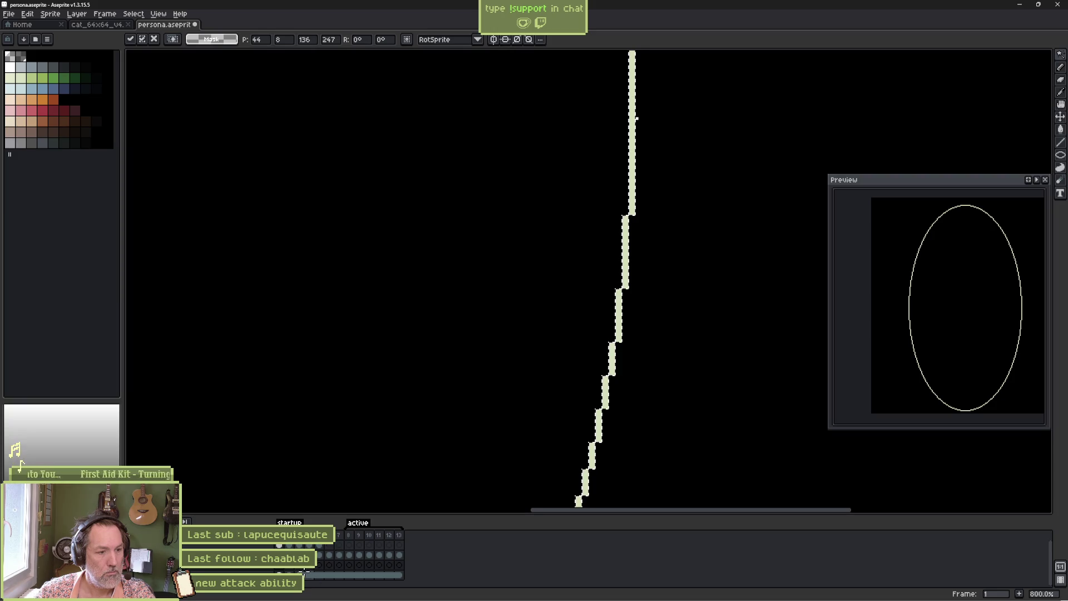
left_click(192, 565)
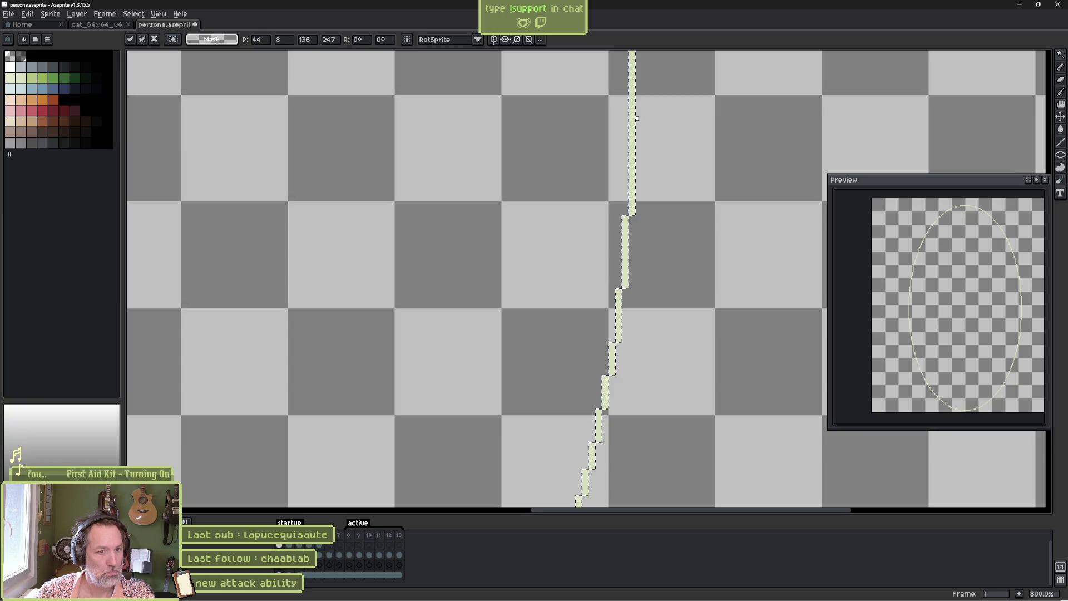
key("ctrl+d")
- Open and close the strip layer's properties, then zoom out on the transparent frame
left_click(295, 569)
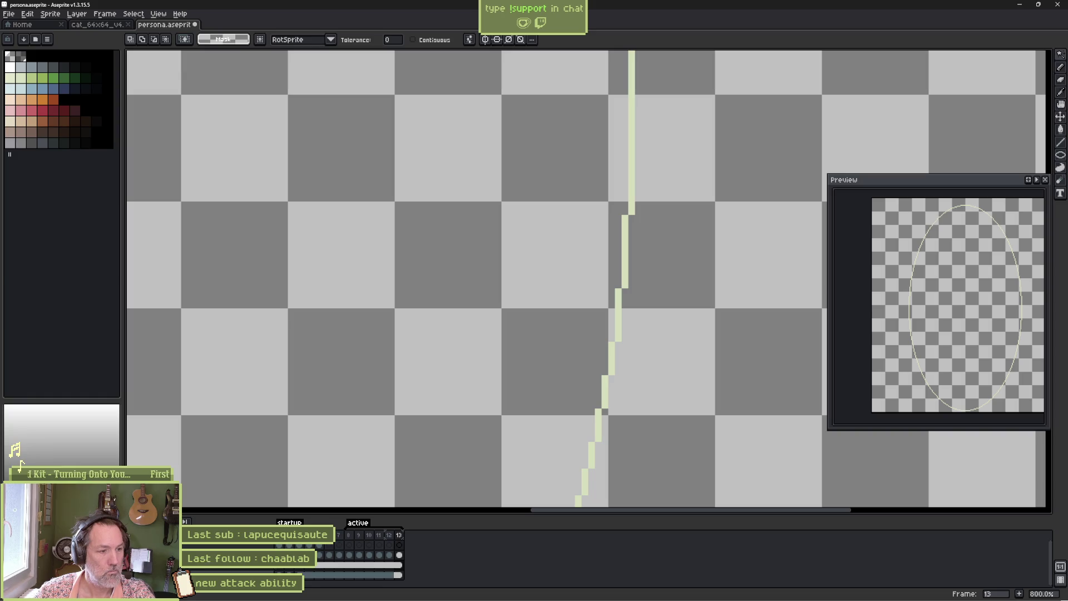
right_click(223, 570)
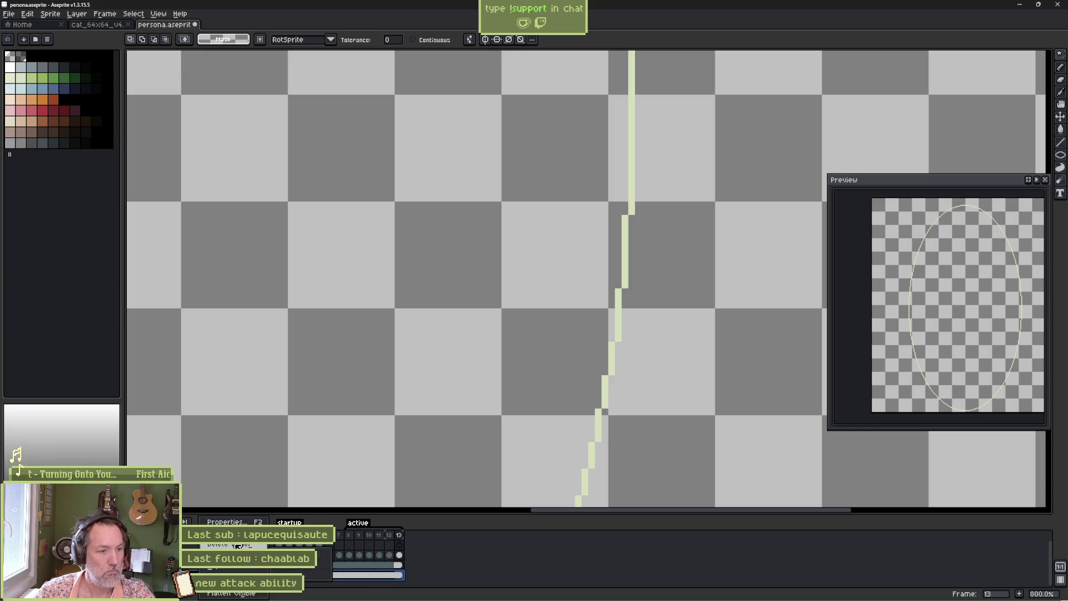
key("F2")
key("Return")
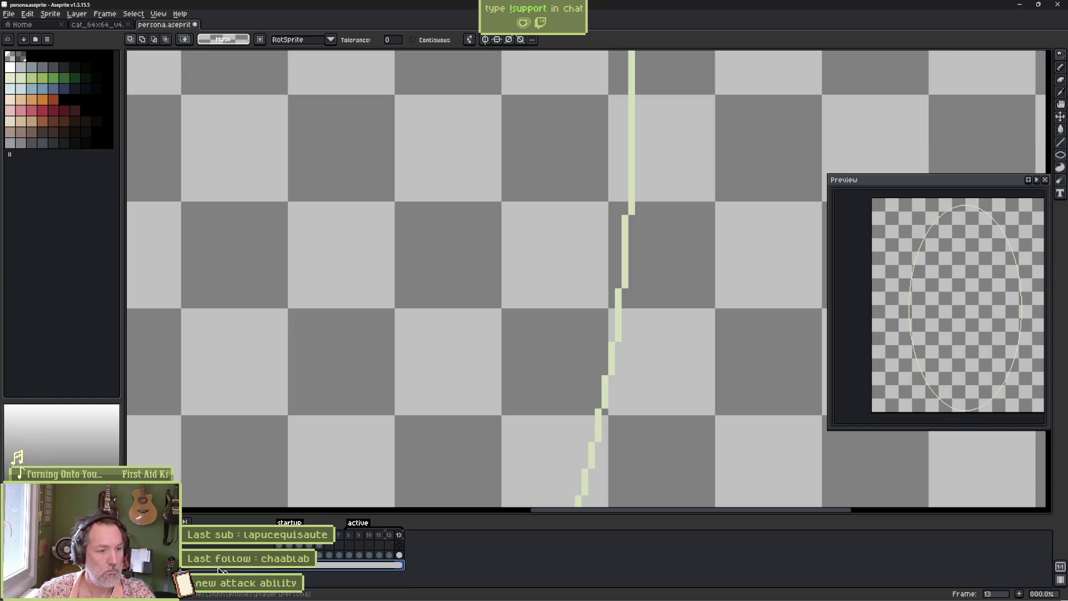
scroll(322, 312, "down", 4)
scroll(576, 329, "down", 1)
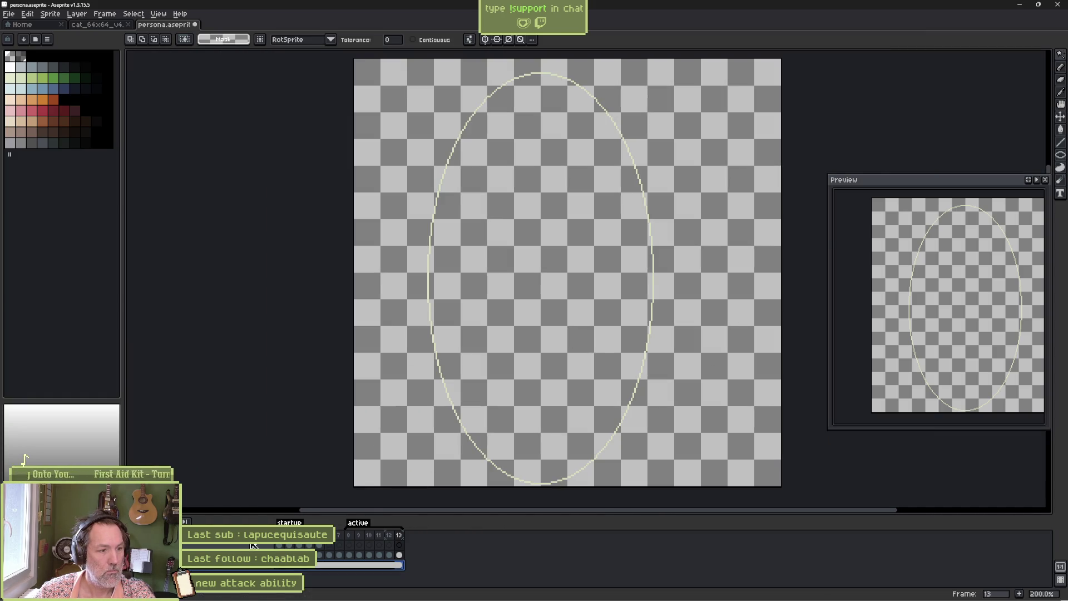
- Play back persona attack frames 2–11 from the start, then switch to the cat_64x64_v4 file
key("Home")
left_click_drag(289, 535, 383, 535)
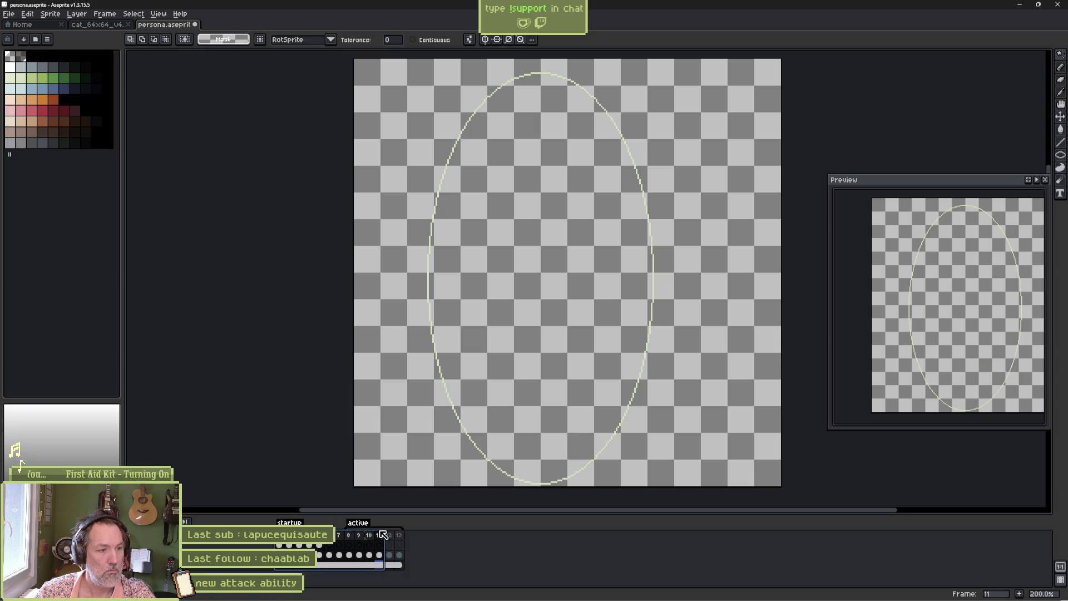
key("Return")
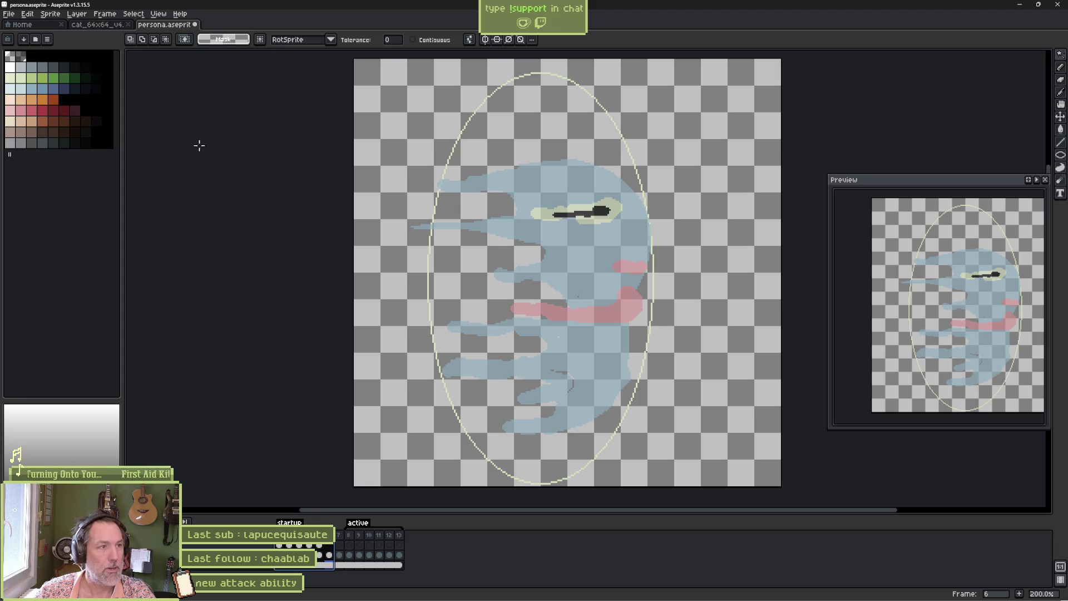
left_click(98, 26)
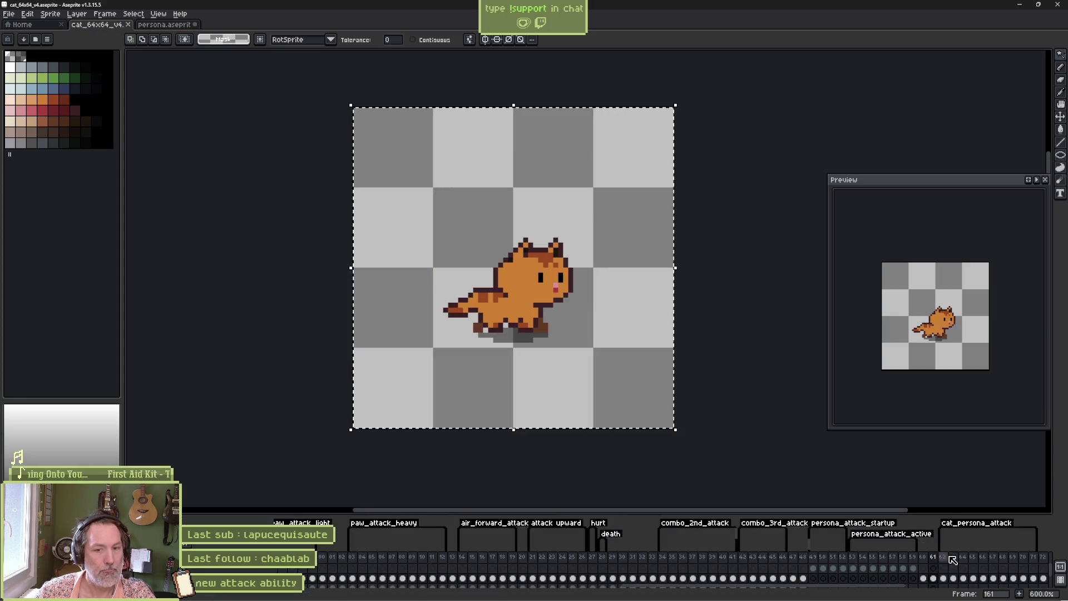
- Review the cat's pink attack-pose frames, then return to the persona sprite
left_click_drag(943, 558, 1034, 559)
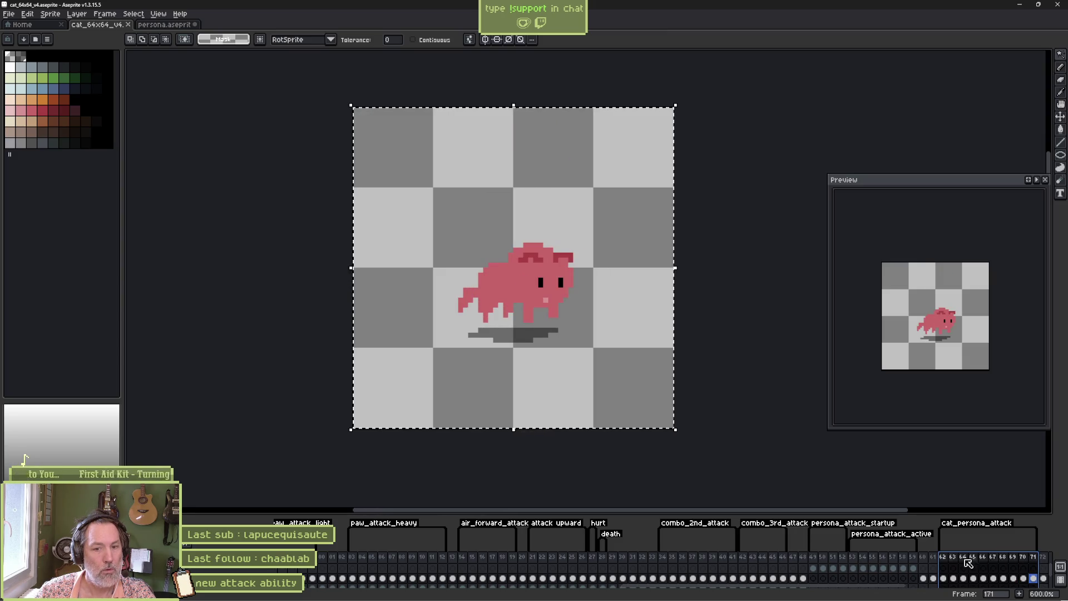
left_click(934, 558)
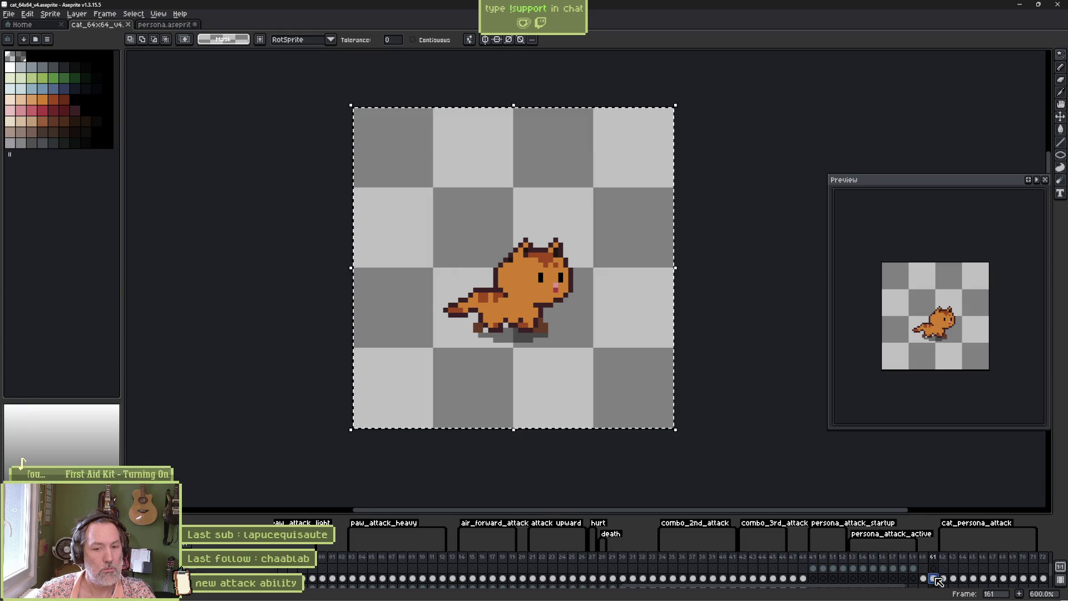
left_click(168, 25)
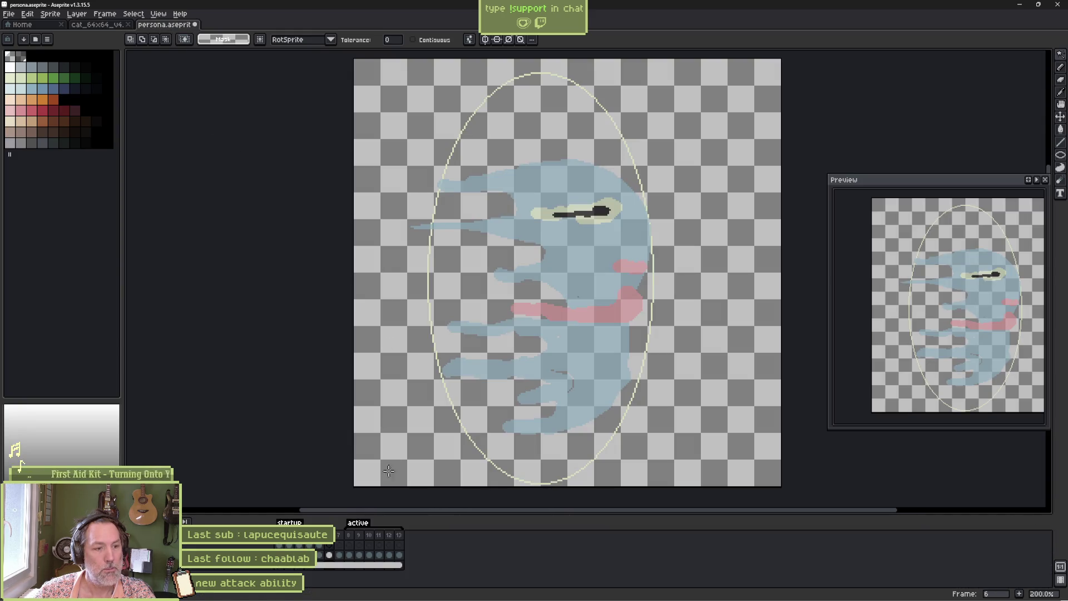
- On frame 6's upper-layer cel, move the cat down to the ghost's bottom and nudge it right
left_click(338, 546)
left_click(330, 548)
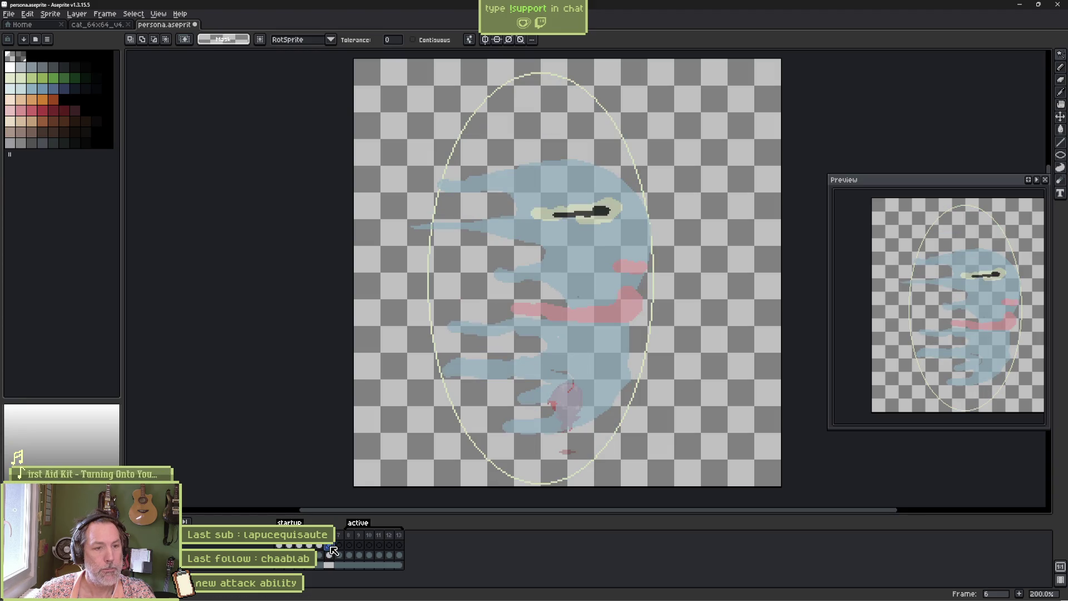
left_click(330, 556)
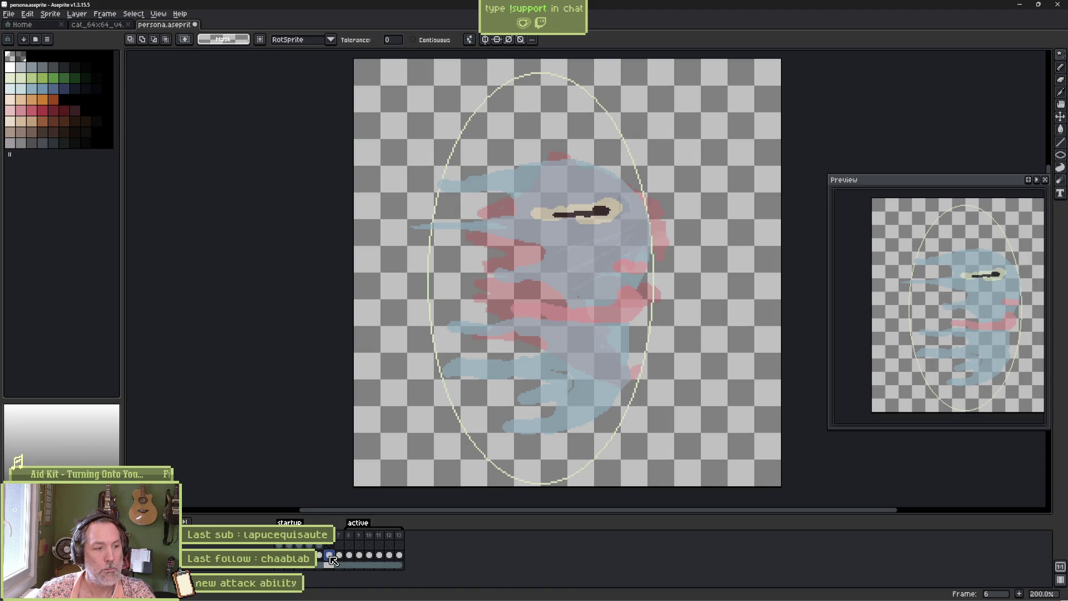
left_click(329, 546)
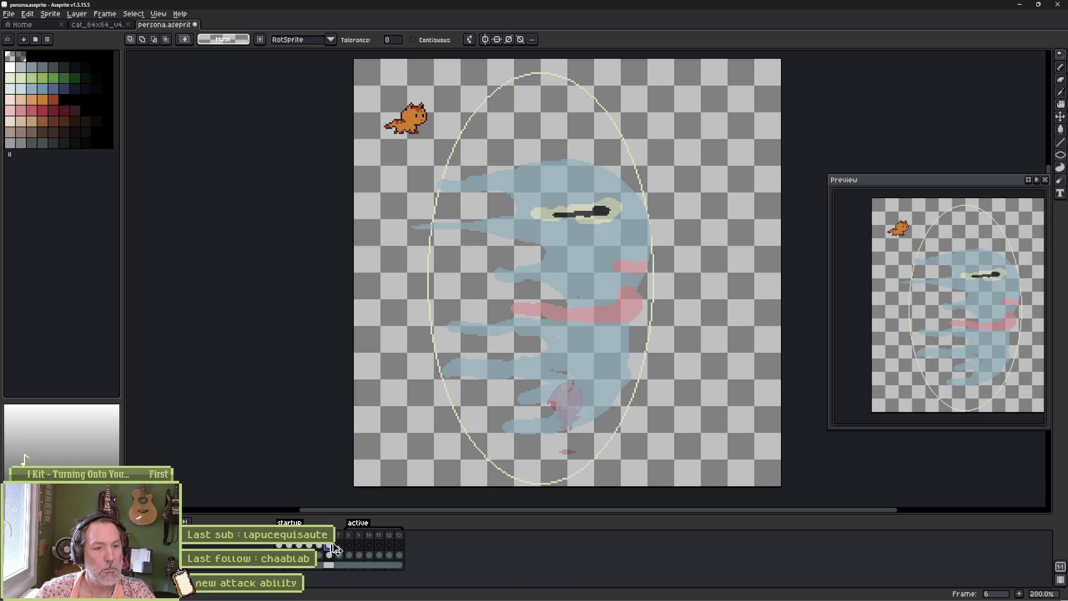
key("v")
mouse_move(408, 128)
left_mouse_down()
mouse_move(461, 286)
mouse_move(537, 443)
mouse_move(567, 447)
left_mouse_up()
key("i")
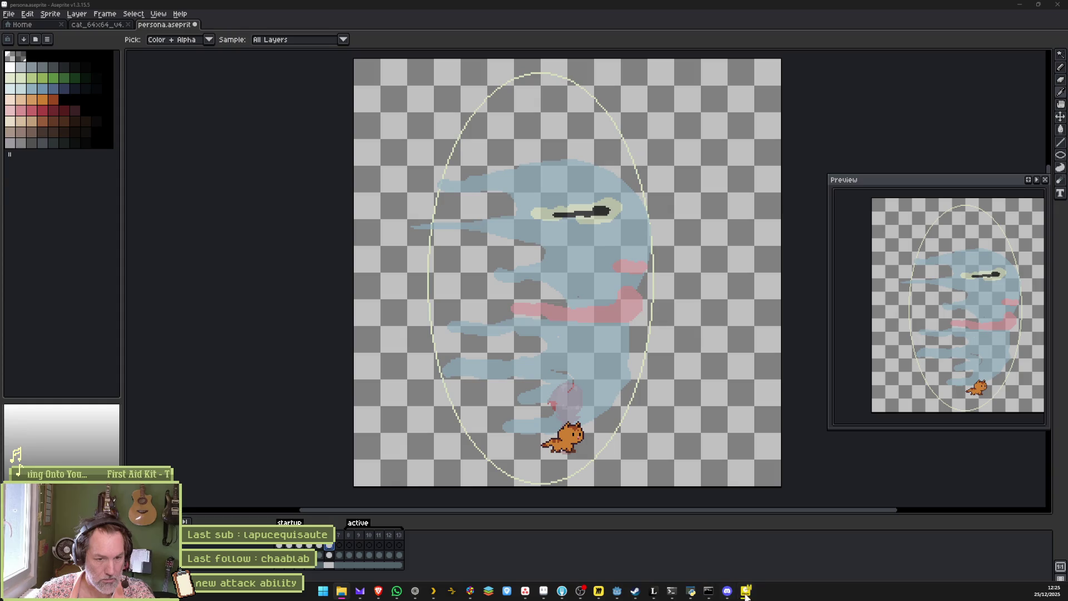
left_click(752, 594)
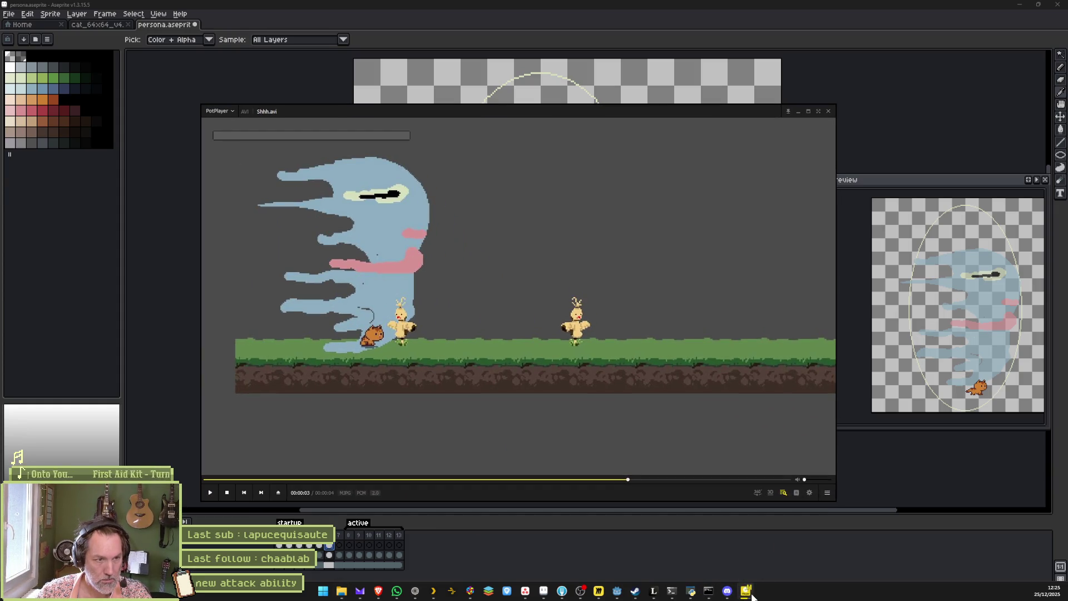
- After checking the in-game recording, move the cat up into the ghost's lower body
left_click(705, 546)
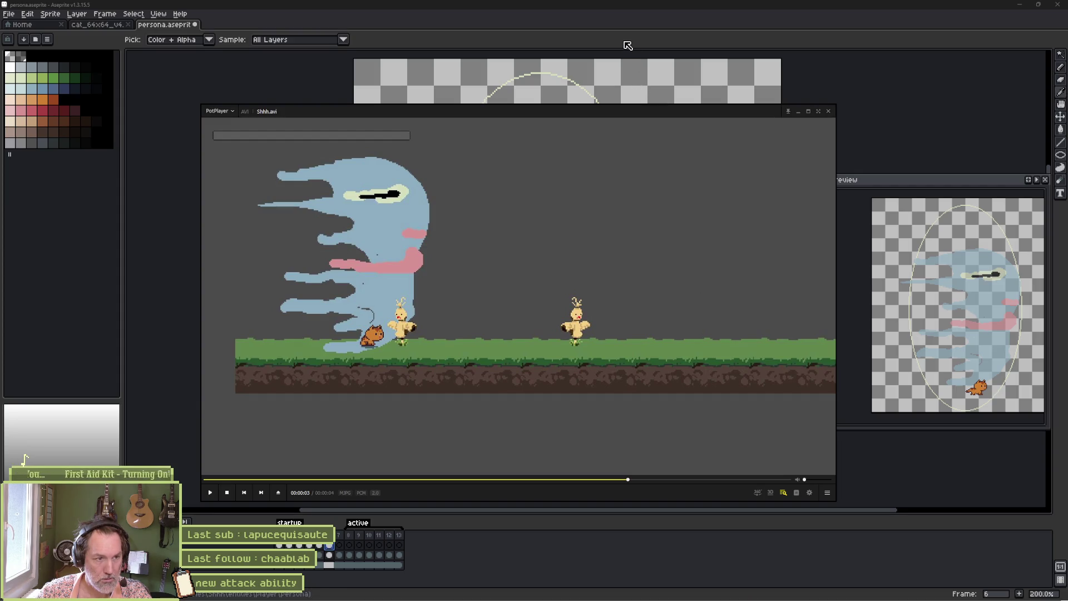
left_click(631, 90)
mouse_move(571, 443)
left_mouse_down()
mouse_move(573, 407)
mouse_move(563, 408)
left_mouse_up()
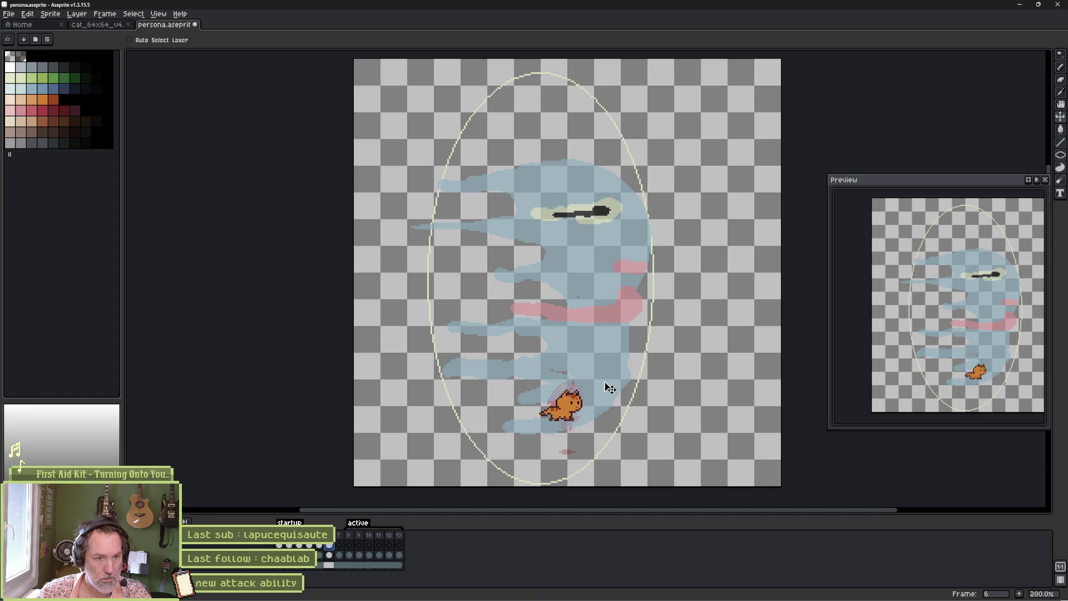
- Nudge the cat slightly down-left, play the attack, and compare frame 6 with frames 7 and 8
key("alt+Tab")
key("alt+Tab")
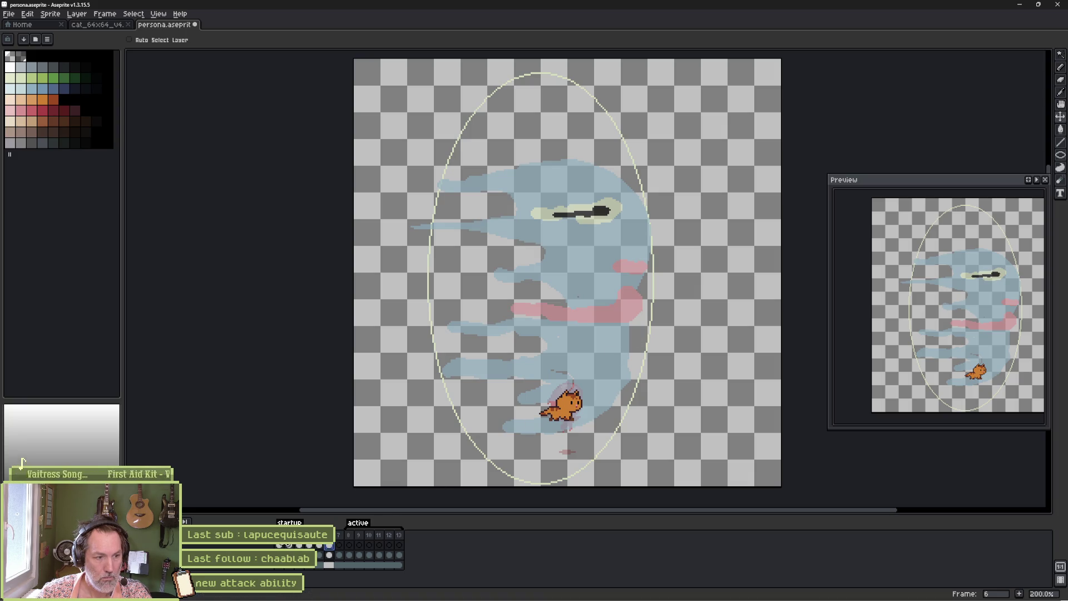
key("Return")
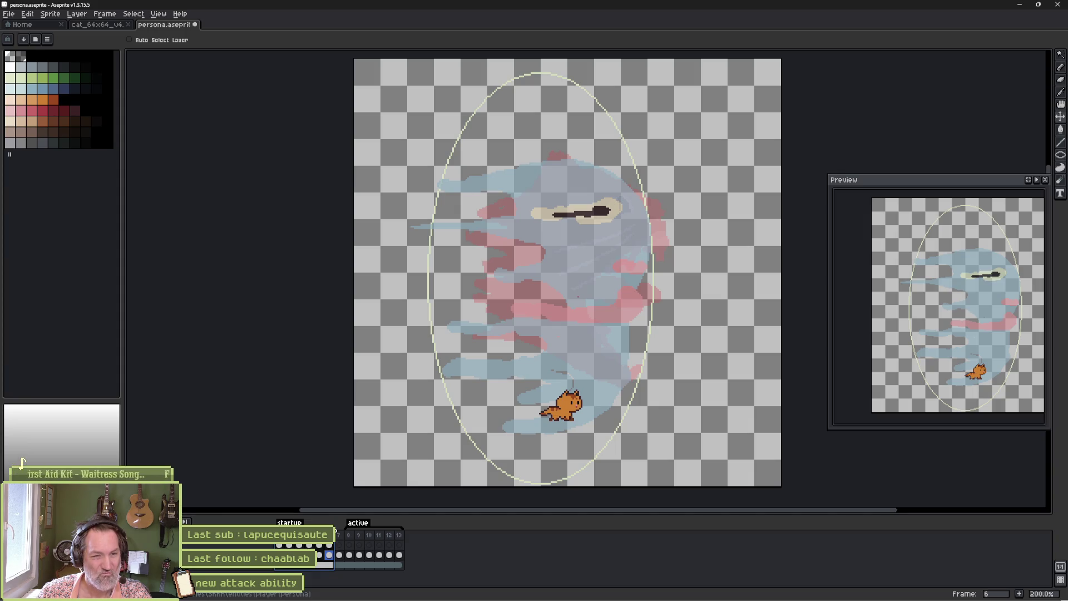
key("Right")
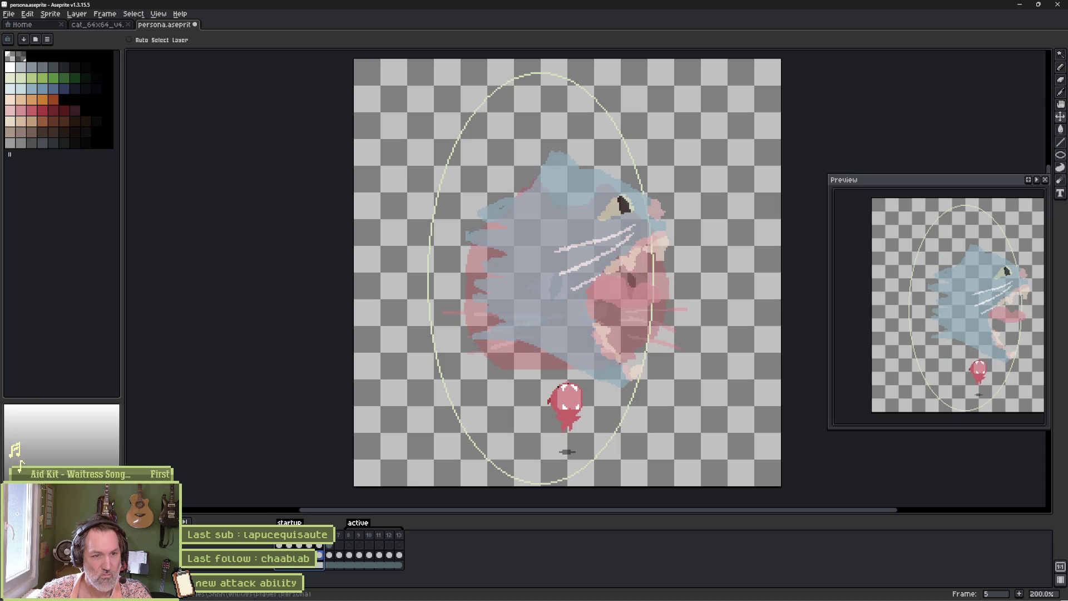
key("Left")
key("Right")
key("Right")
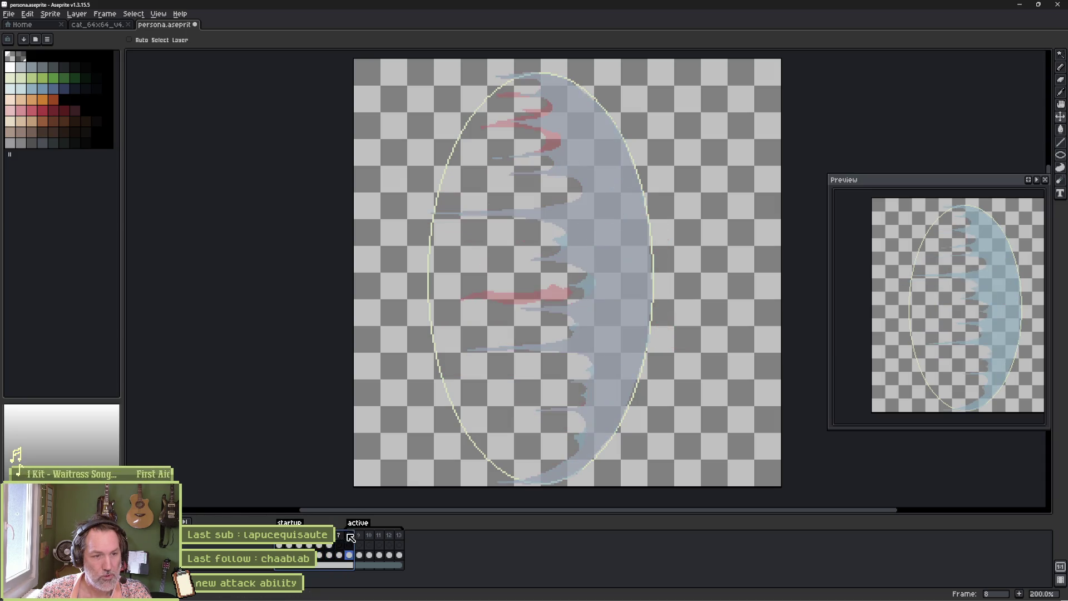
key("Left")
key("Left")
key("Right")
key("Left")
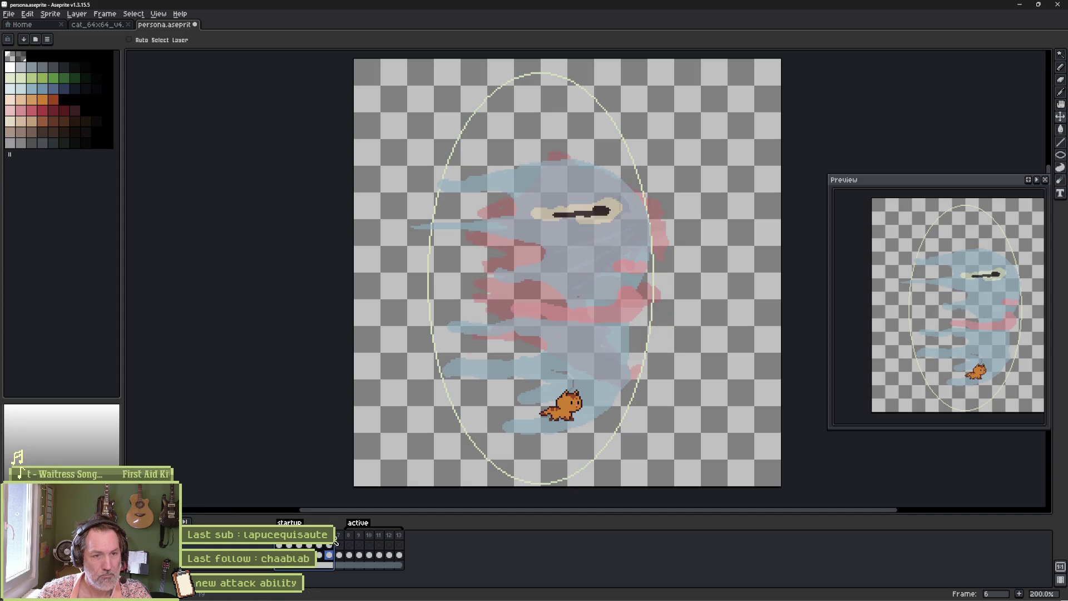
left_click(349, 537)
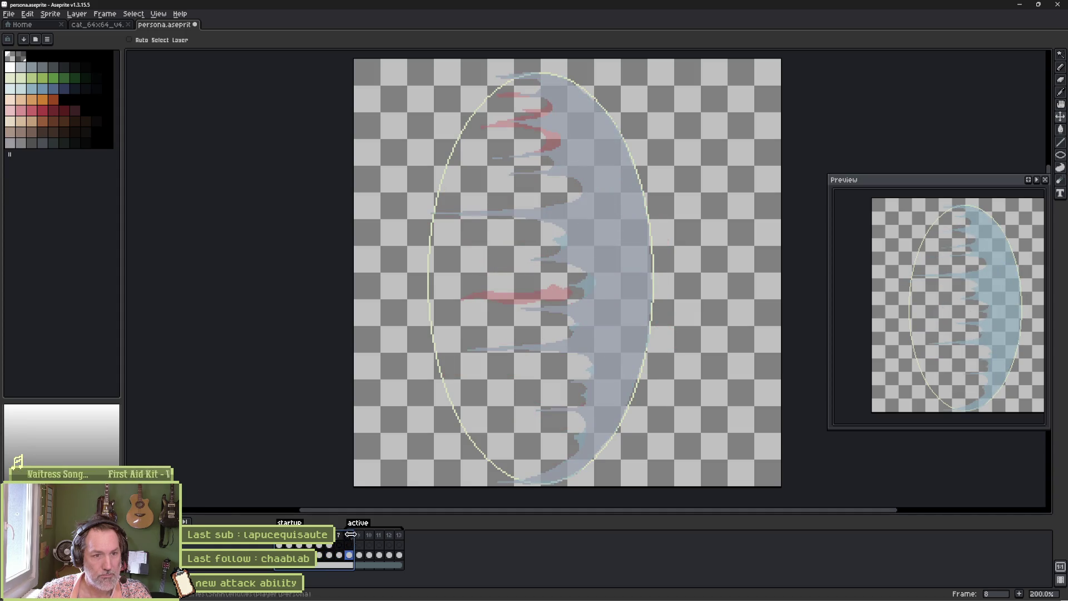
key("Left")
key("Left")
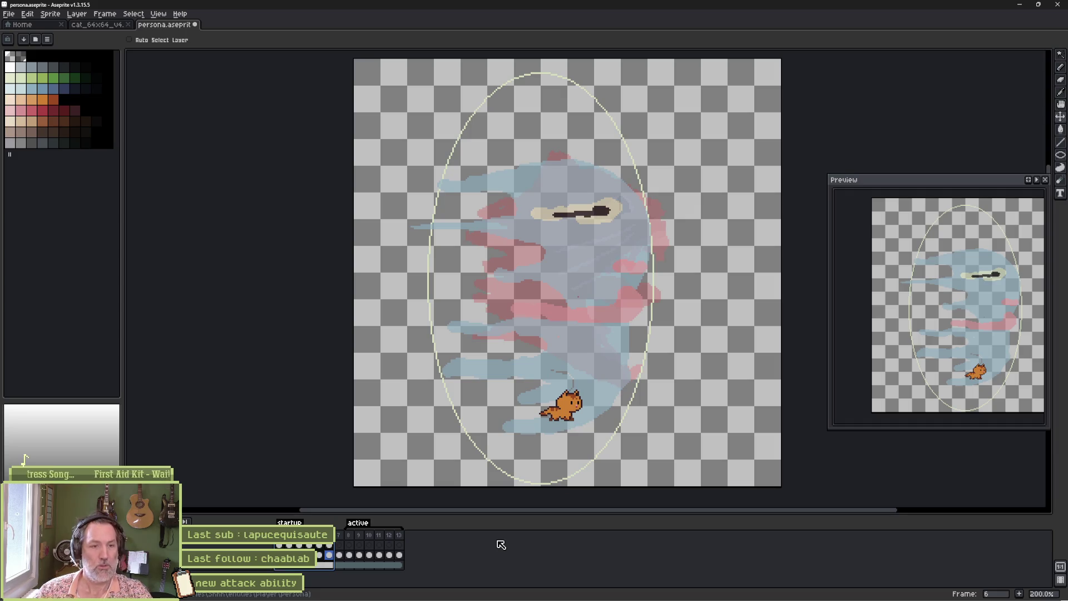
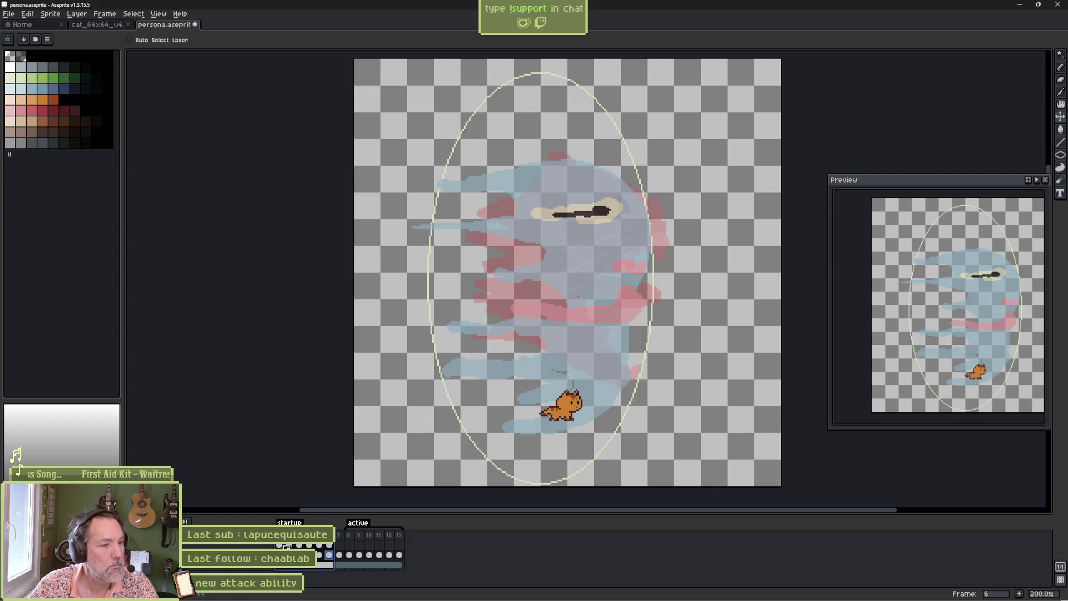
- Shift the ghost layer's artwork about 45 px right in frame 6
key("Return")
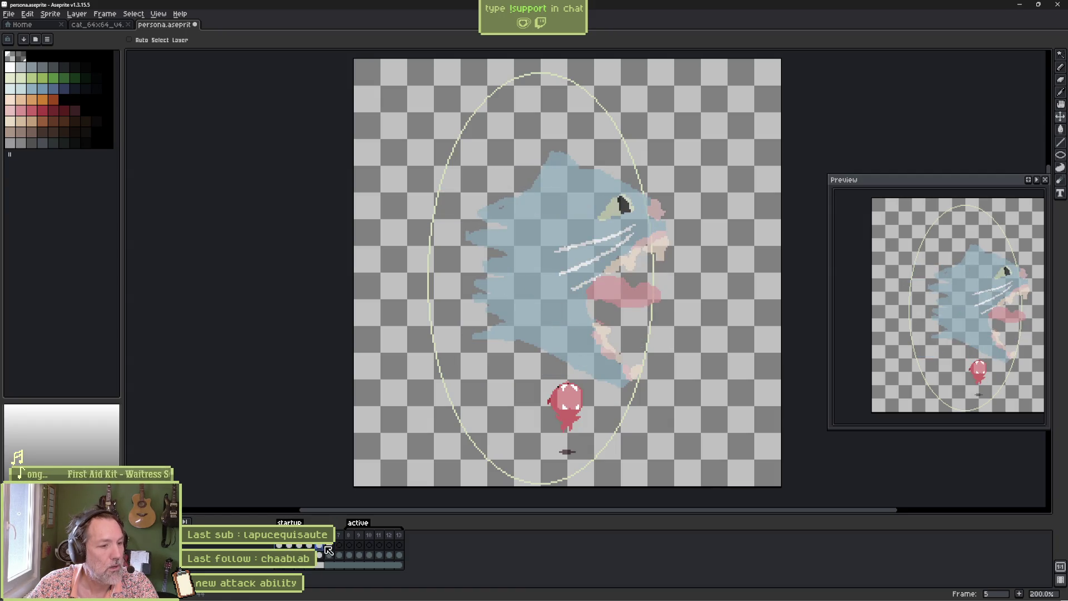
left_click(328, 551)
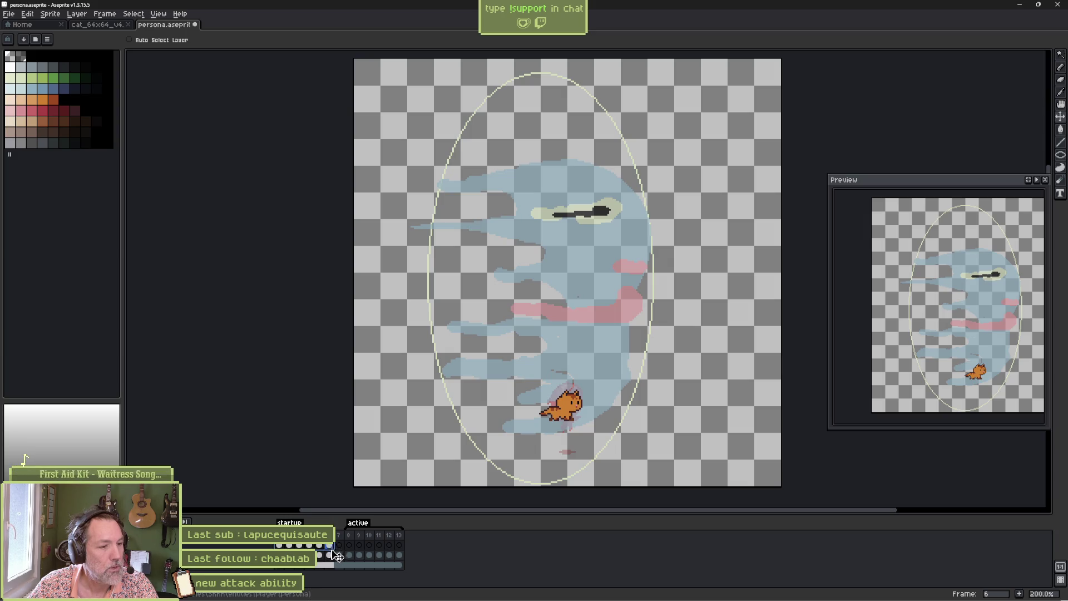
left_click(329, 555)
left_click(573, 282)
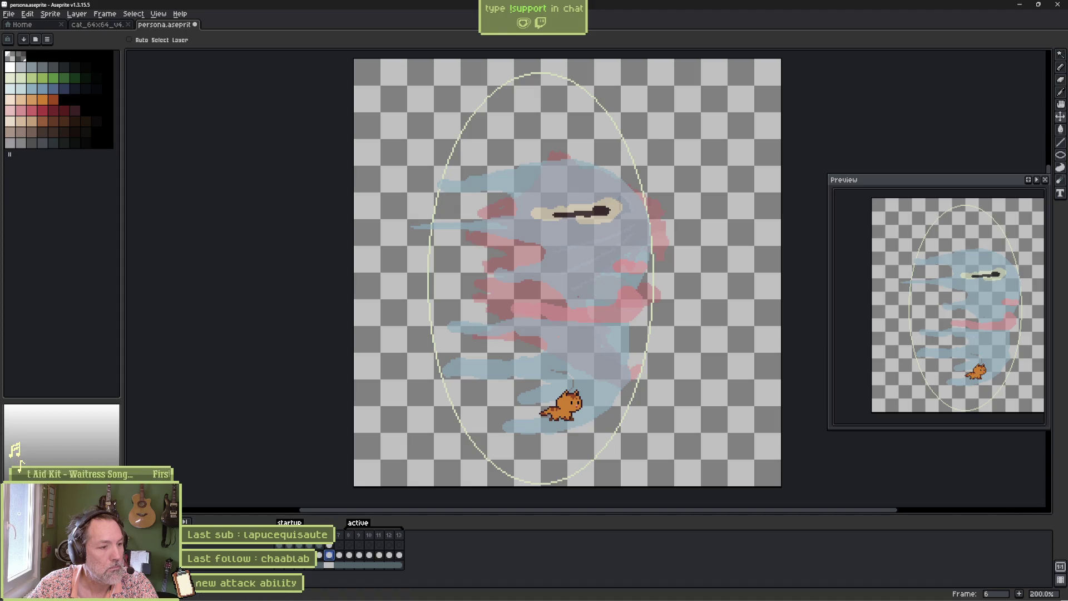
left_click_drag(590, 285, 658, 291)
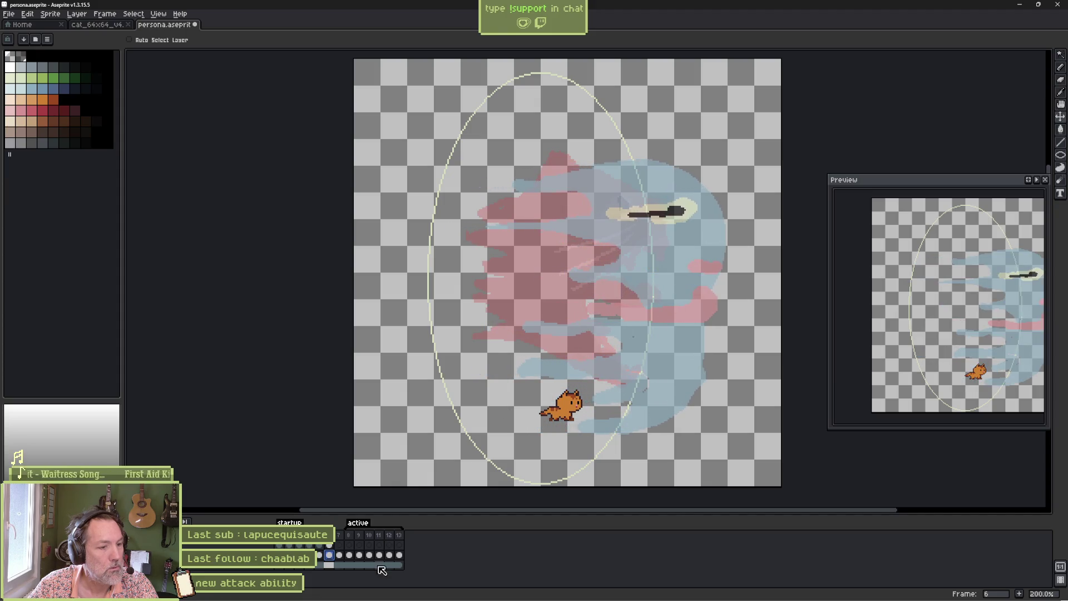
- Move the ghost art far right across frames 7–13, preview the animation, and save persona.aseprite
left_click_drag(341, 559, 399, 555)
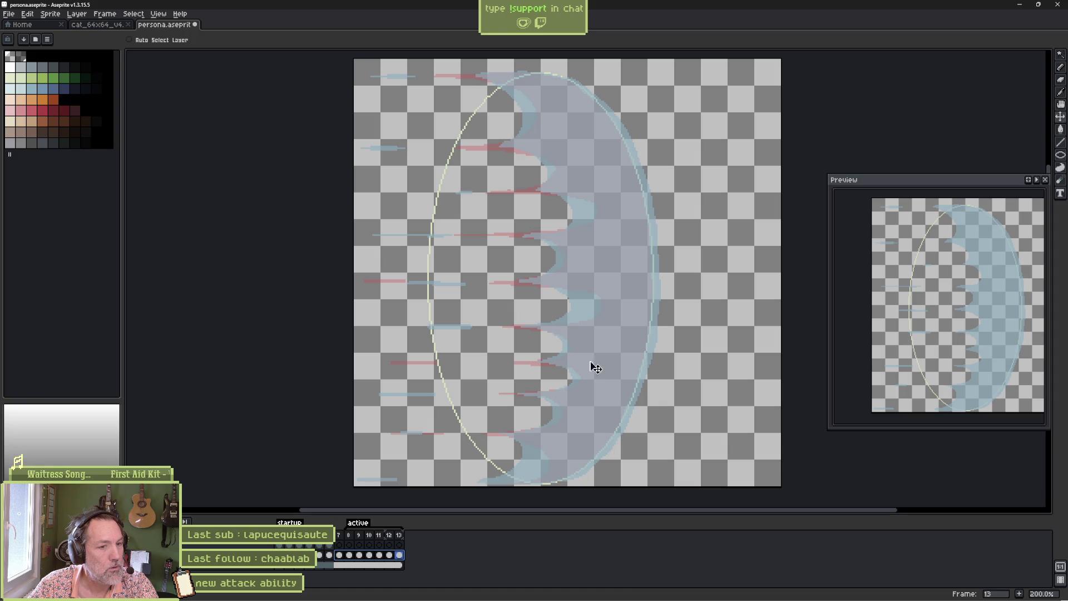
left_click_drag(623, 359, 709, 358)
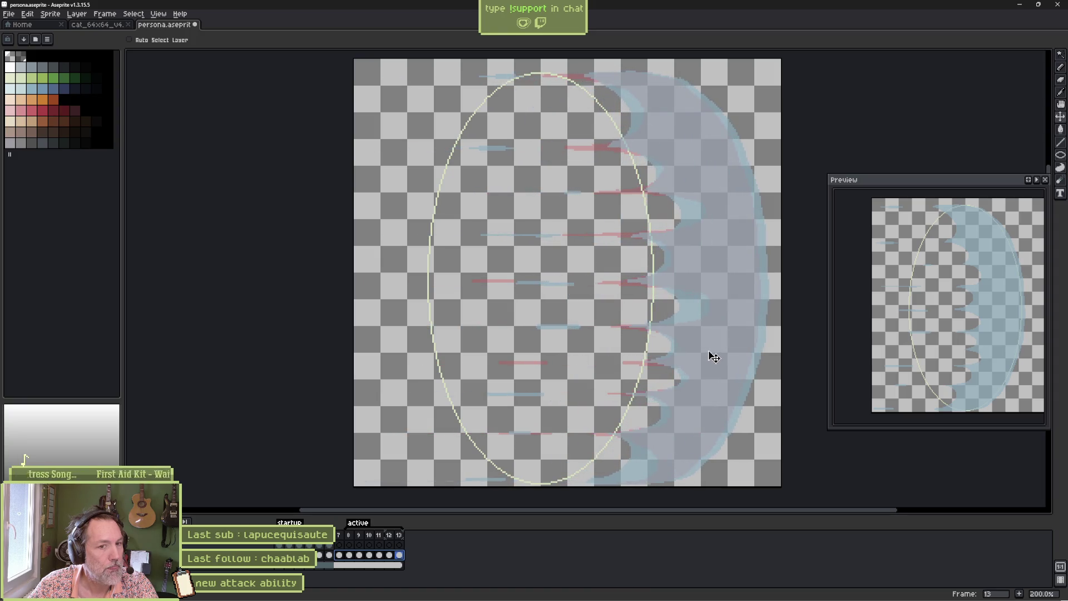
key("Return")
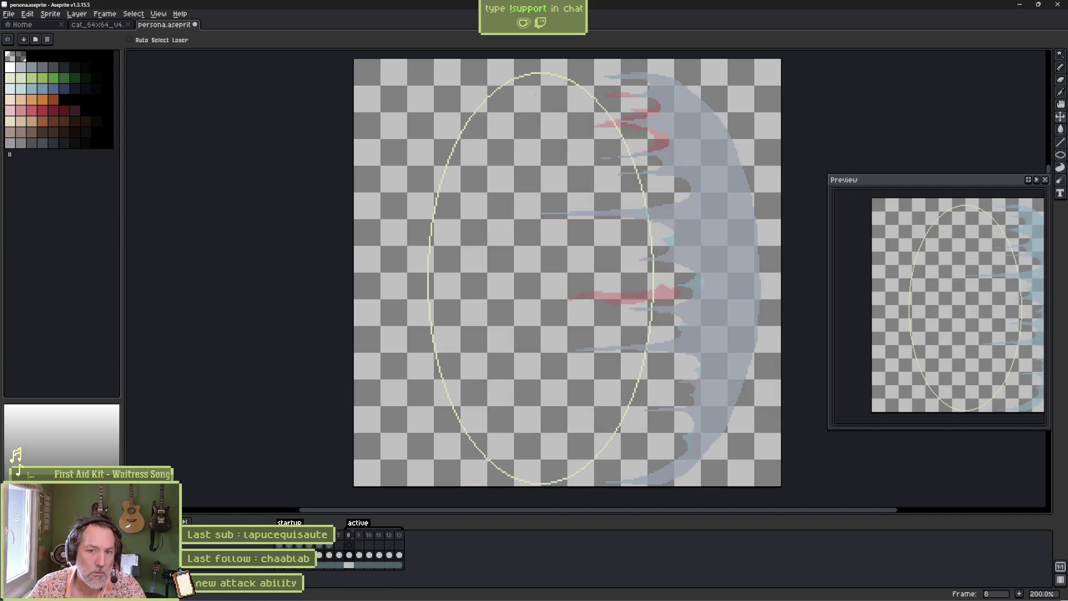
key("ctrl+s")
key("alt+Tab")
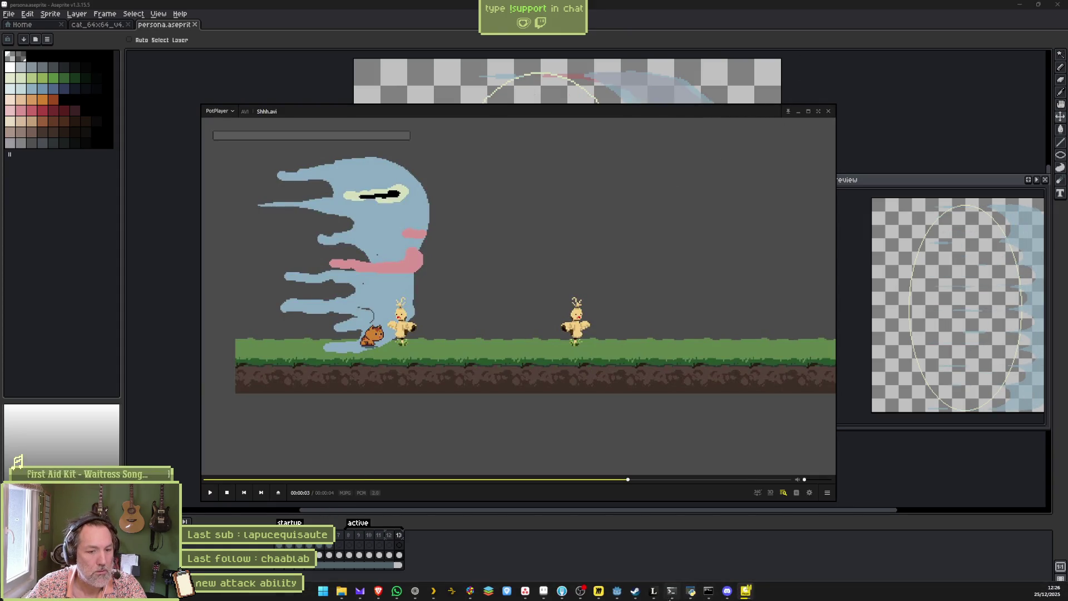
- Reimport the updated persona sprite from the persona_projectile scene's Inspector
left_click(616, 598)
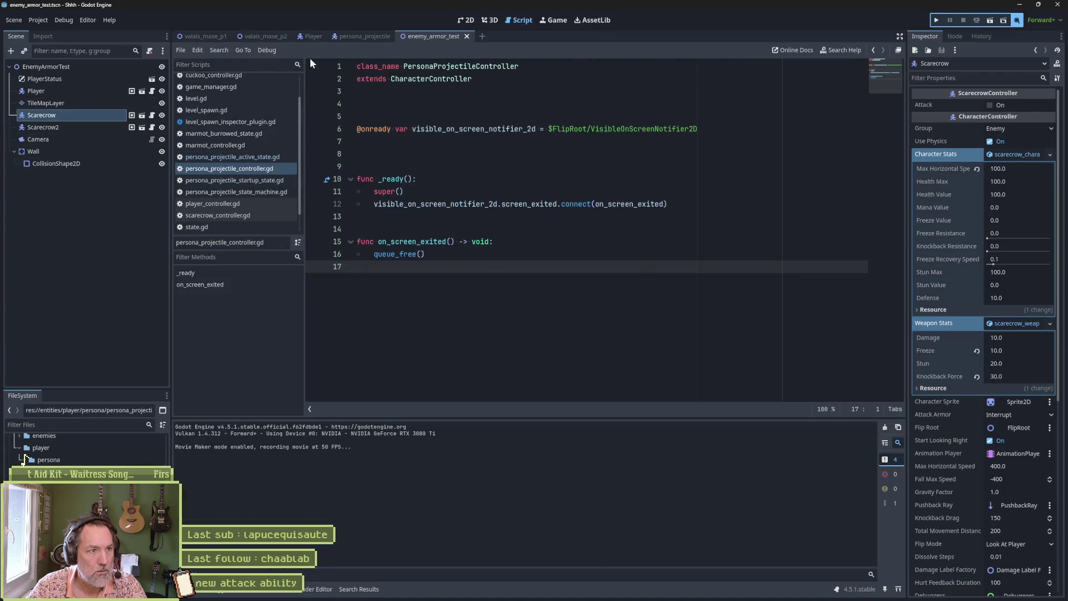
left_click(355, 39)
scroll(976, 557, "down", 1)
left_click(983, 585)
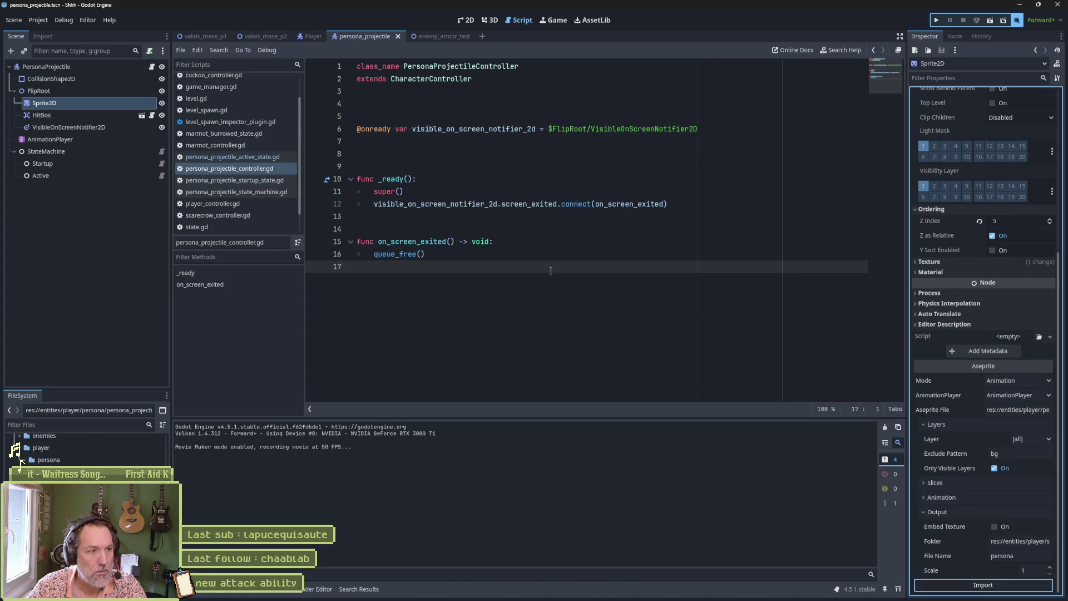
- Run the enemy_armor_test scene with F6, stop it, and close the leftover game window
left_click(439, 39)
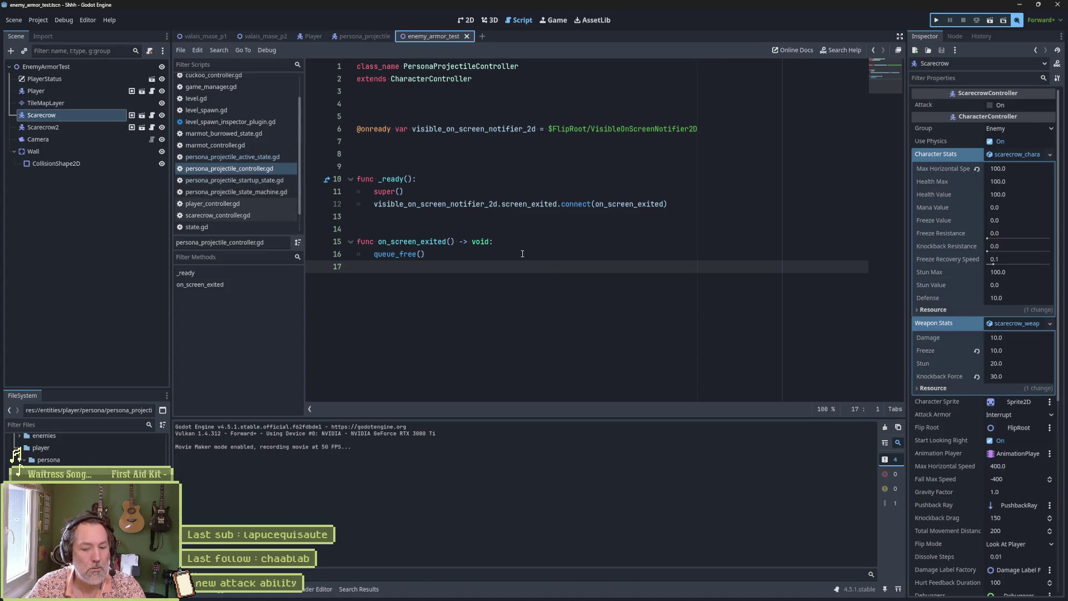
key("F6")
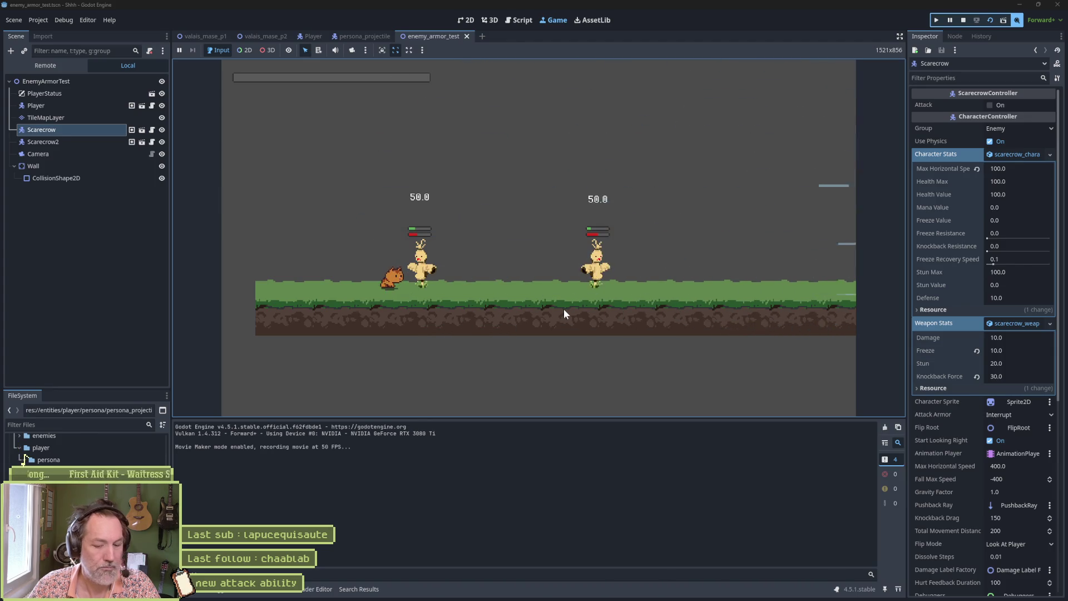
key("F8")
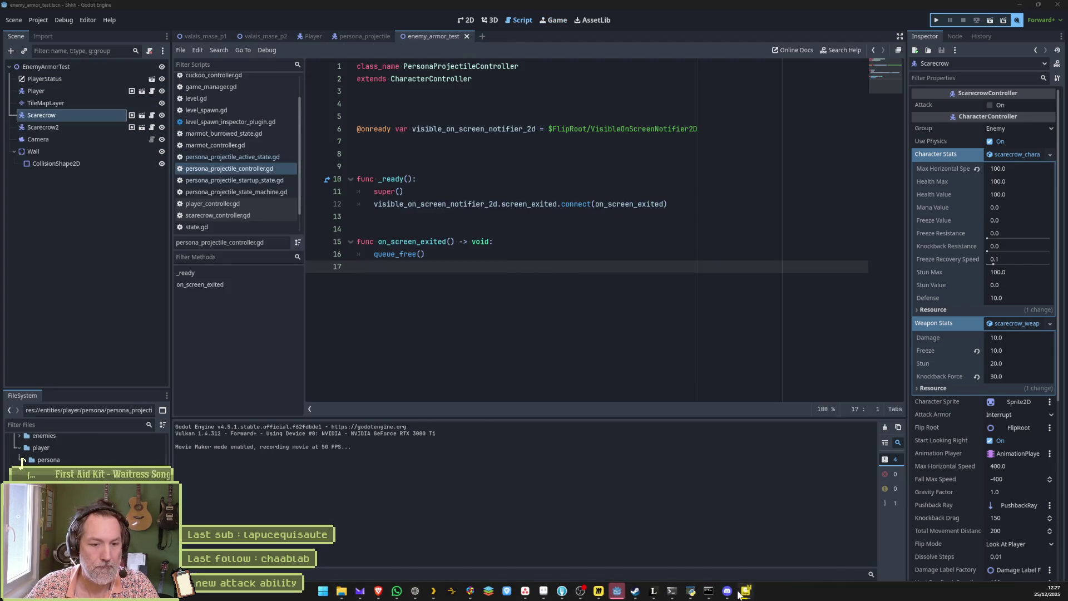
right_click(749, 588)
left_click(744, 568)
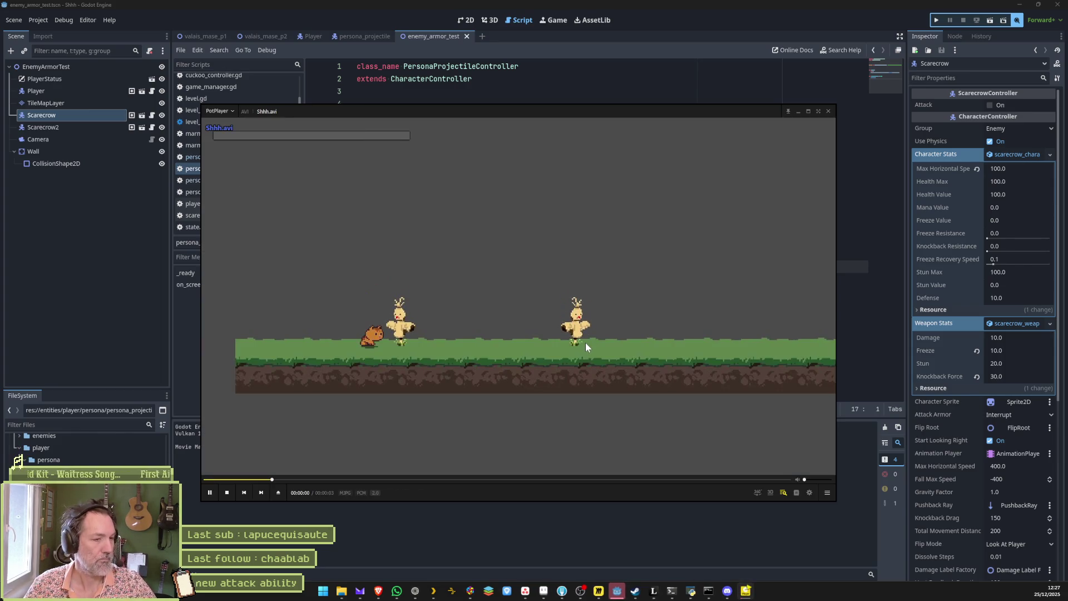
- Pause Shhh.avi and step frame by frame until the ghost wave hits both scarecrows for 50.0 damage
key("space")
key("f")
key("f")
key("f")
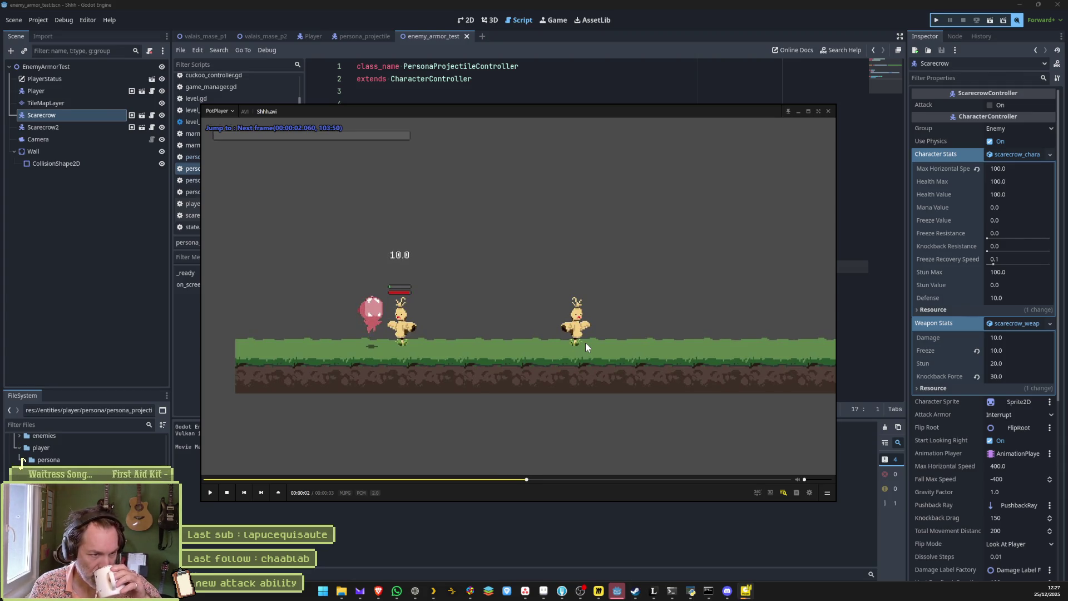
key("f")
key("f")
key("f")
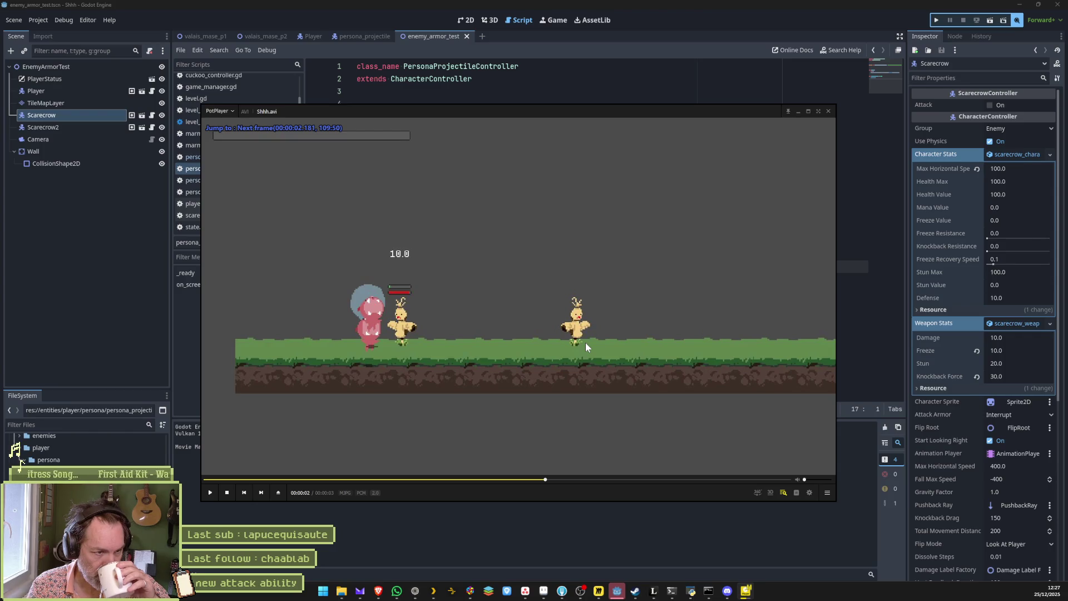
key("f")
key("f")
key("f")
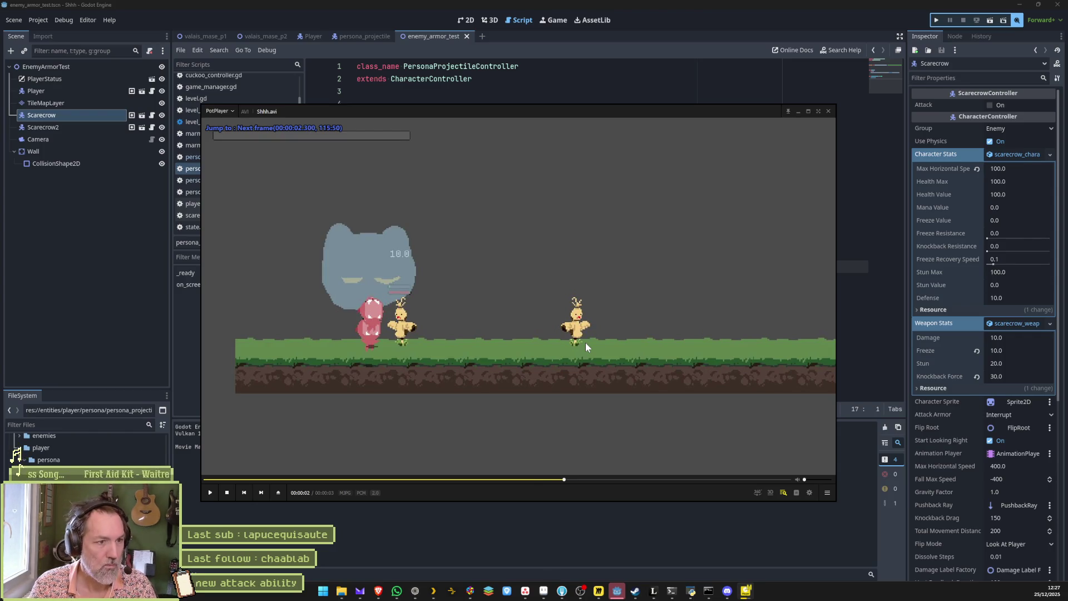
key("f")
key("f")
key("f")
key("f")
key("f")
key("f")
key("f")
key("f")
key("f")
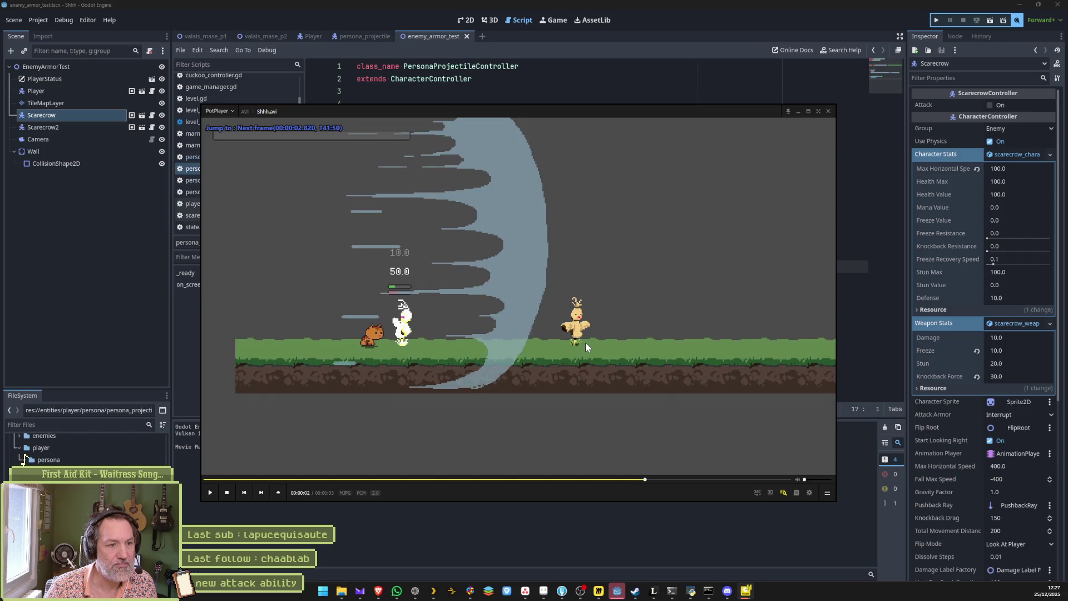
key("f")
key("f")
key("f")
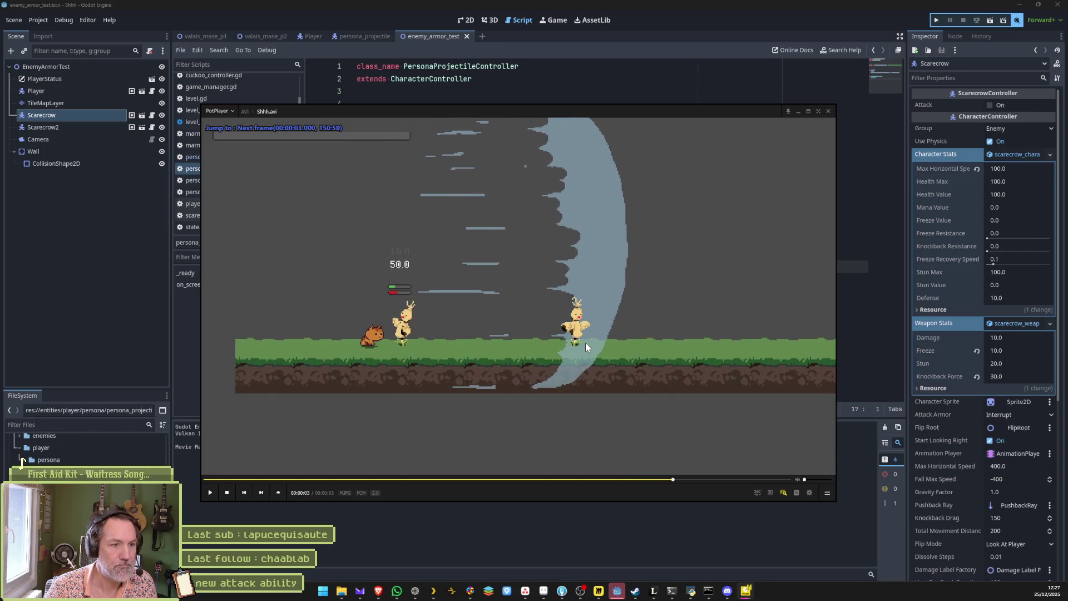
key("f")
key("f")
key("f")
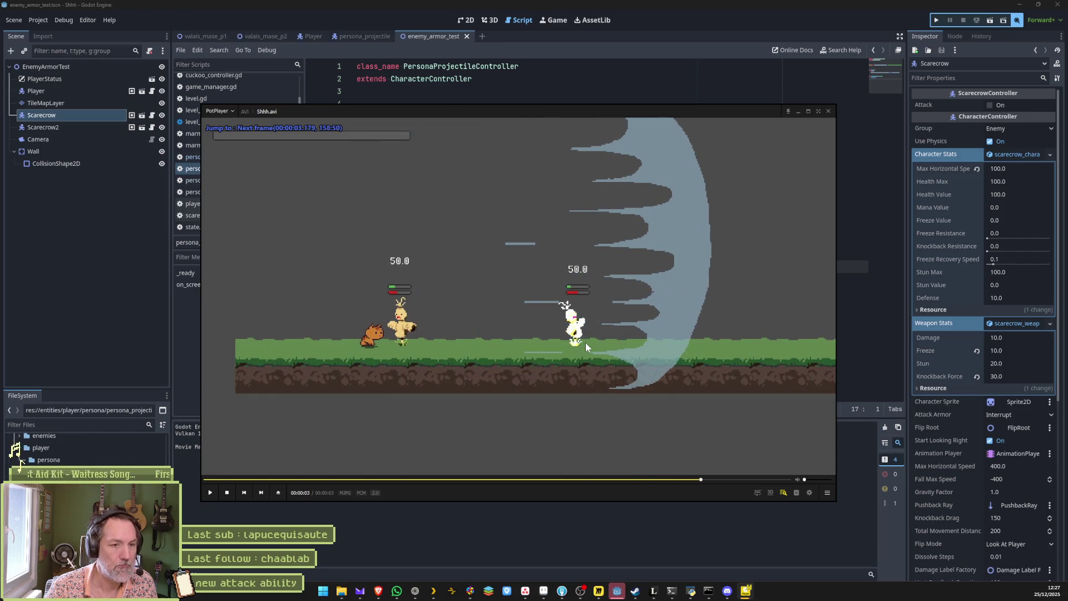
key("f")
key("f")
key("f")
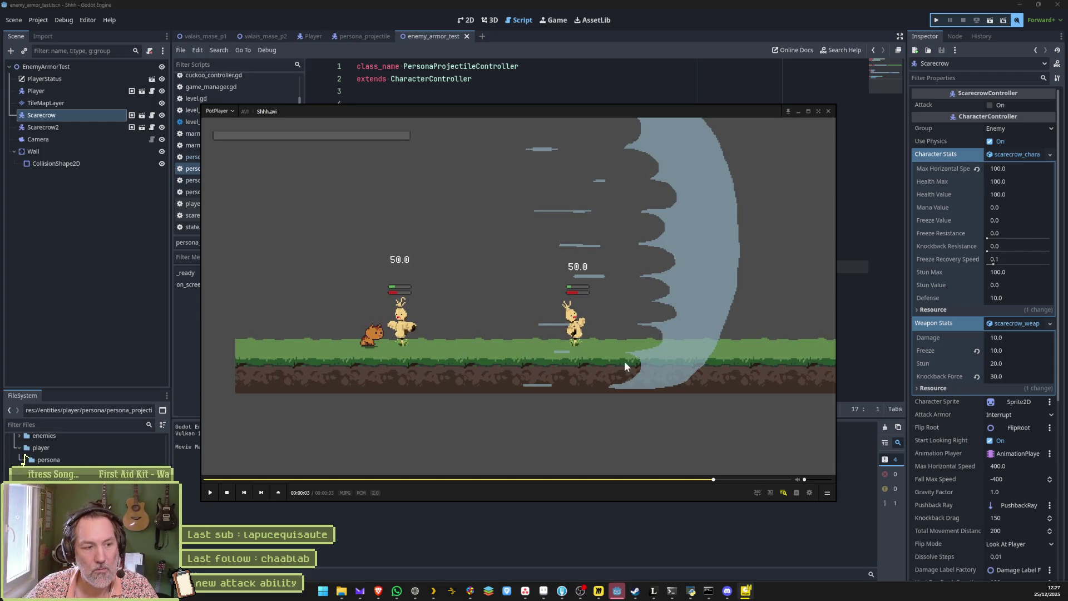
- Close PotPlayer, rerun and stop the enemy_armor_test scene, then return to persona.aseprite
left_click(829, 111)
key("F6")
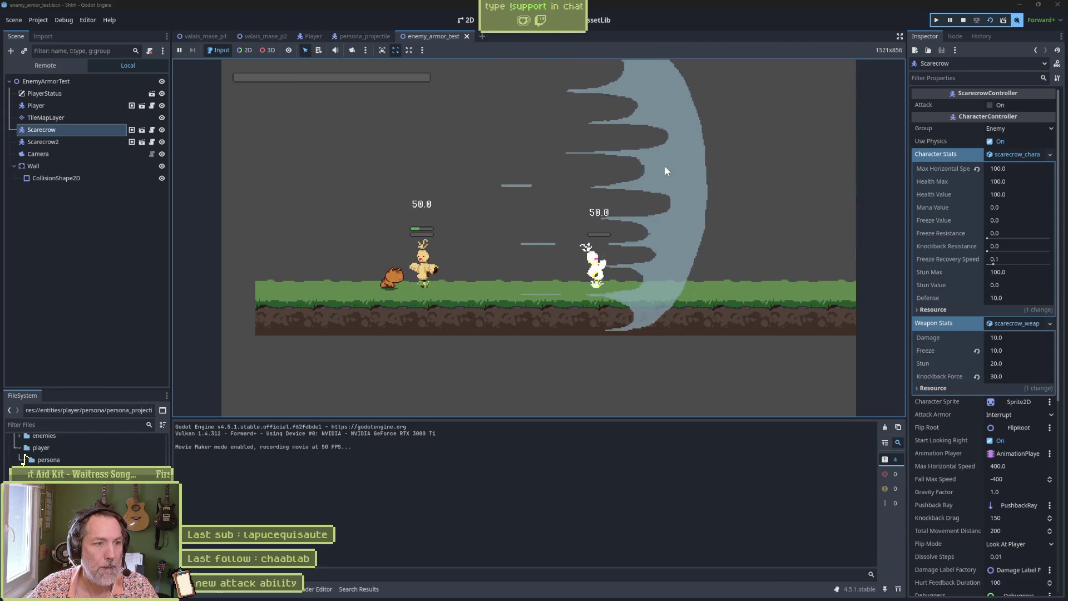
key("F8")
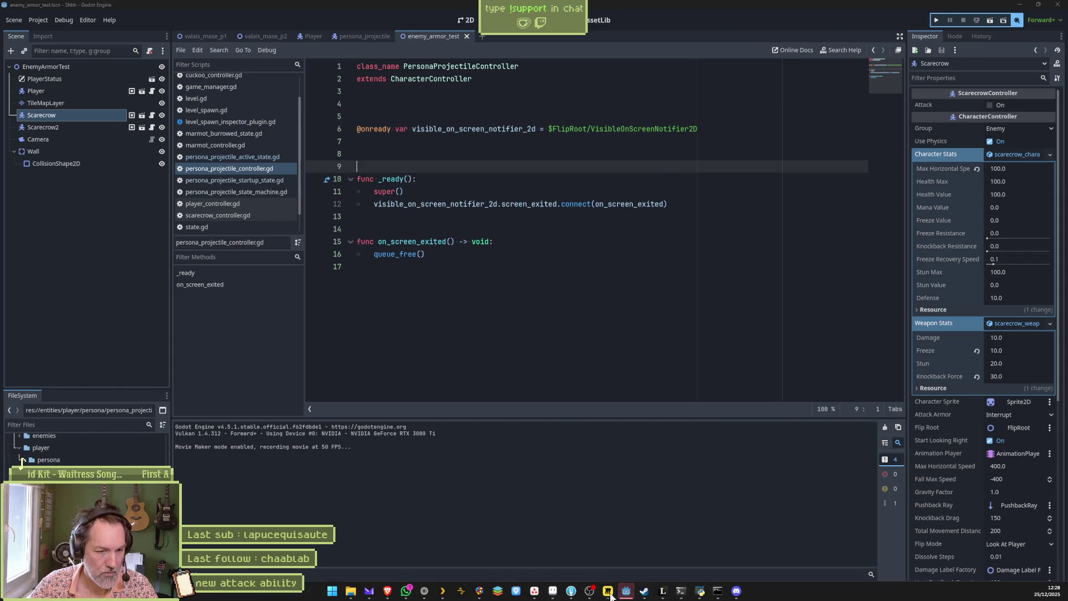
left_click(553, 591)
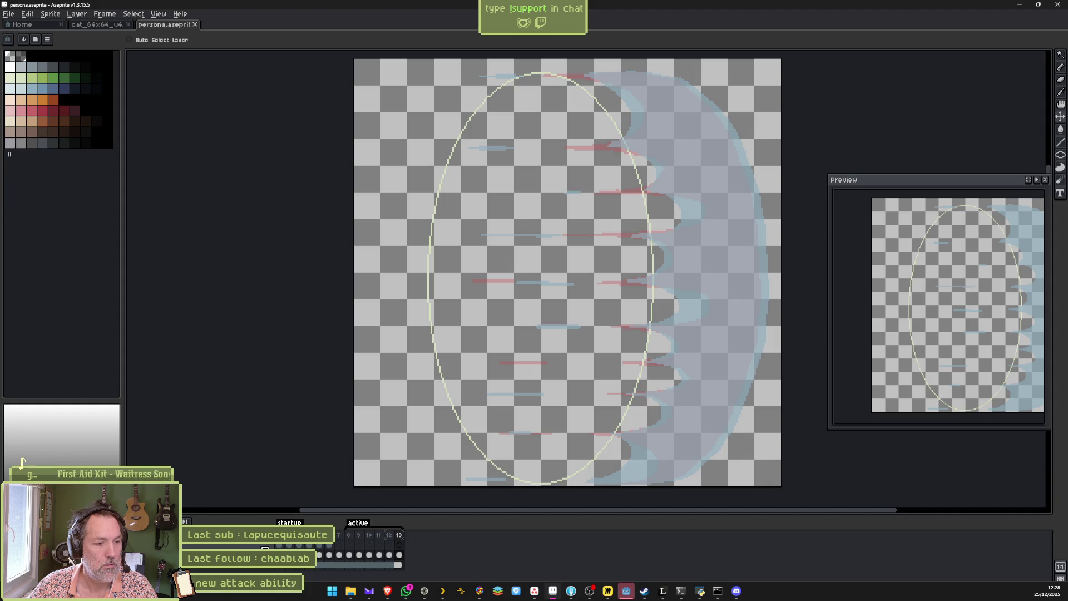
- Scrub through the ghost attack frames in the timeline, then switch back to the Godot editor
left_click(390, 545)
left_click_drag(394, 547, 330, 548)
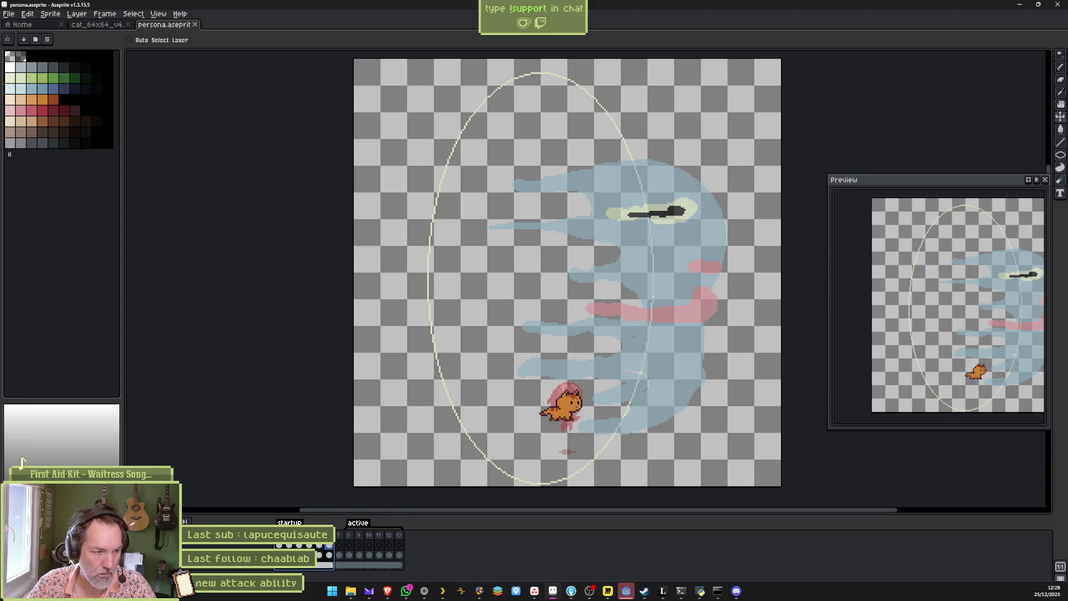
left_click(625, 592)
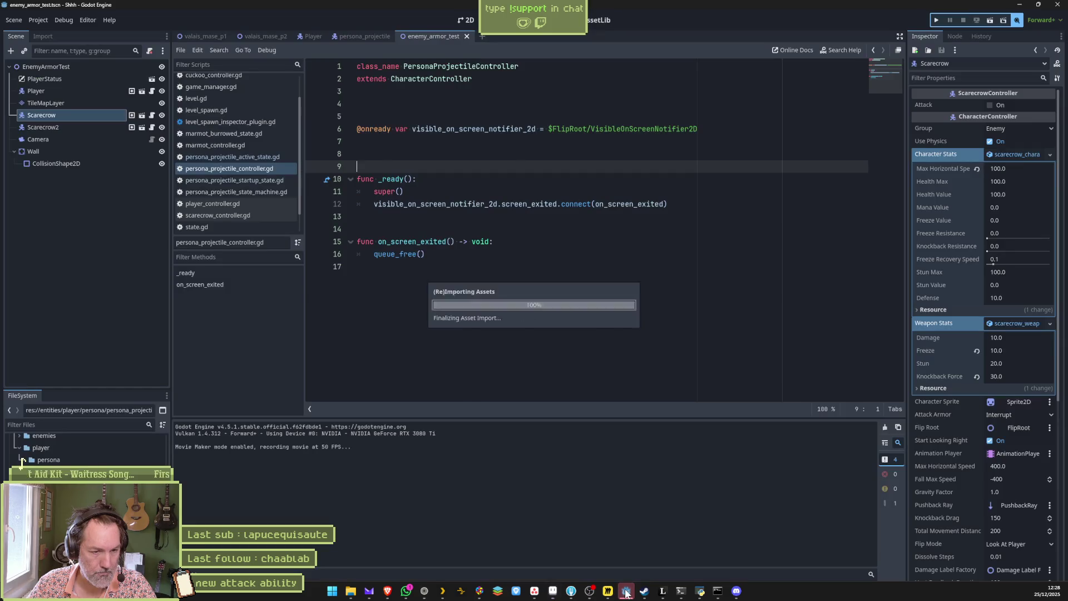
- Reimport the updated persona sprite from the persona_projectile scene
left_click(340, 38)
scroll(969, 445, "down", 1)
left_click(984, 584)
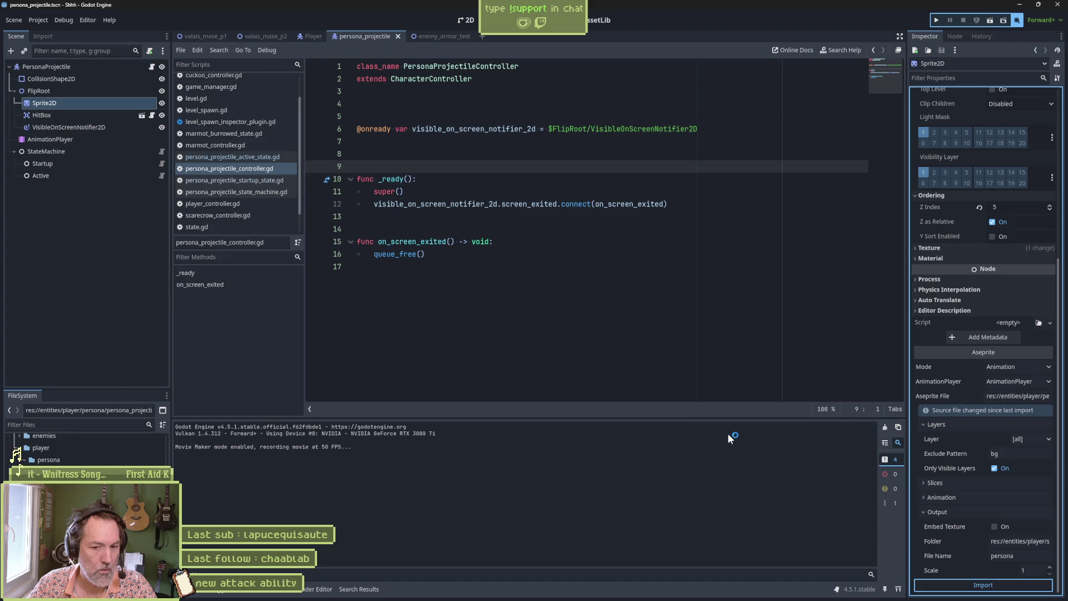
- Switch to enemy_armor_test, stop the running game, and bring up persona.aseprite in Aseprite
left_click(427, 35)
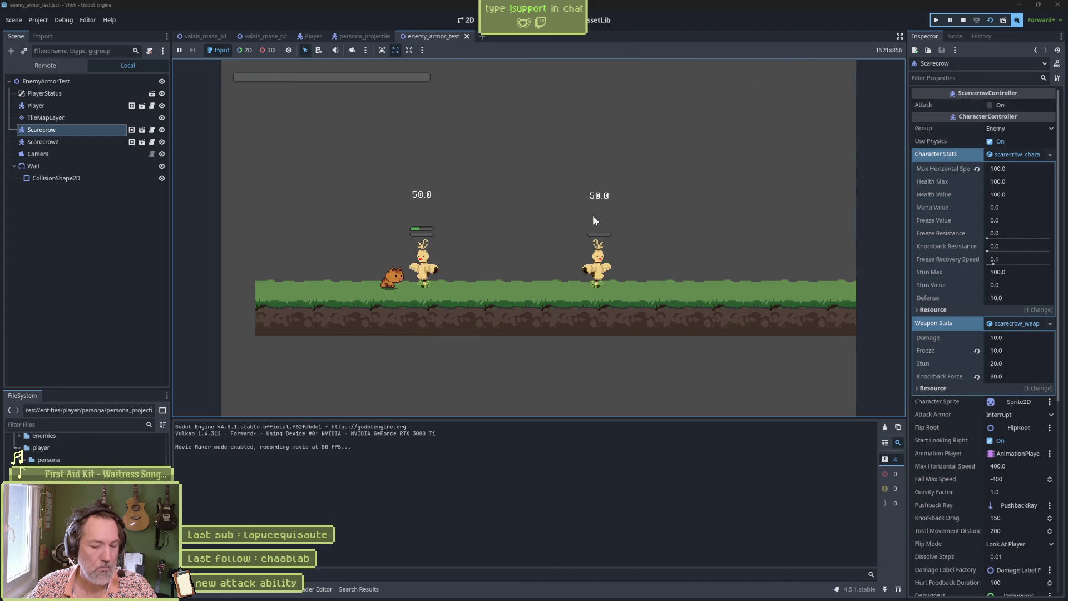
key("F8")
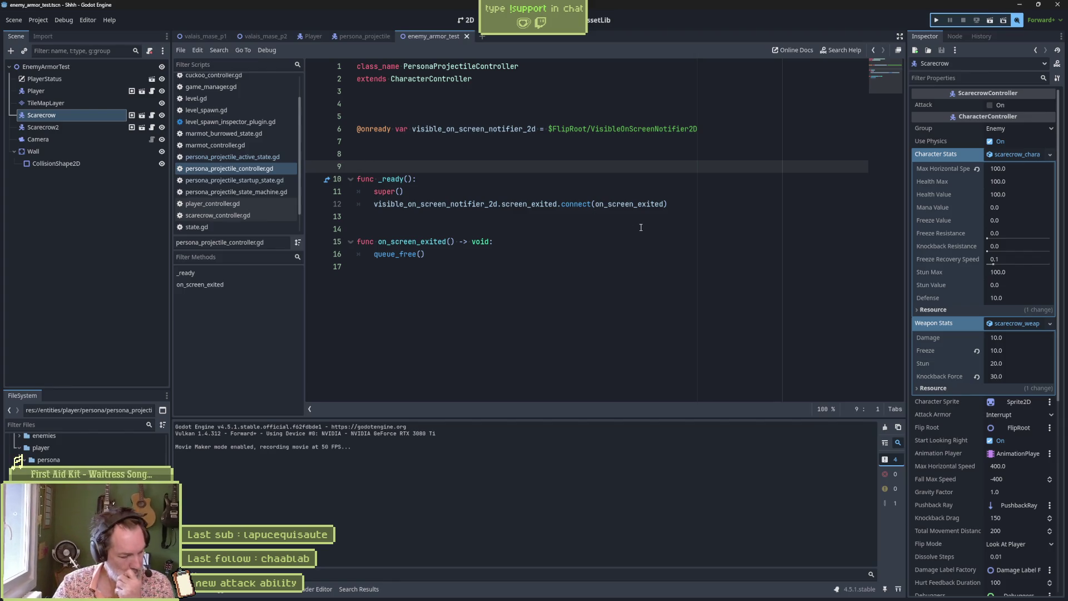
mouse_move(627, 591)
left_click(571, 592)
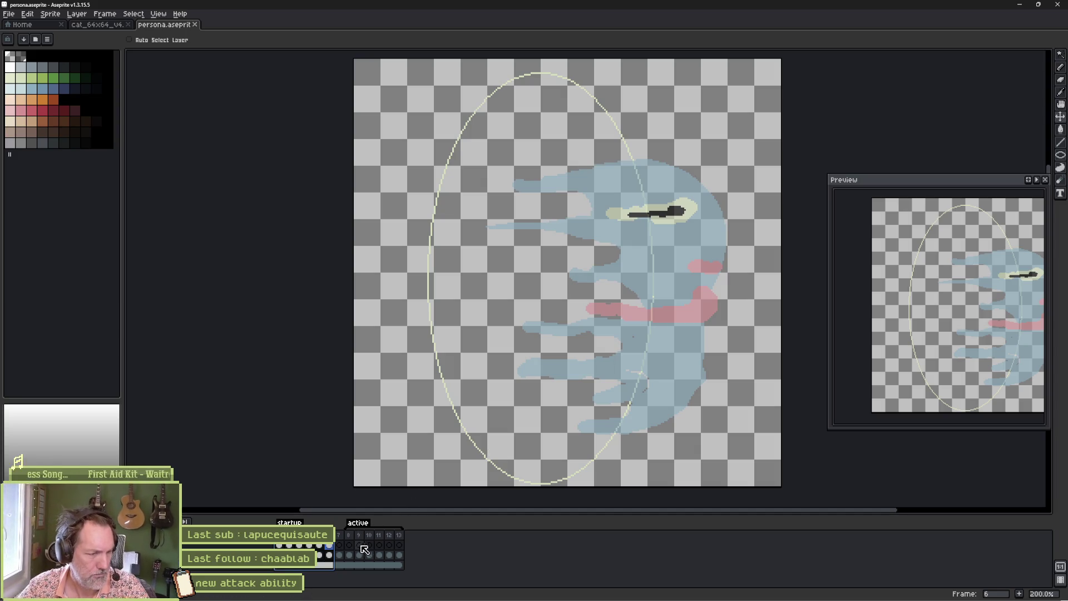
- Step through frames 4–7 to compare the cat and ghost drawings
left_click(321, 556)
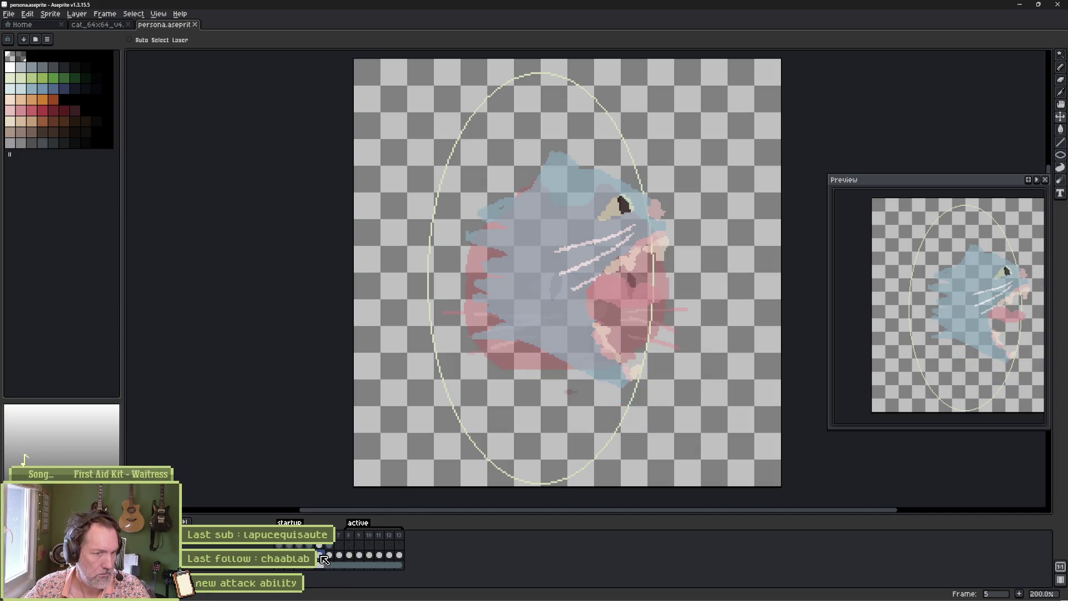
key("Left")
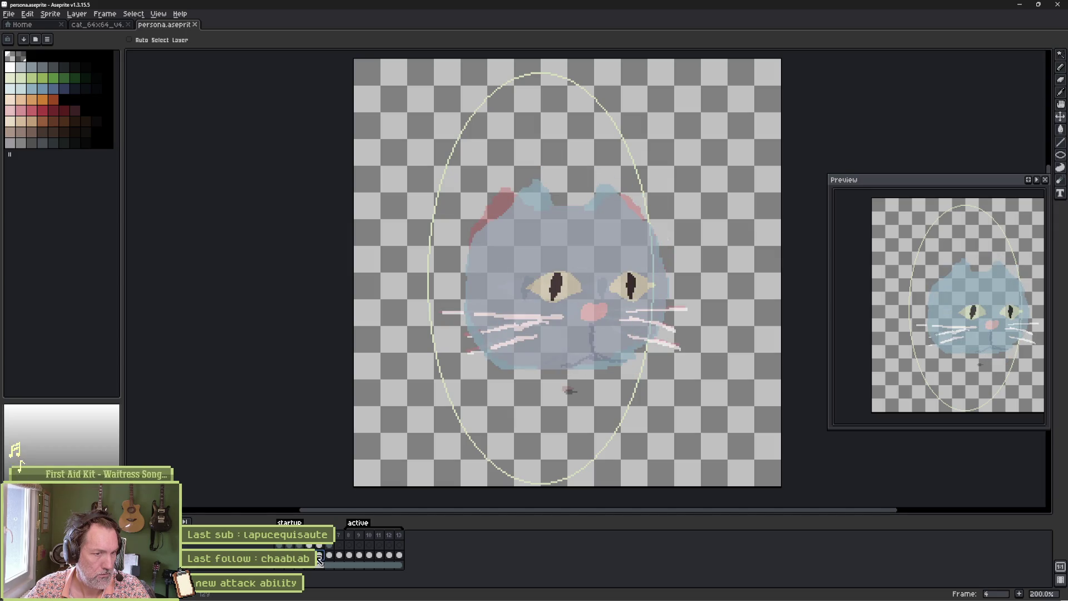
left_click(320, 556)
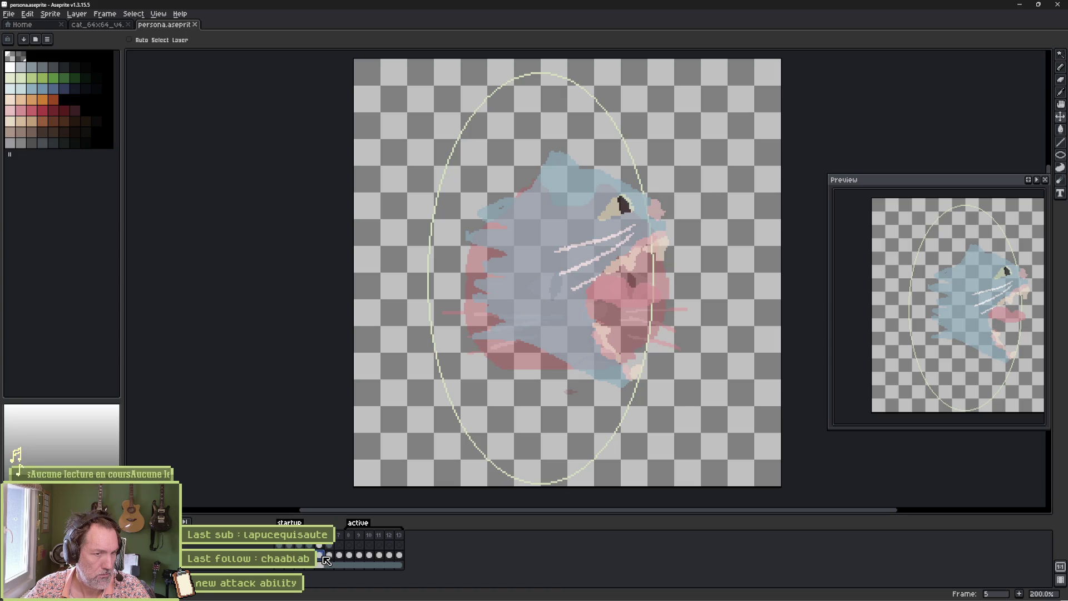
left_click(329, 555)
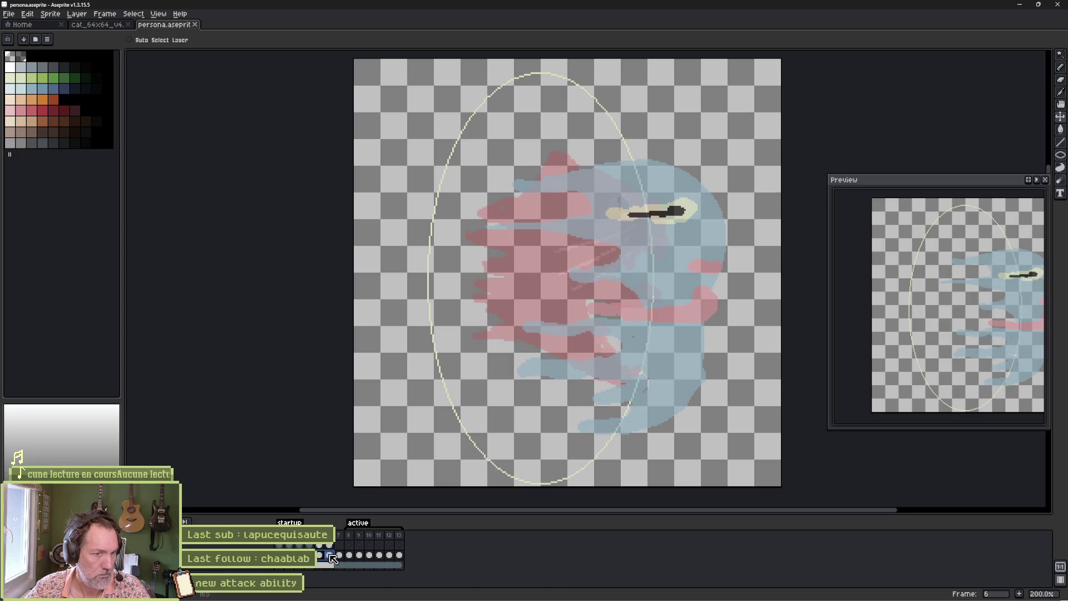
left_click(340, 556)
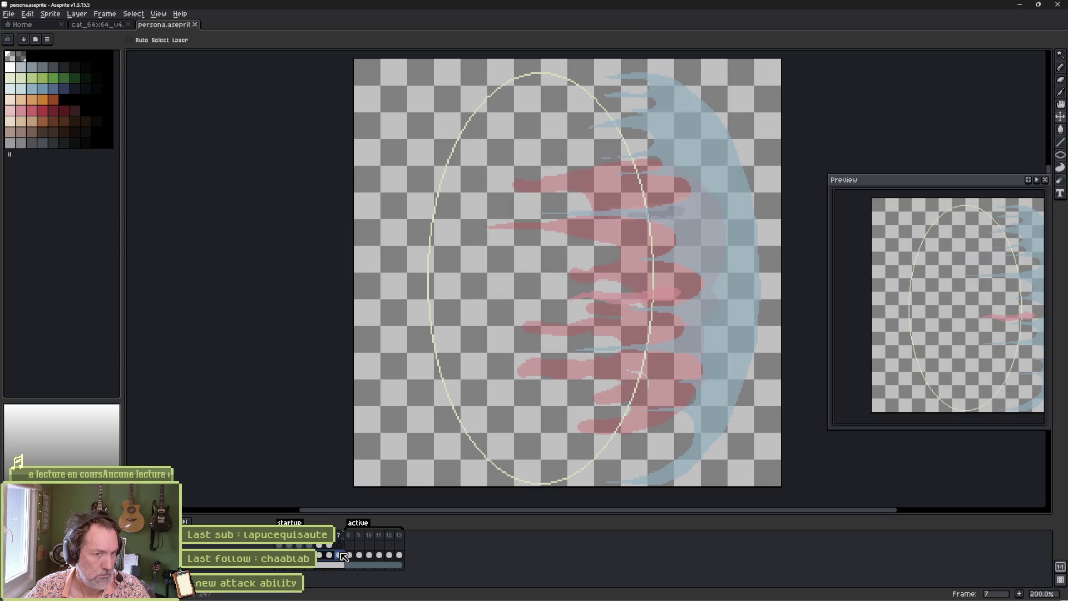
- Shift frame 6's ghost drawing slightly left within the ellipse guide
left_click(329, 555)
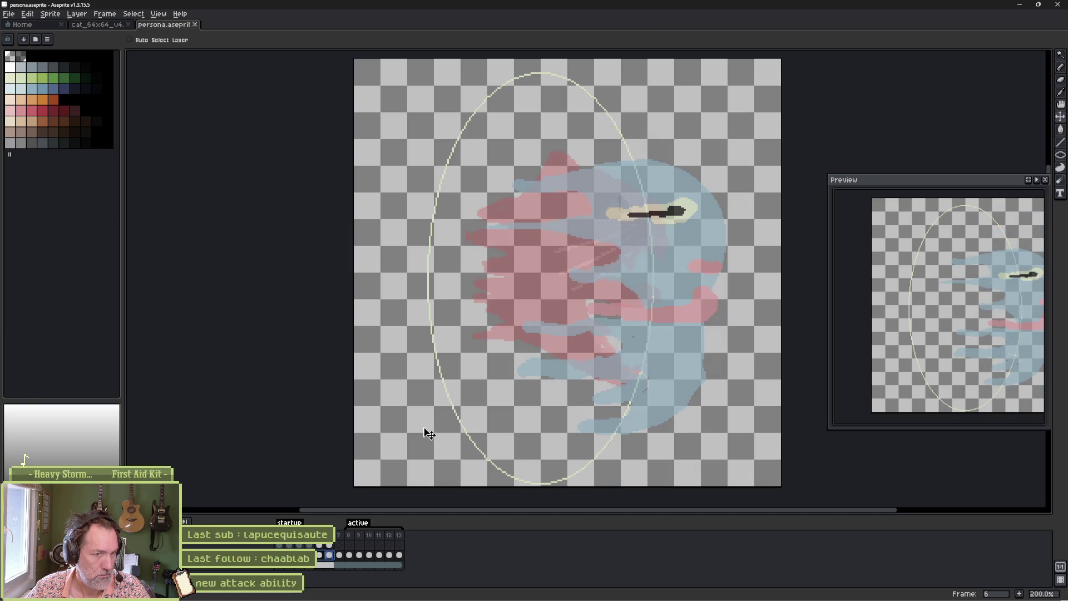
mouse_move(664, 355)
left_mouse_down()
mouse_move(649, 356)
mouse_move(679, 356)
mouse_move(663, 366)
left_mouse_up()
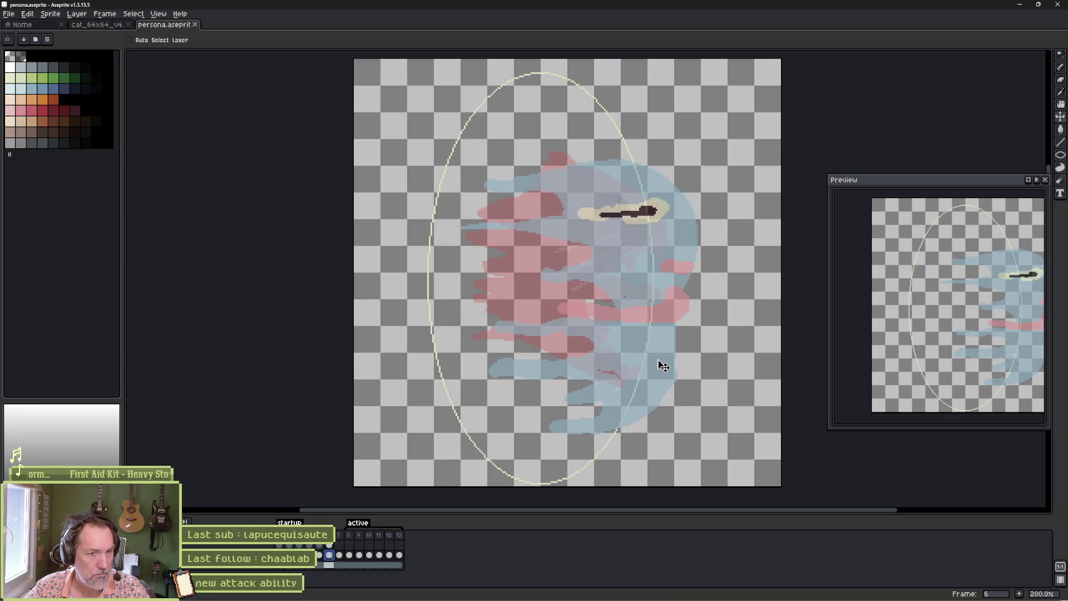
scroll(624, 361, "up", 1)
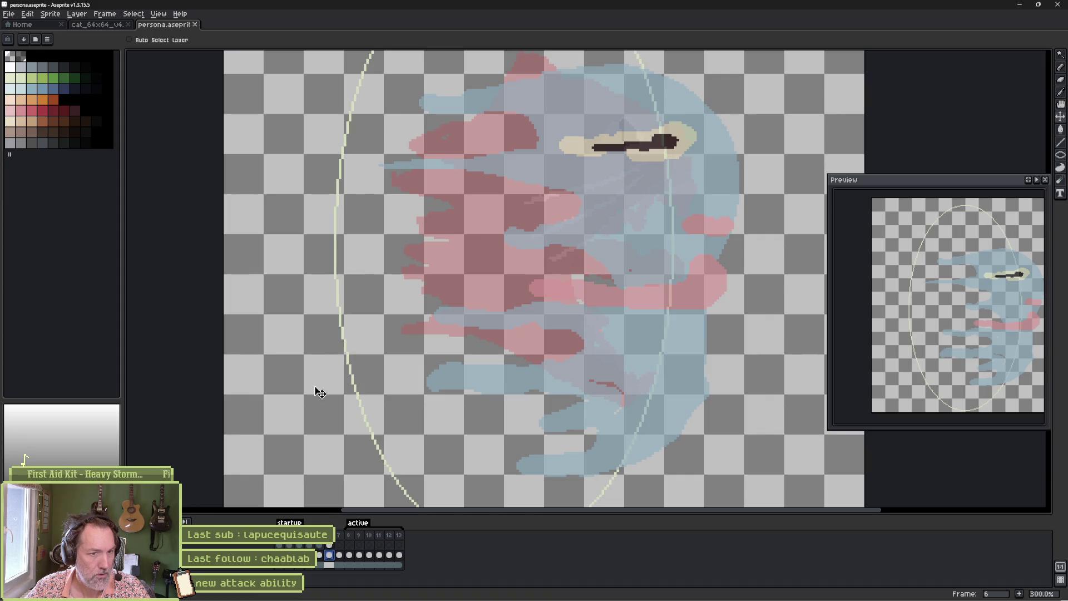
- Paint a blue stroke on the ghost's body, undoing a stray stroke on the head
key("b")
scroll(434, 376, "up", 2)
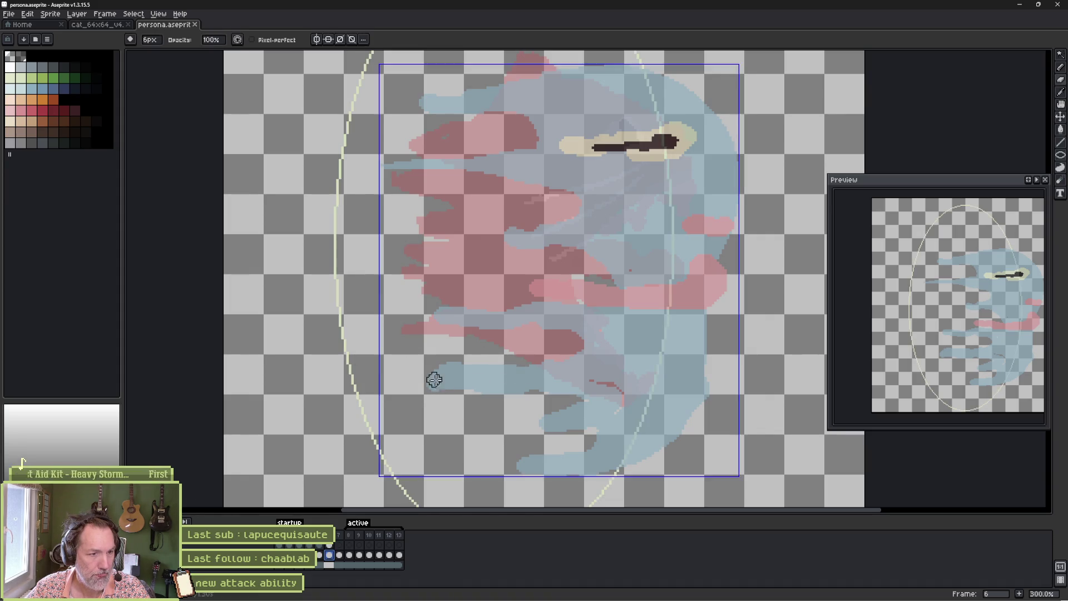
mouse_move(417, 375)
left_mouse_down()
mouse_move(573, 377)
mouse_move(572, 399)
mouse_move(453, 382)
mouse_move(555, 394)
mouse_move(534, 429)
mouse_move(588, 430)
mouse_move(577, 449)
mouse_move(596, 431)
left_mouse_up()
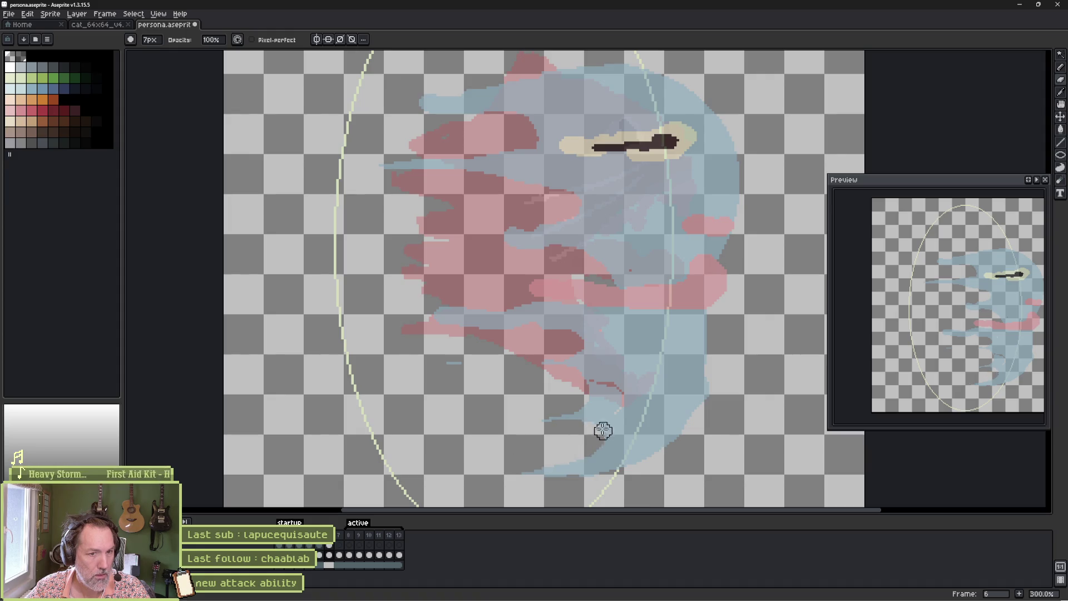
left_click_drag(675, 340, 621, 446)
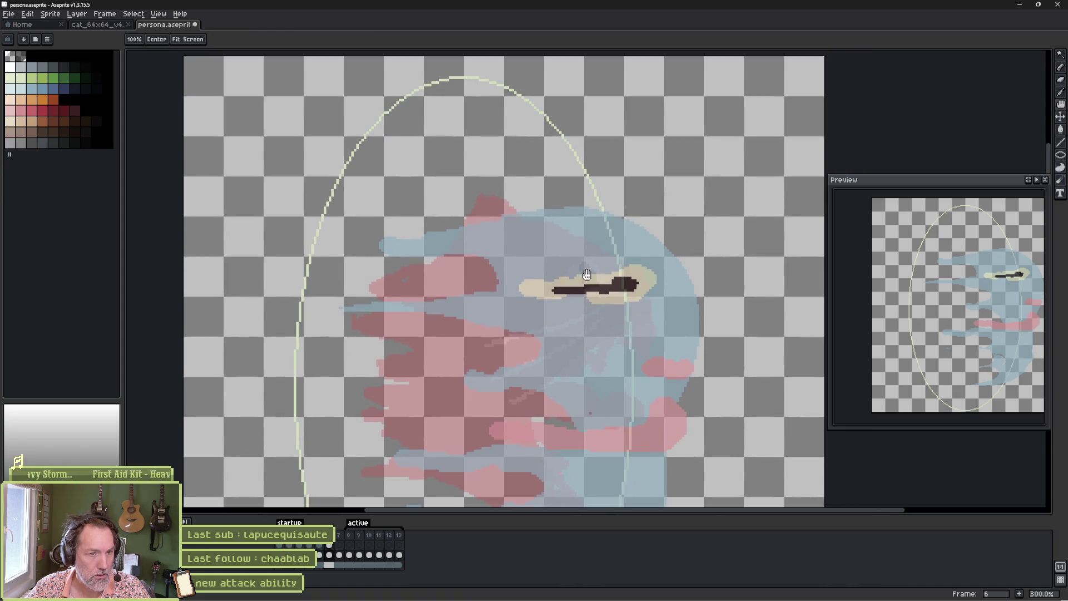
mouse_move(401, 257)
left_mouse_down()
mouse_move(386, 253)
mouse_move(468, 253)
left_mouse_up()
key("ctrl+z")
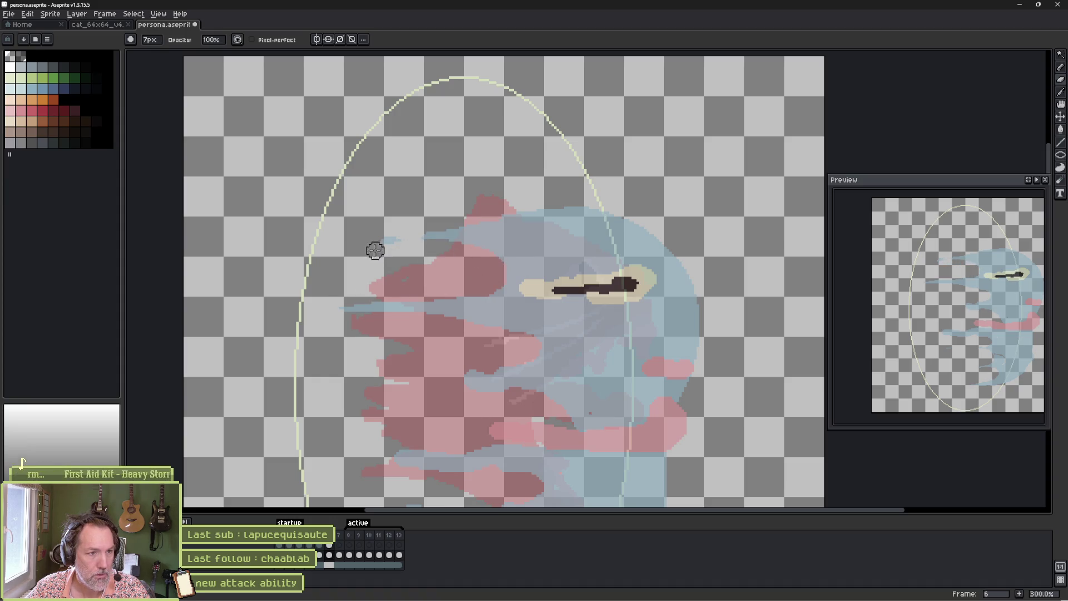
- Cover pink pixels on the head and near the eye with light blue
key("e")
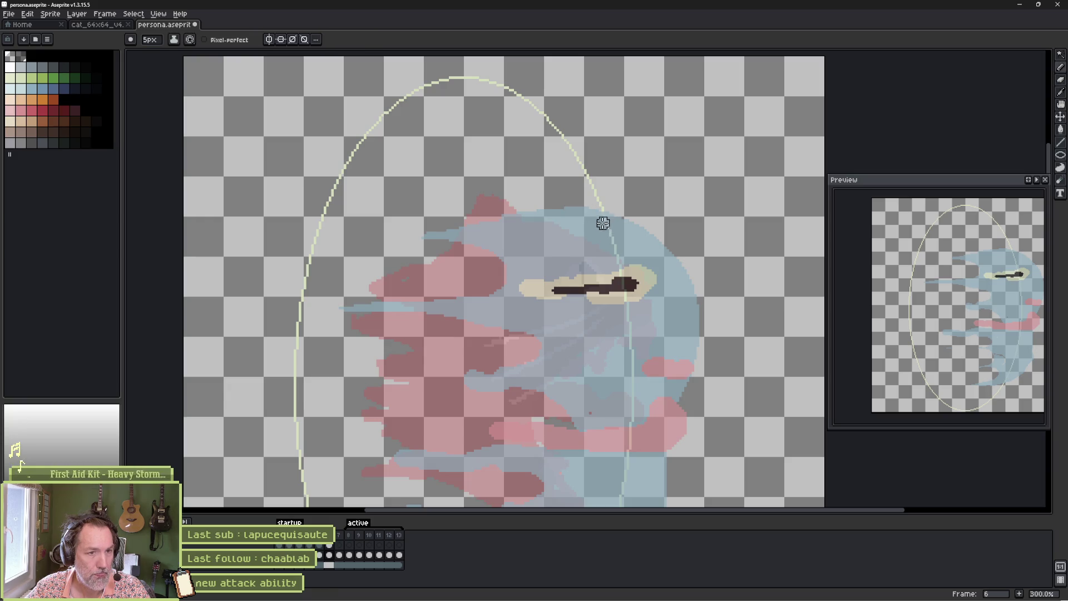
left_click(31, 88)
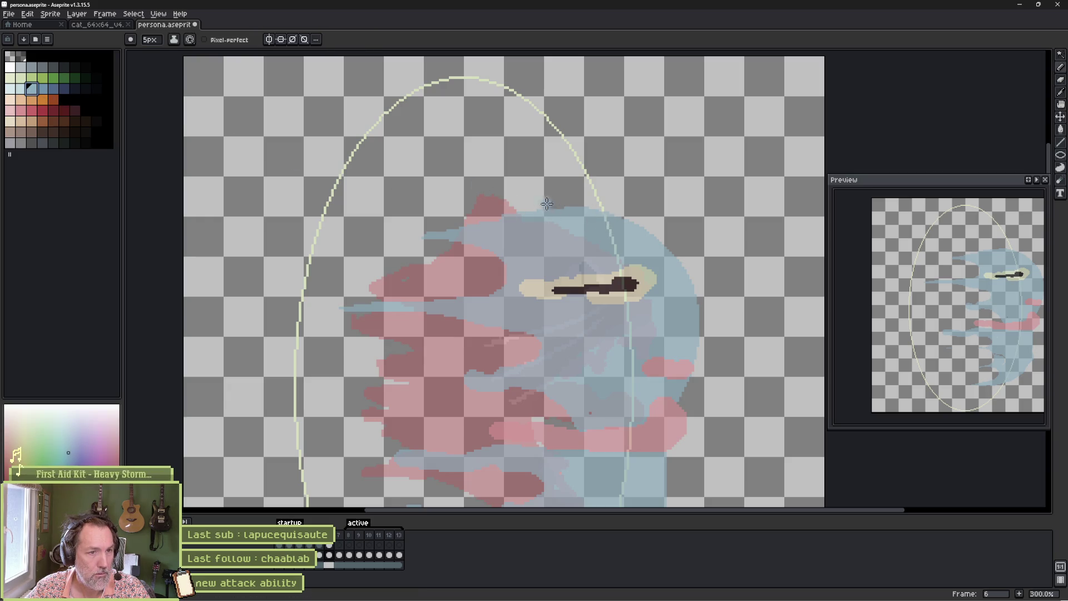
mouse_move(529, 207)
left_mouse_down()
mouse_move(423, 206)
mouse_move(490, 214)
mouse_move(446, 215)
mouse_move(472, 219)
mouse_move(445, 227)
mouse_move(485, 225)
left_mouse_up()
key("e")
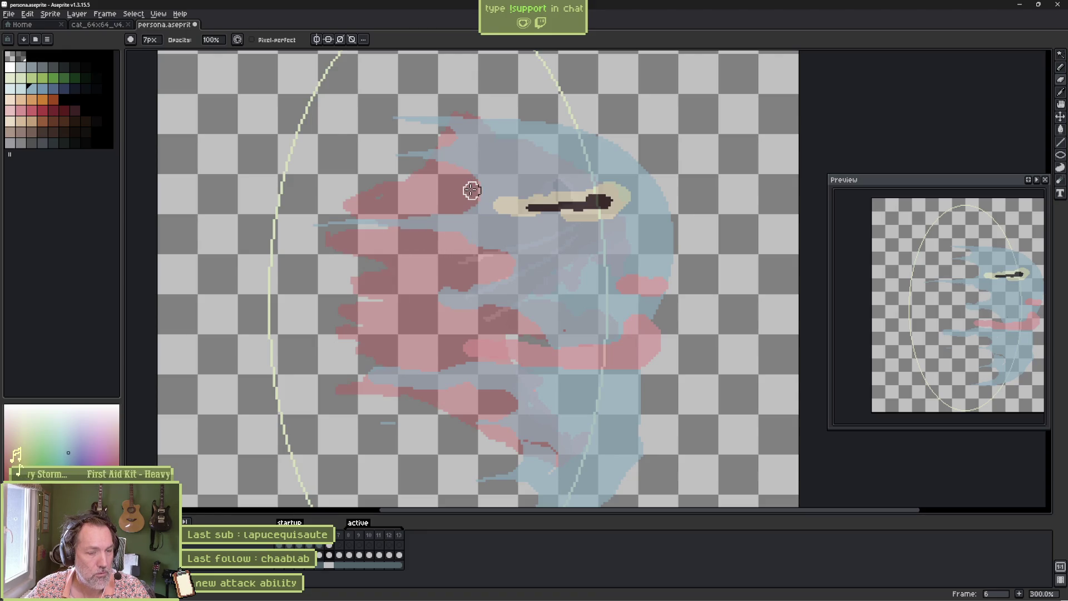
left_click_drag(427, 213, 398, 221)
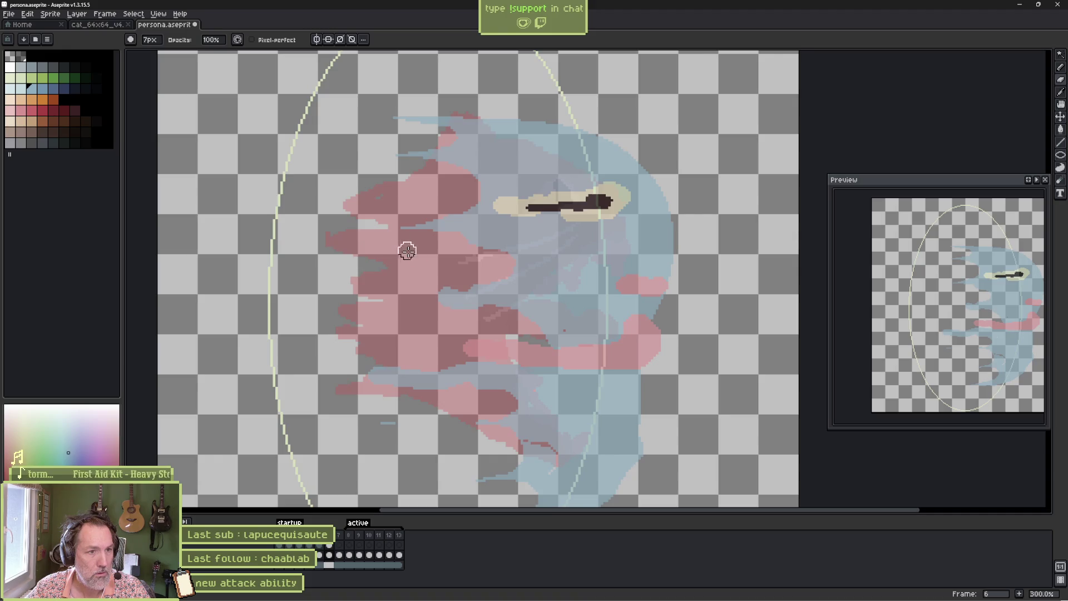
- Erase leftover pink pixels below the eye and around the face and mouth
key("e")
left_click_drag(462, 291, 473, 239)
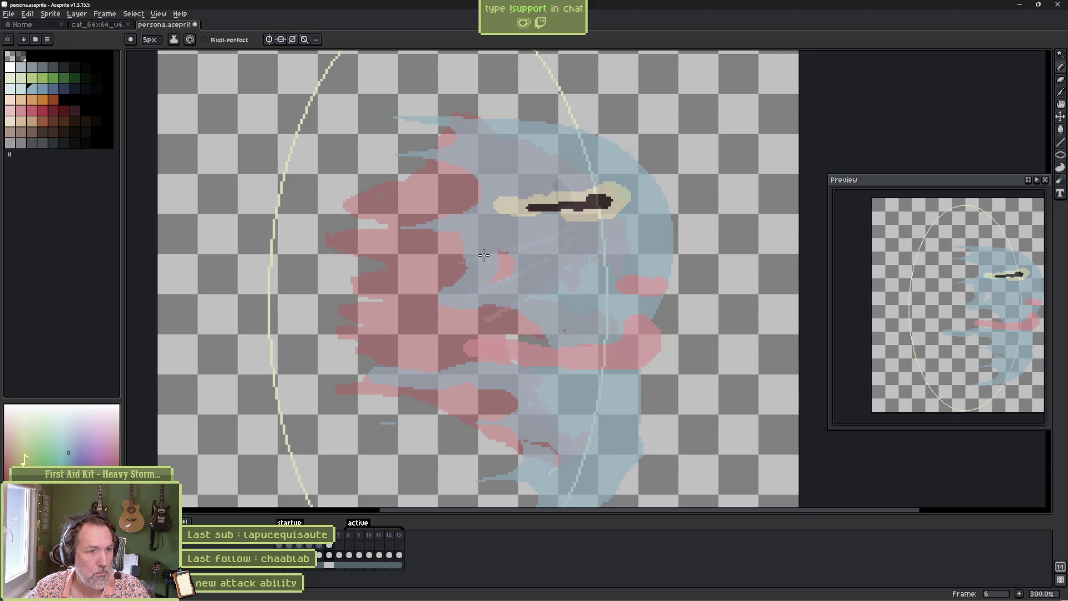
mouse_move(460, 276)
left_mouse_down()
mouse_move(443, 164)
mouse_move(467, 217)
mouse_move(454, 223)
mouse_move(432, 288)
mouse_move(452, 313)
mouse_move(491, 311)
mouse_move(504, 335)
mouse_move(551, 344)
mouse_move(528, 318)
left_mouse_up()
key("b")
key("e")
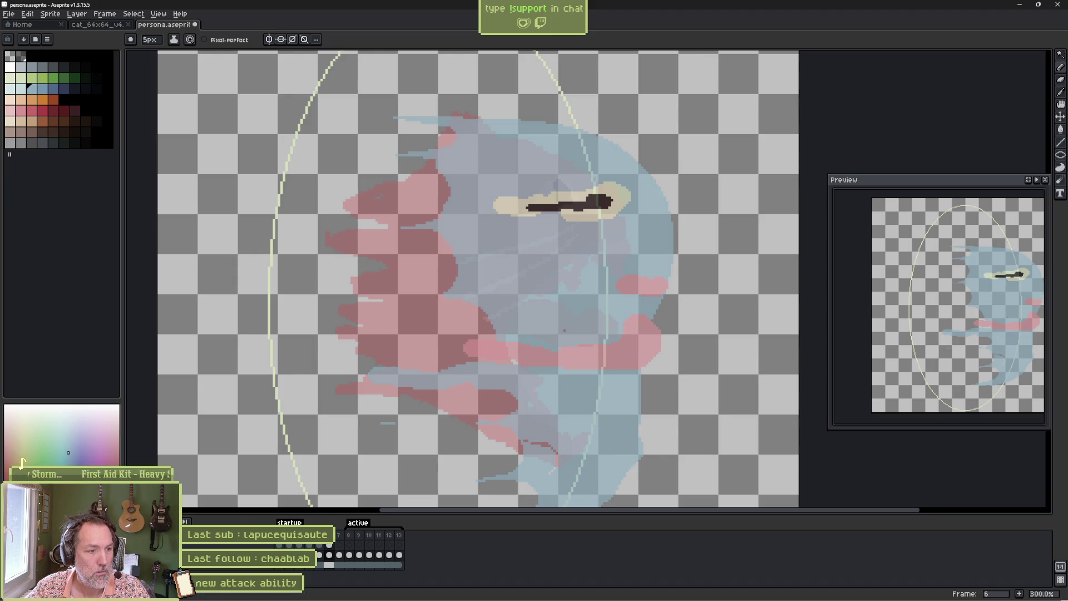
- Erase the ragged bottom fringe, right edge and a stray blue speck, toggling onion skin to check
key("F3")
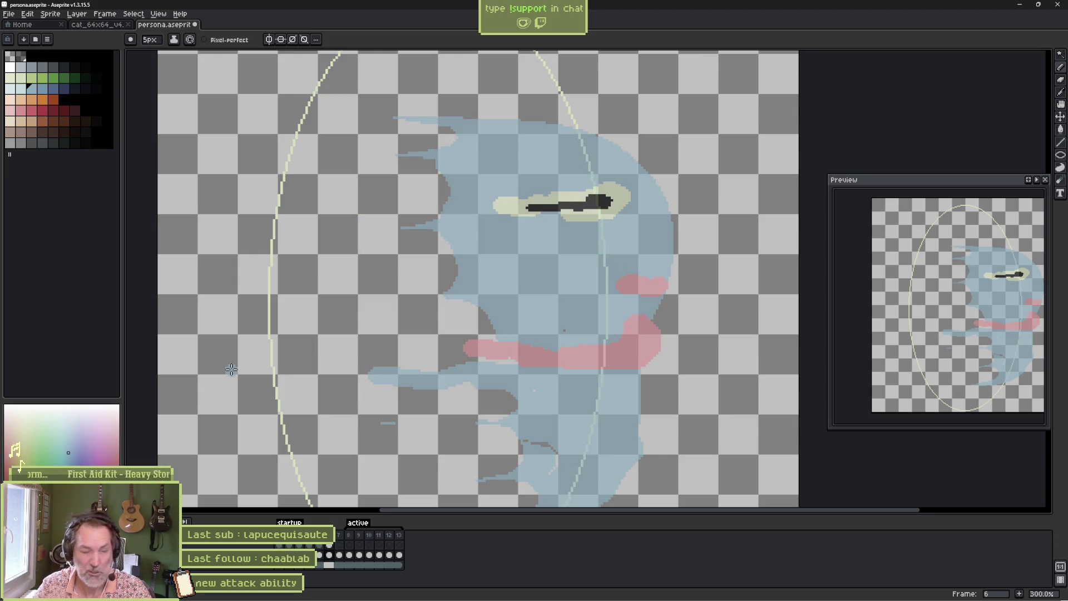
key("h")
left_click_drag(508, 370, 507, 255)
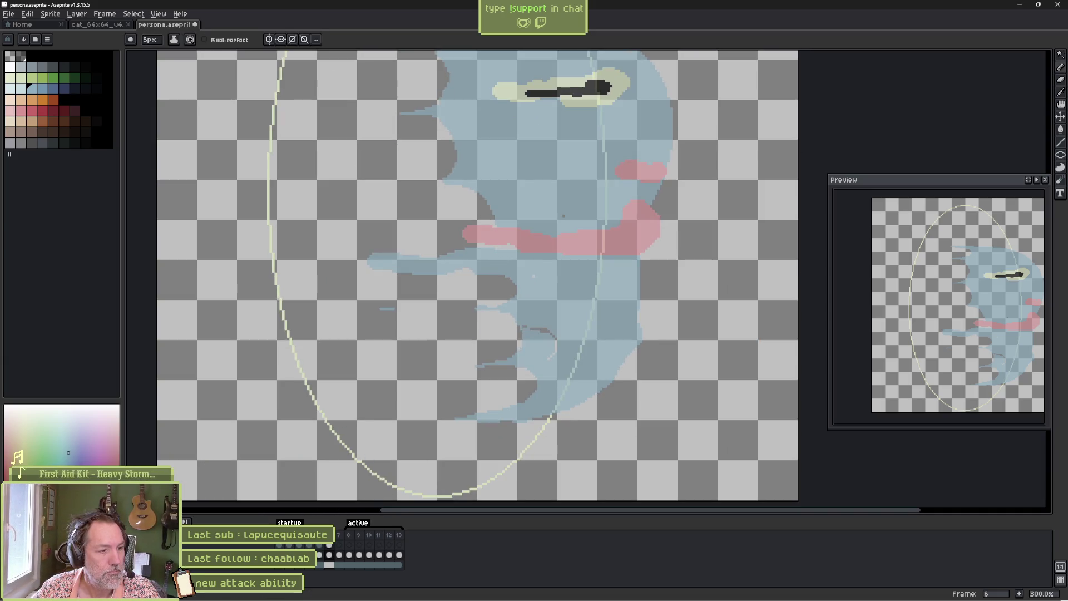
key("F3")
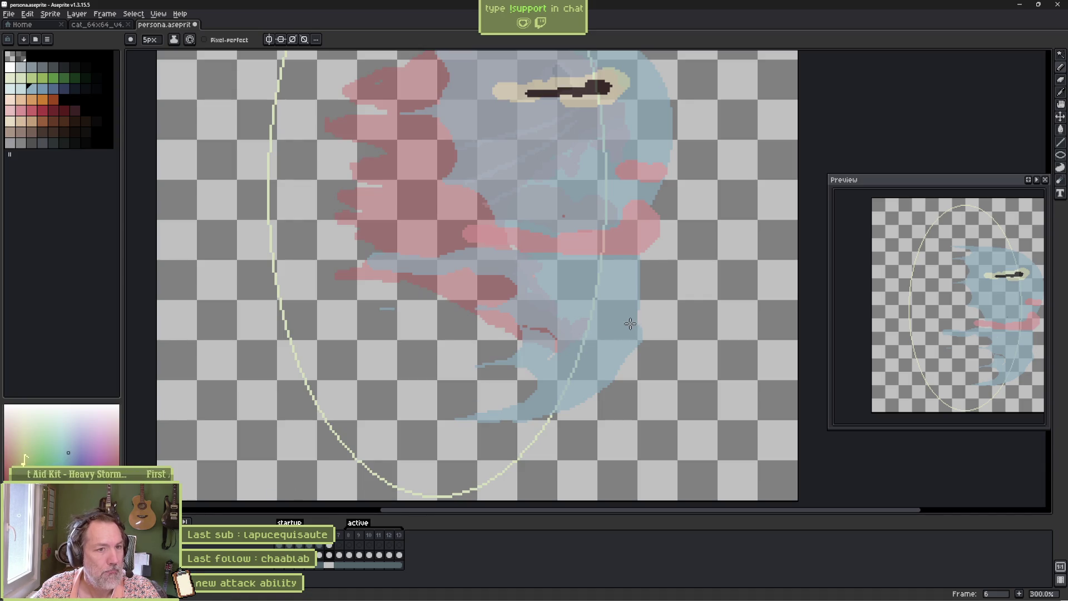
left_click_drag(633, 319, 634, 349)
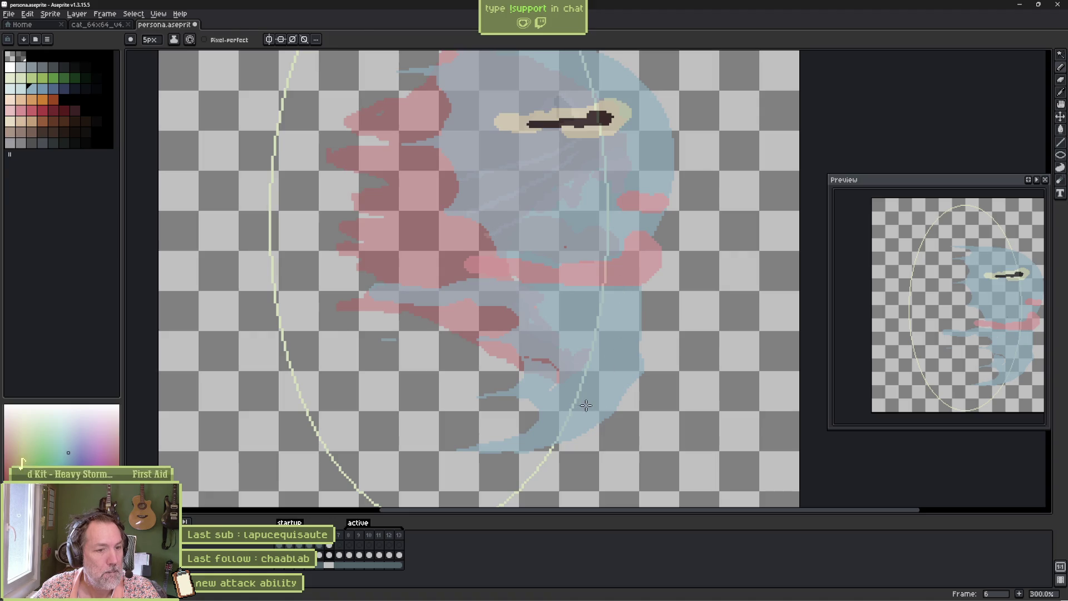
key("e")
left_click_drag(456, 448, 554, 443)
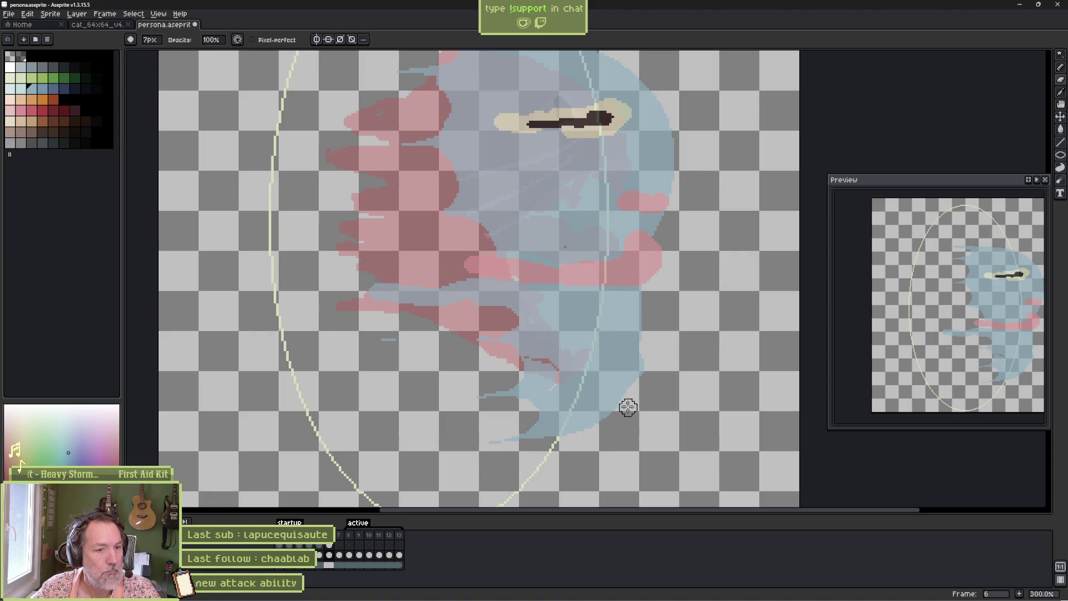
left_click_drag(651, 302, 610, 397)
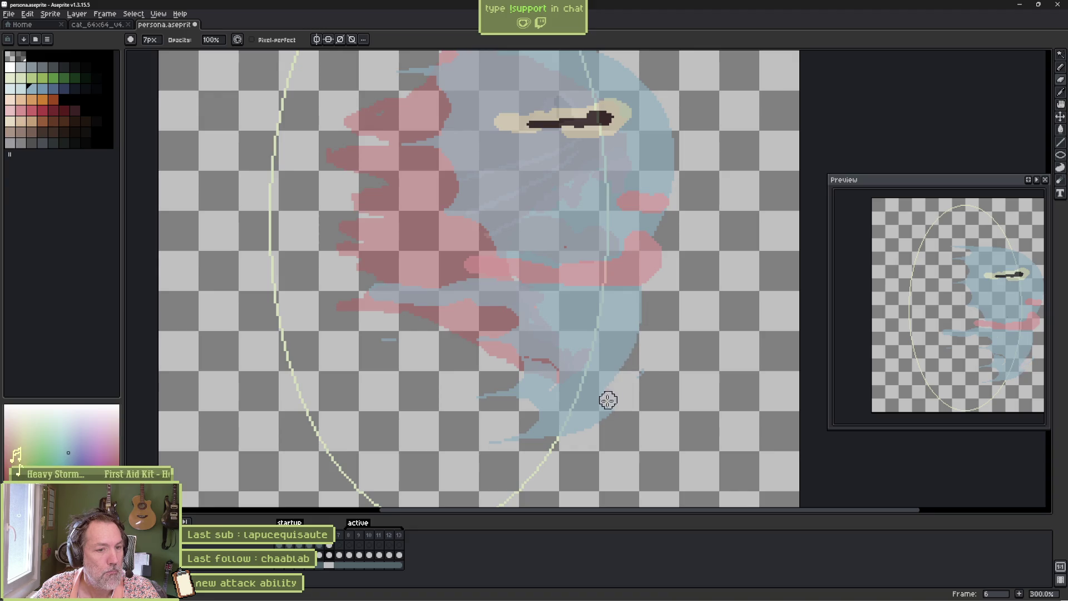
left_click(642, 372)
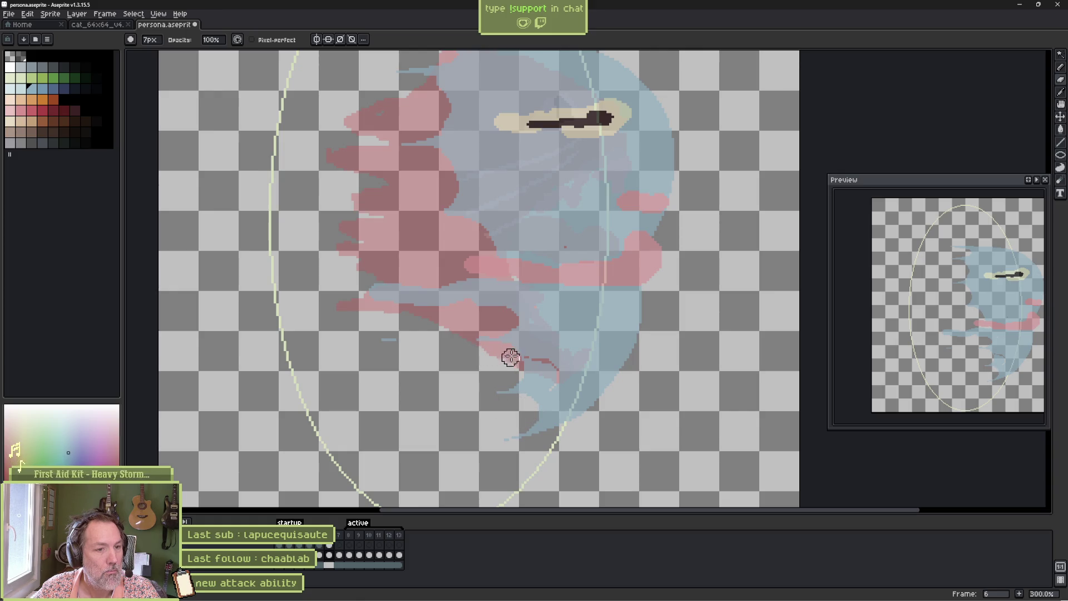
- Zoom out and play the animation to check the cleaned-up frame 6
key("b")
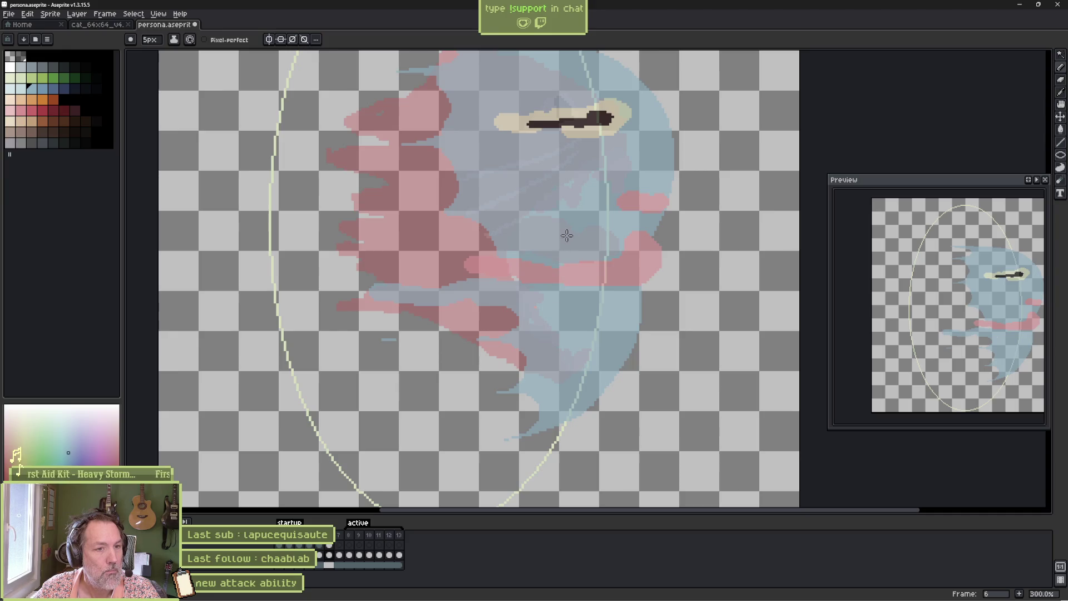
key("e")
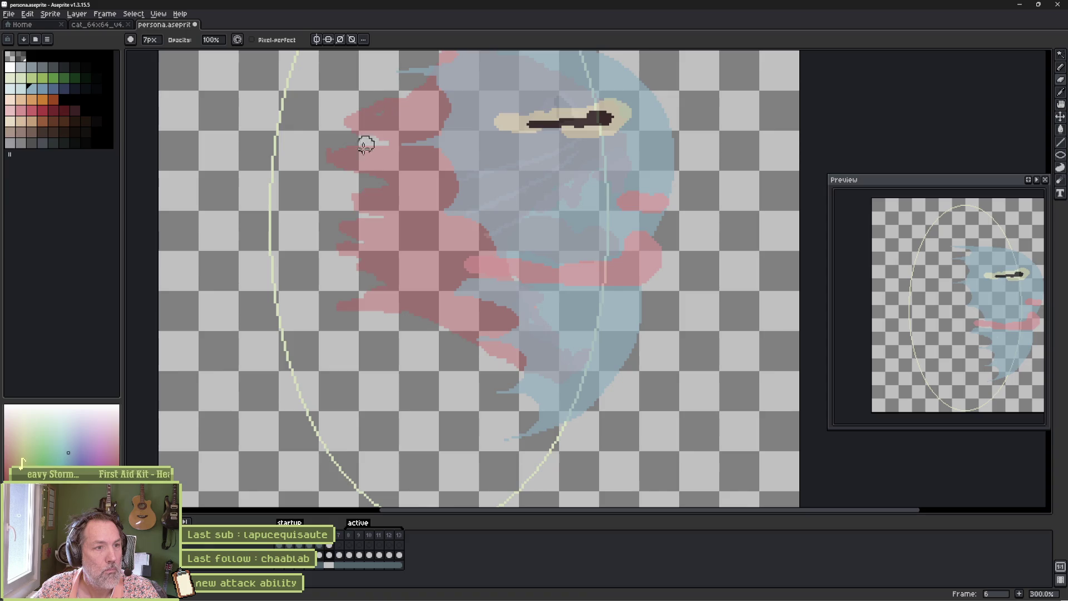
scroll(420, 309, "down", 1)
key("Return")
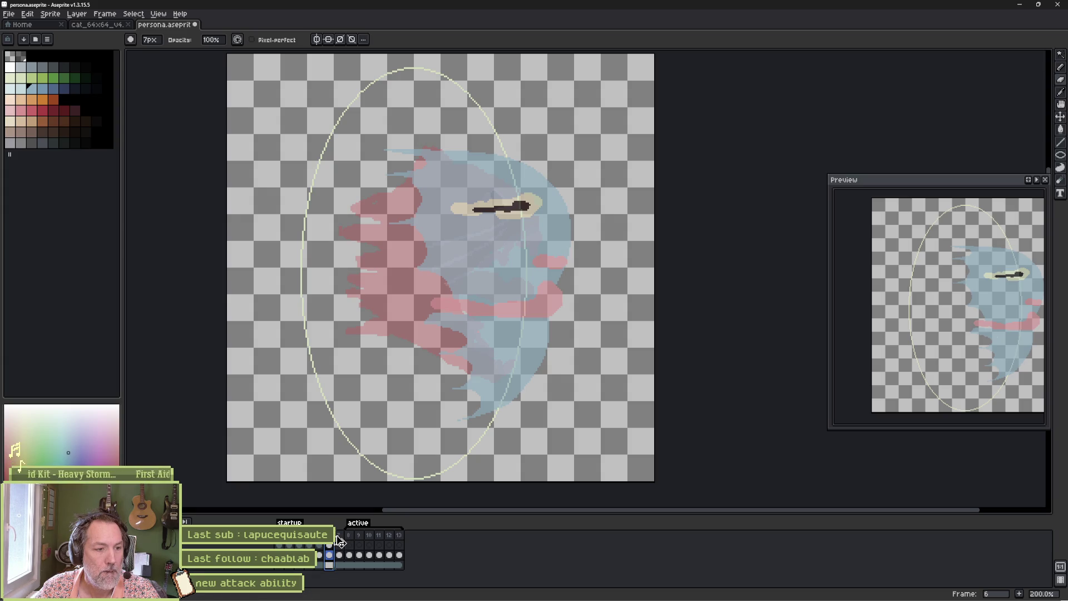
- Insert frame 7 as a copy of frame 6 and compare the two frames
key("alt+n")
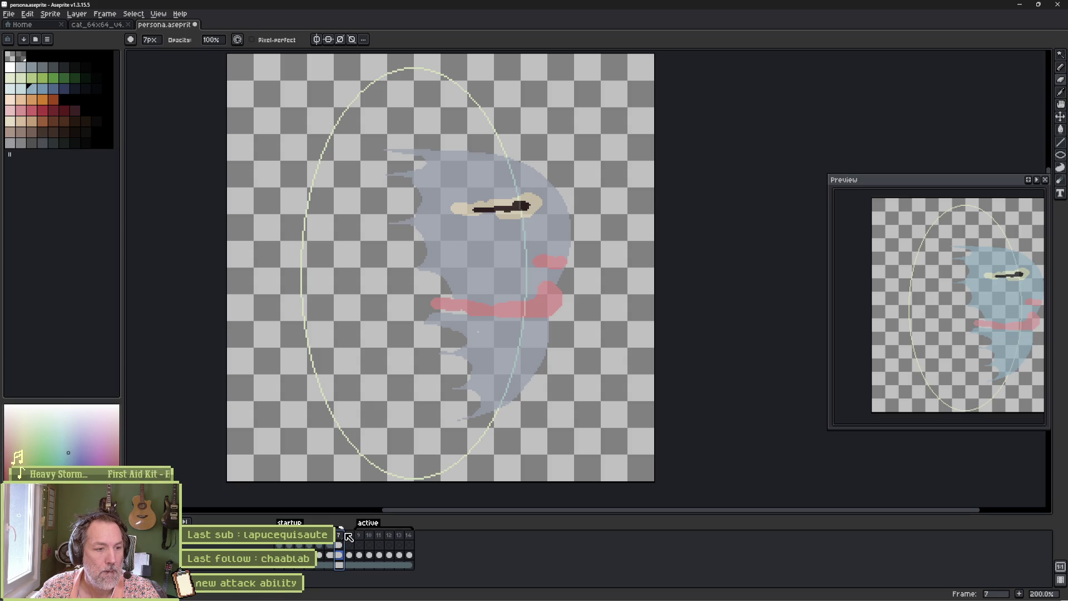
left_click(333, 543)
left_click(341, 541)
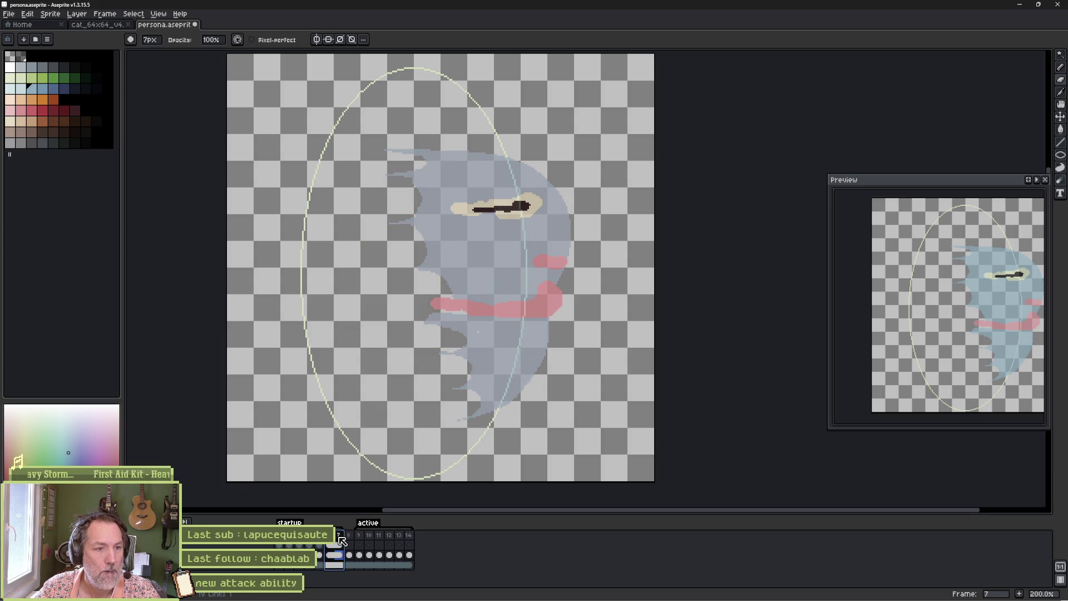
left_click(340, 545)
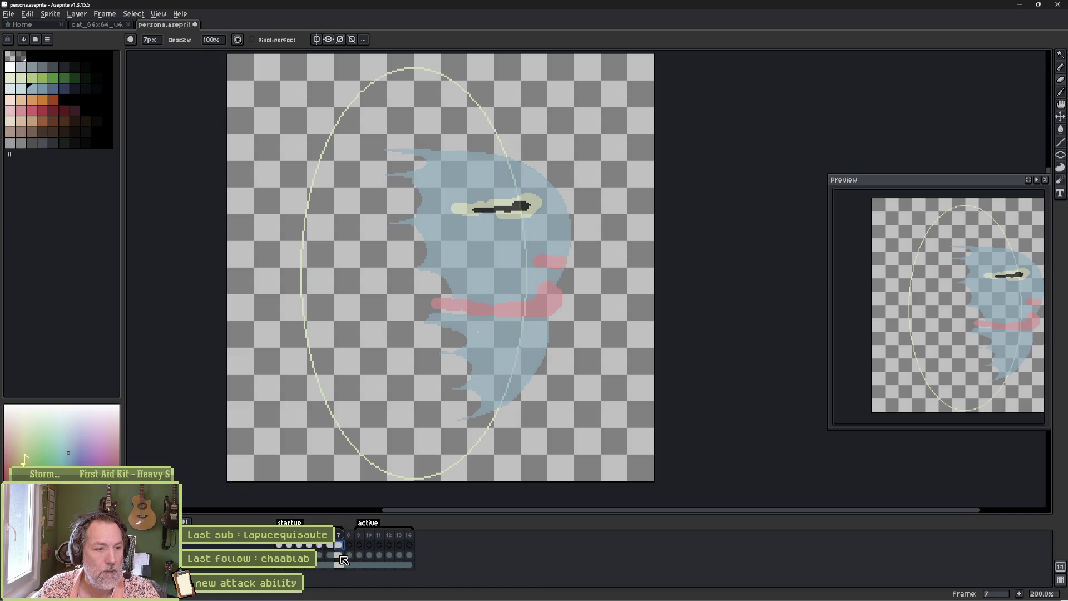
left_click(340, 555)
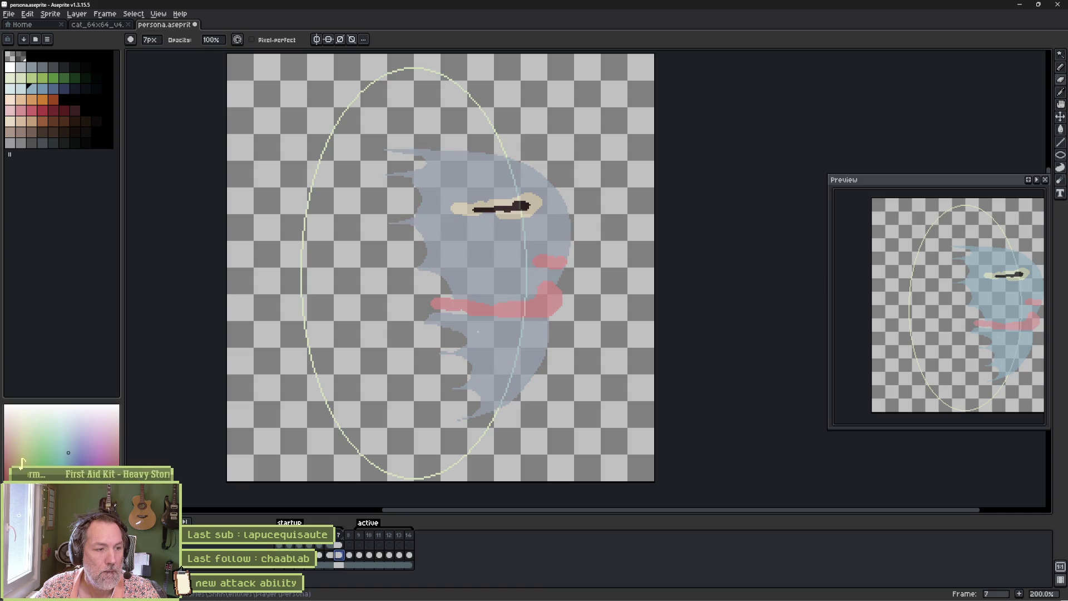
left_click(330, 555)
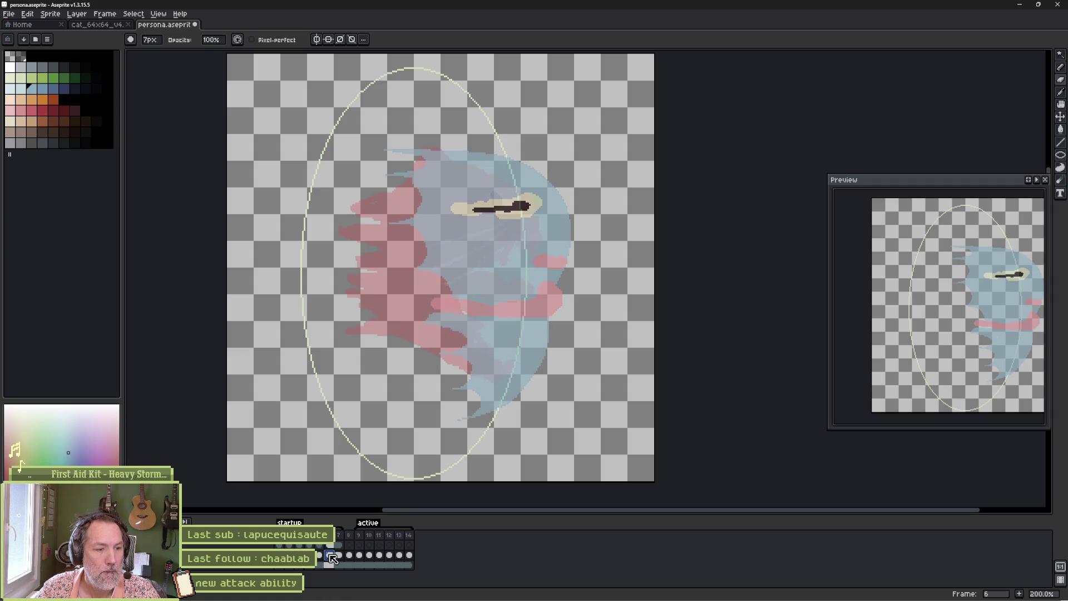
left_click(340, 556)
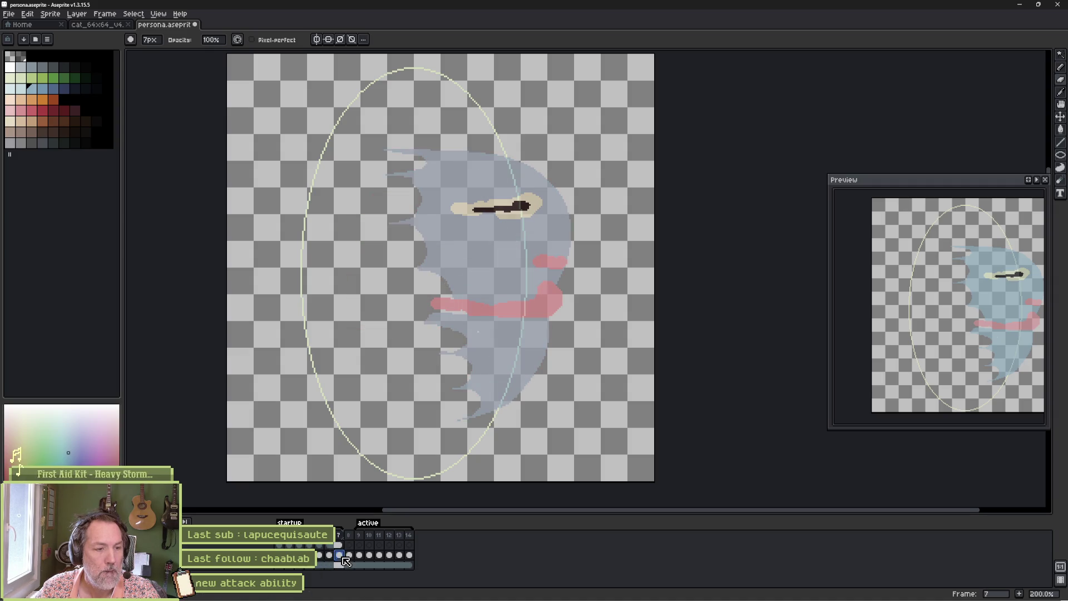
- Shift the frame 7 ghost face right so its eye sits just past the ellipse guide
key("v")
left_click_drag(503, 262, 528, 263)
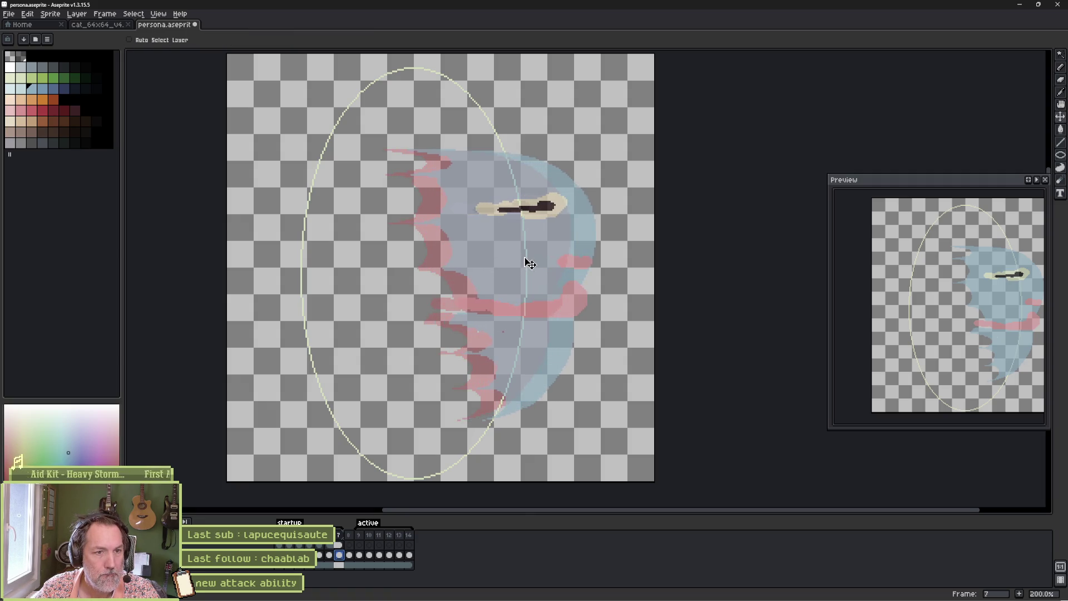
left_click(349, 556)
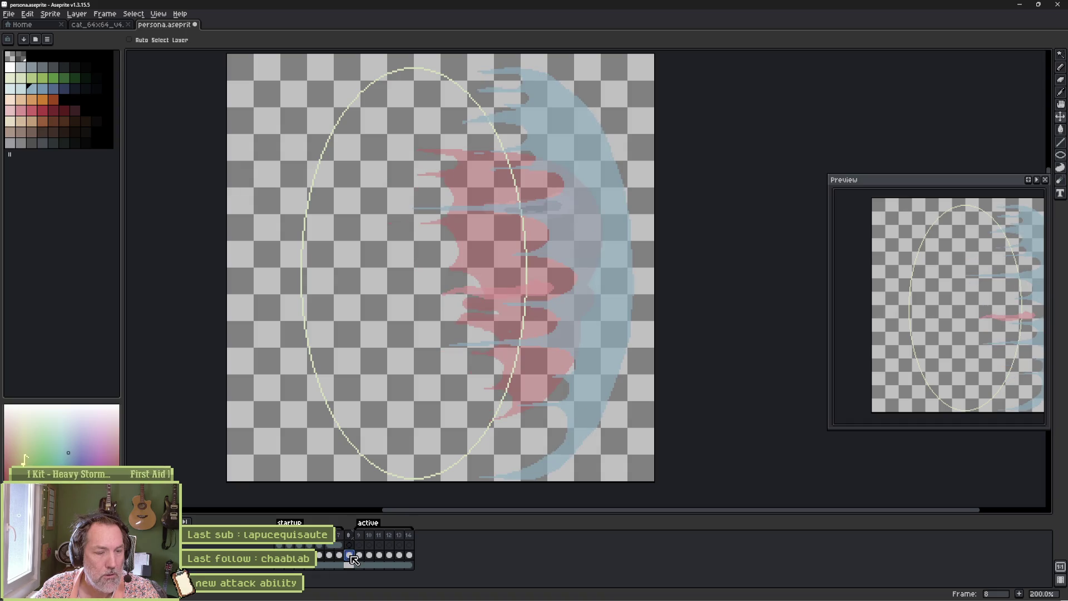
left_click(339, 555)
left_click_drag(545, 245, 552, 244)
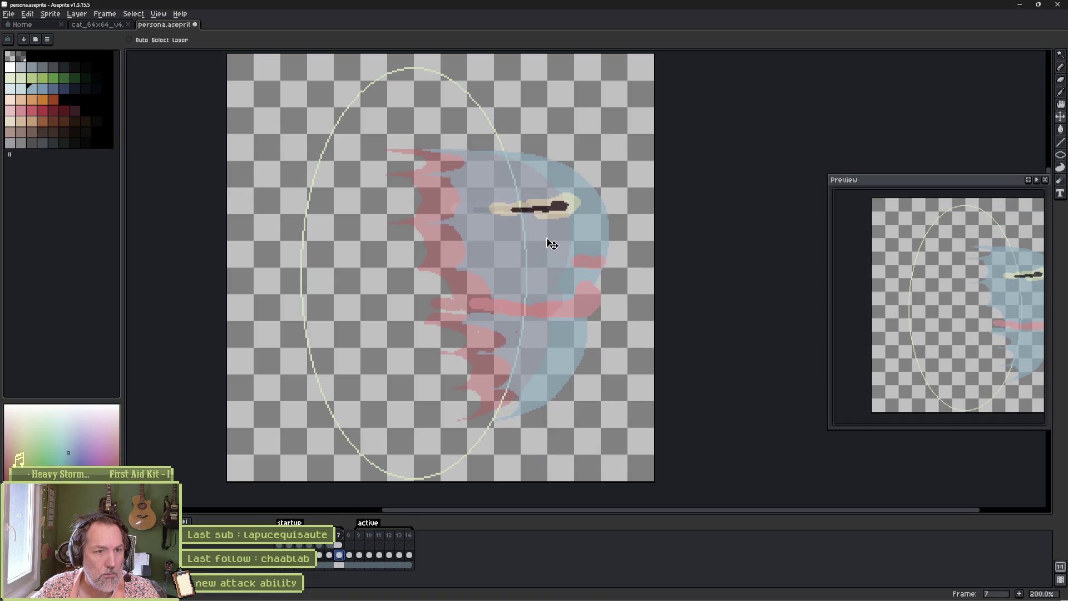
left_click(339, 554)
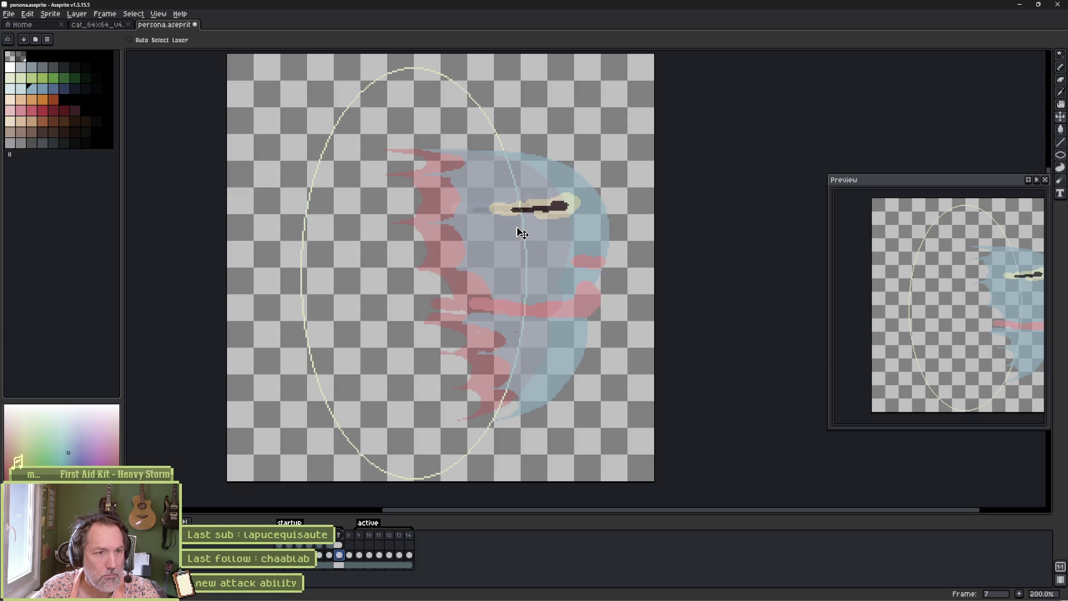
scroll(518, 229, "up", 1)
key("b")
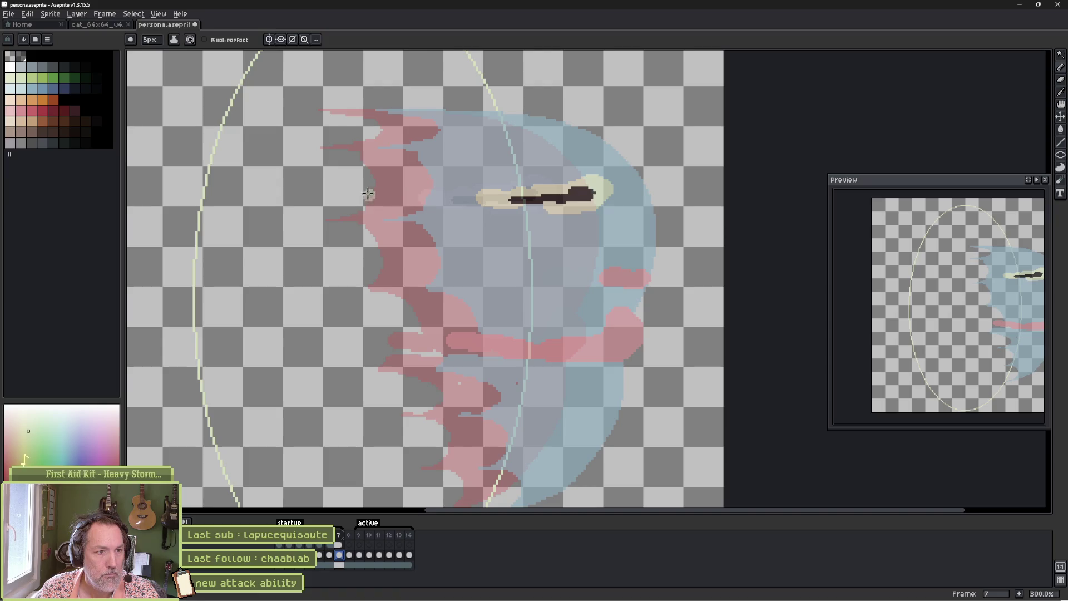
- Paint a cream streak, set the persona layer to 100% opacity, and paint over the eye in blue
mouse_move(353, 191)
left_mouse_down()
mouse_move(436, 191)
mouse_move(362, 195)
left_mouse_up()
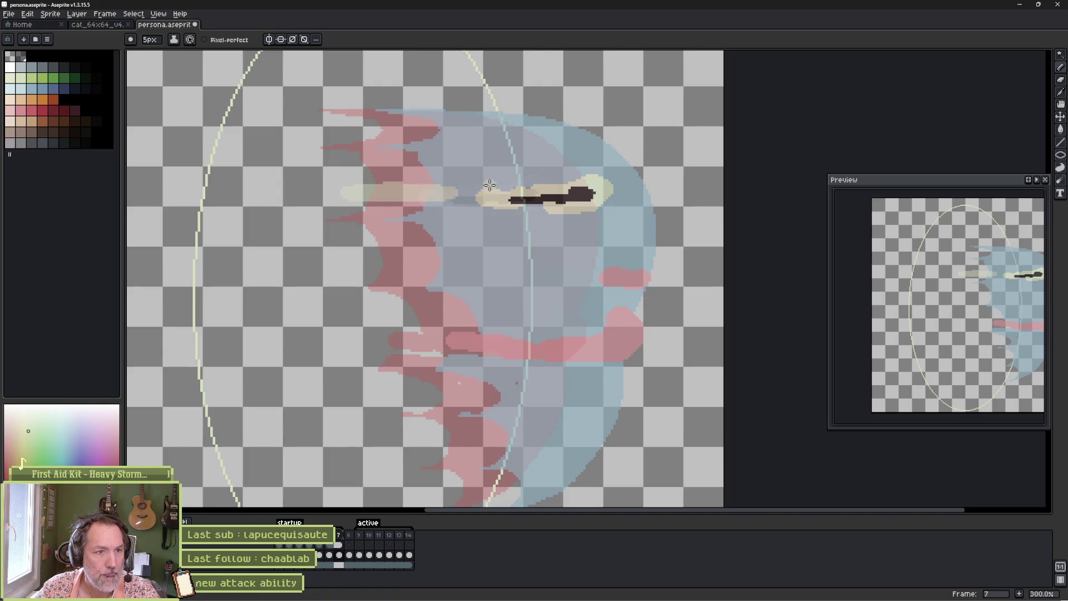
left_click(492, 167, "alt")
mouse_move(509, 198)
left_mouse_down()
mouse_move(573, 194)
mouse_move(608, 207)
mouse_move(480, 196)
left_mouse_up()
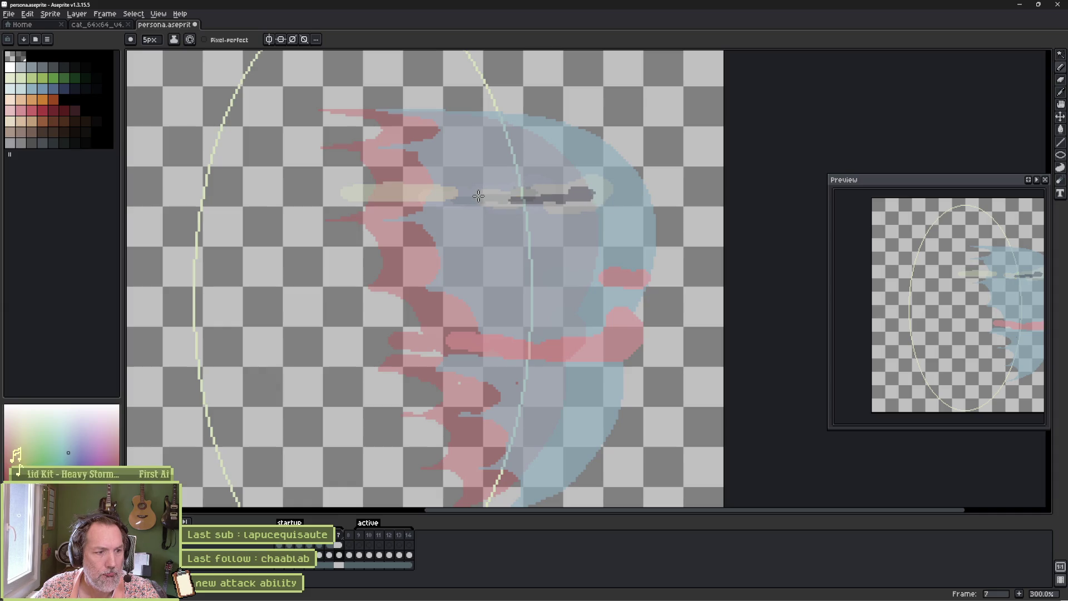
key("shift+p")
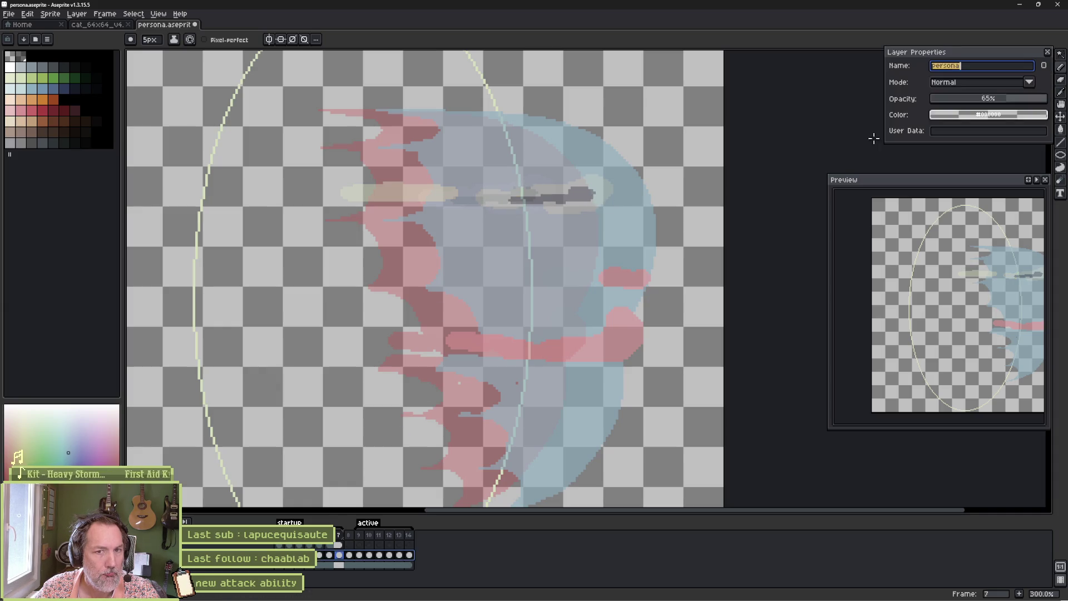
left_click(1045, 65)
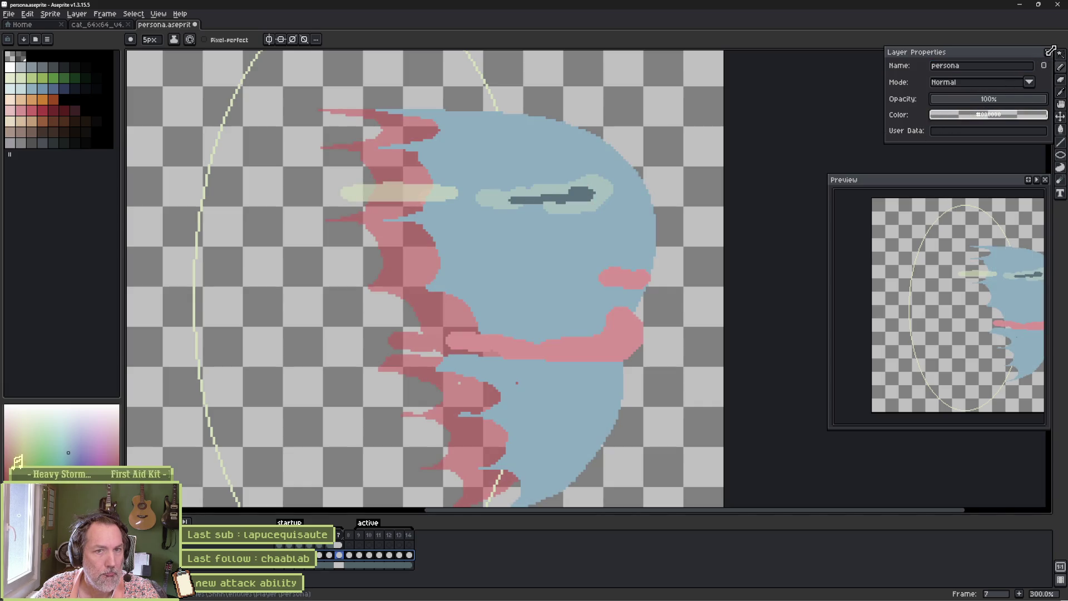
mouse_move(508, 181)
left_mouse_down()
mouse_move(580, 191)
mouse_move(550, 202)
mouse_move(482, 191)
mouse_move(545, 215)
left_mouse_up()
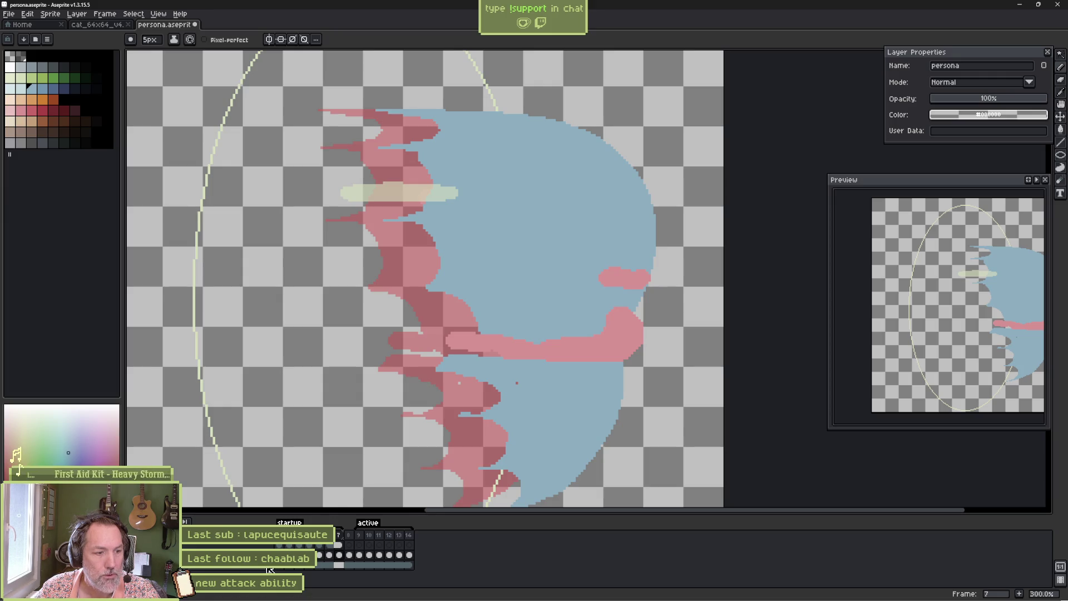
- Shift the bg layer's ellipse to the right in frame 8
left_click(351, 536)
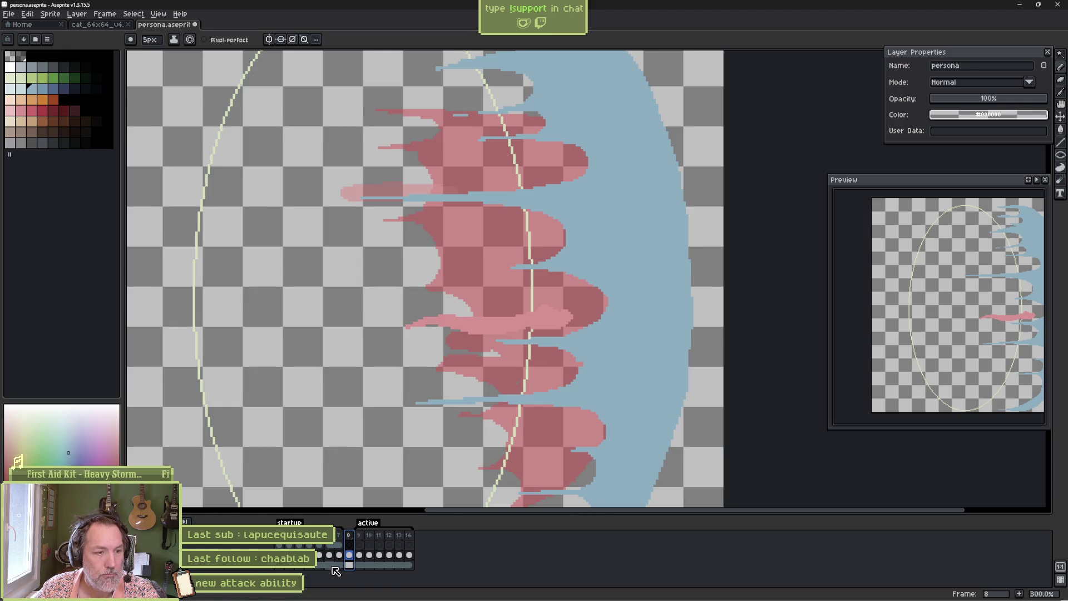
left_click(348, 565)
key("v")
mouse_move(468, 310)
left_mouse_down()
mouse_move(486, 298)
mouse_move(628, 300)
mouse_move(612, 301)
left_mouse_up()
- Return to frame 7 on the persona layer and flip against frame 6 to compare
left_click(340, 565)
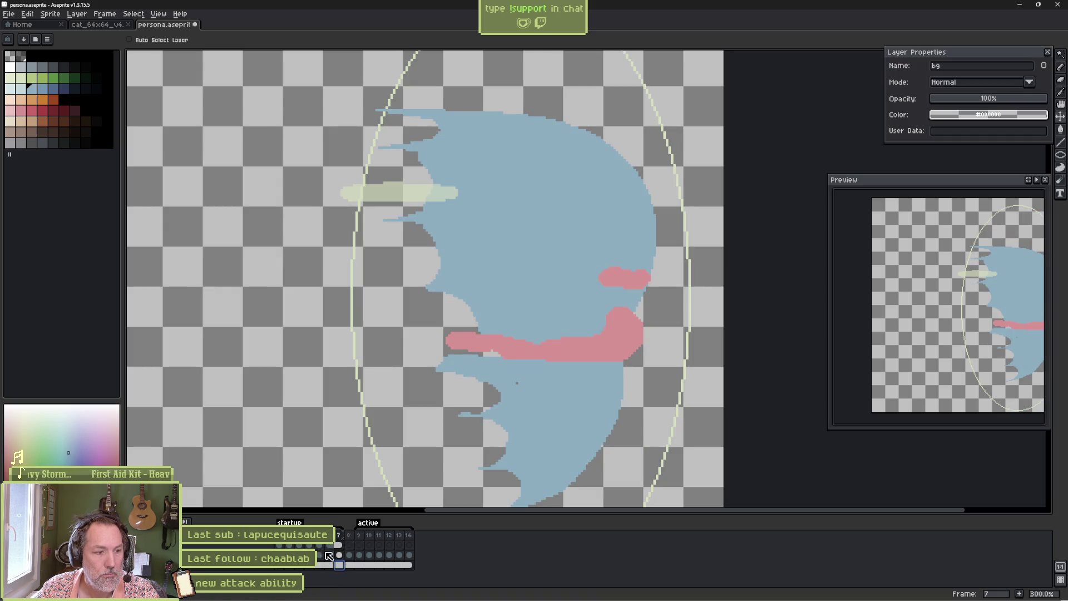
left_click(341, 555)
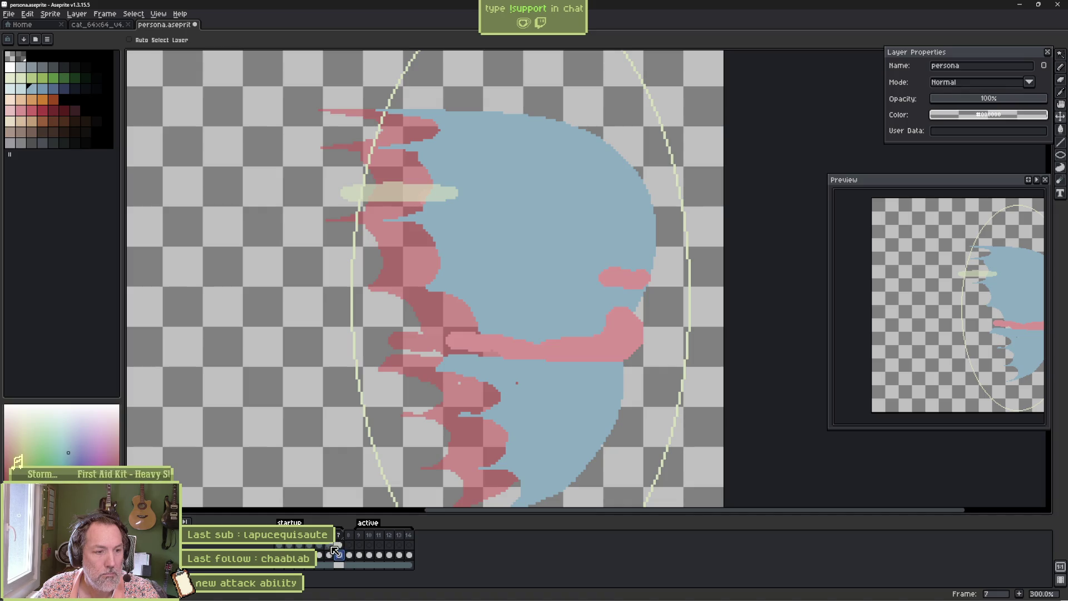
left_click(329, 556)
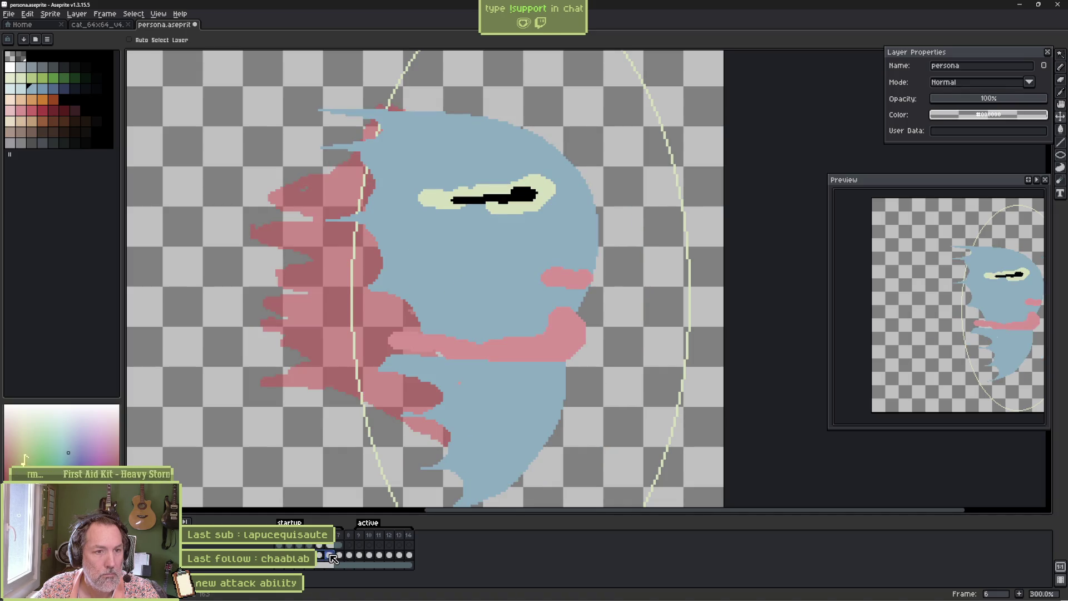
left_click(341, 555)
left_click(329, 555)
left_click(341, 556)
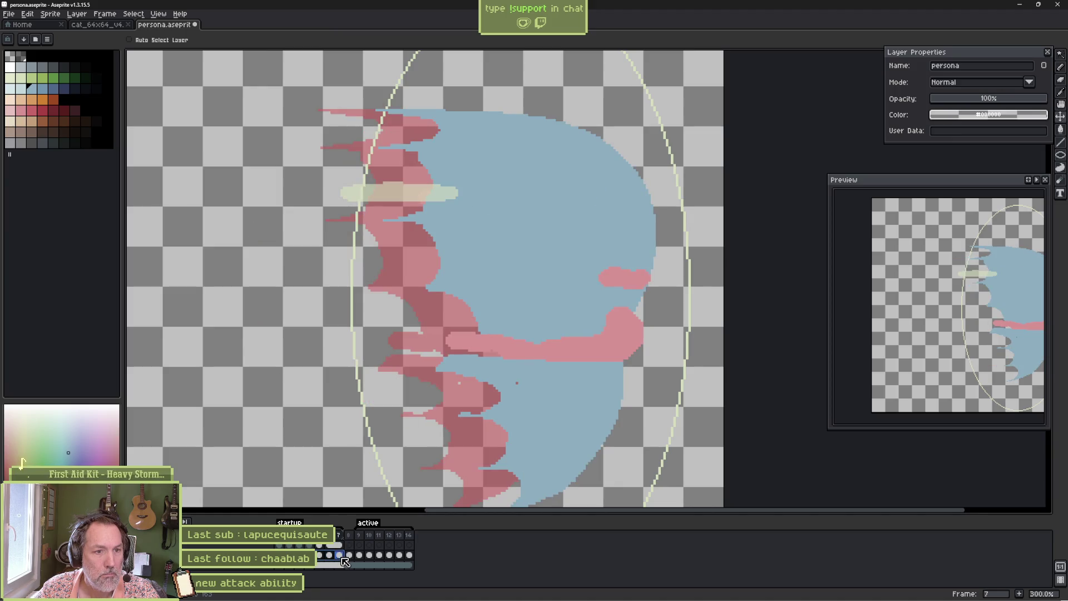
key("b")
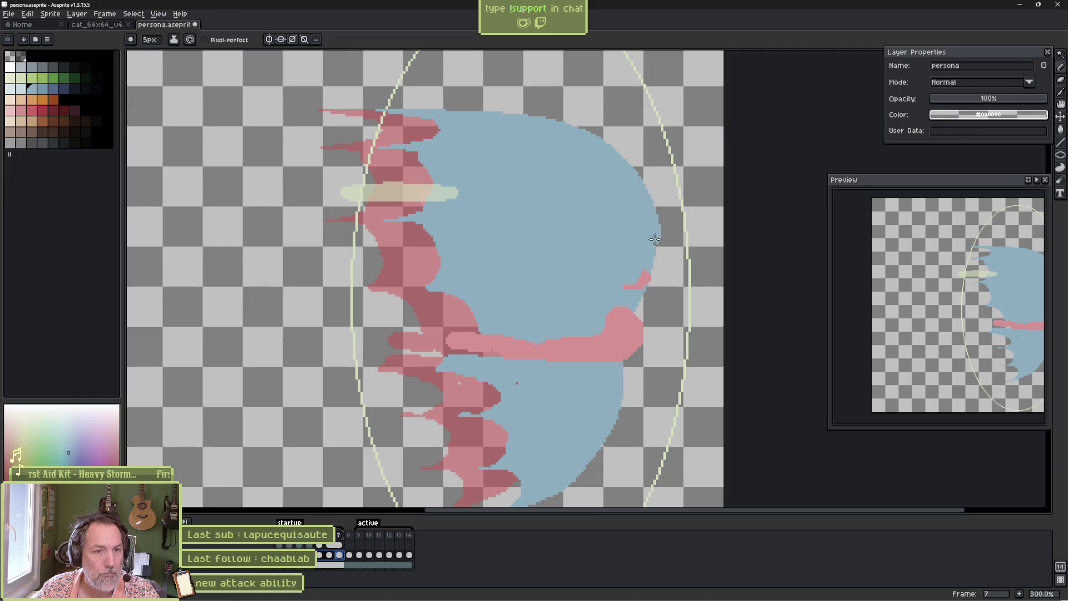
- Draw blue along the face's right edge with the Pencil, extending it upward and to the left
mouse_move(659, 273)
left_mouse_down()
mouse_move(649, 370)
mouse_move(620, 448)
left_mouse_up()
mouse_move(601, 444)
left_mouse_down()
mouse_move(611, 285)
mouse_move(603, 341)
mouse_move(565, 365)
mouse_move(529, 383)
mouse_move(440, 384)
mouse_move(486, 376)
left_mouse_up()
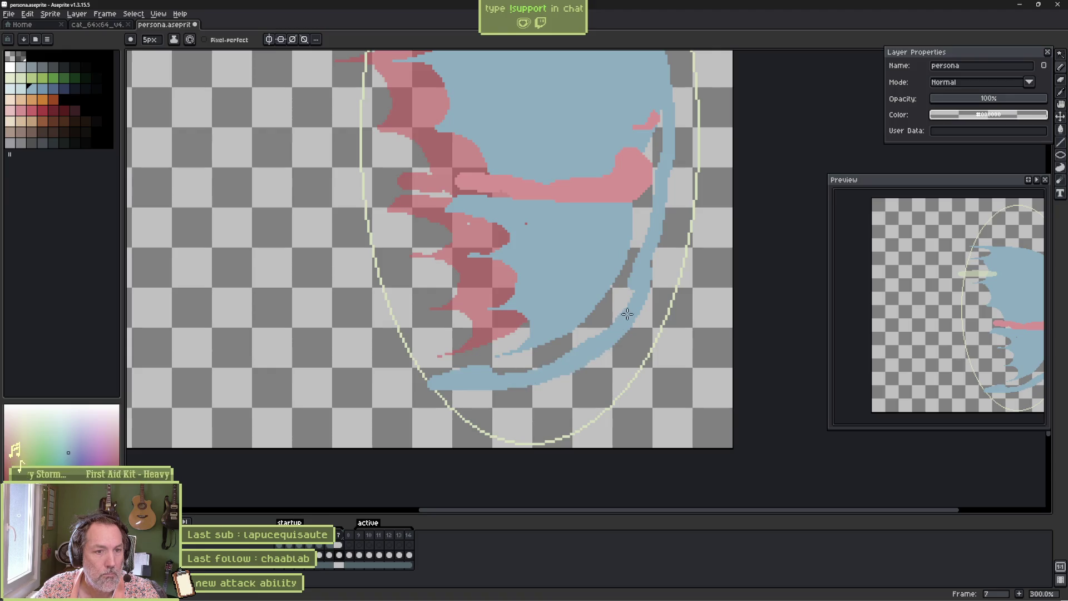
mouse_move(665, 208)
left_mouse_down()
mouse_move(672, 167)
mouse_move(658, 113)
left_mouse_up()
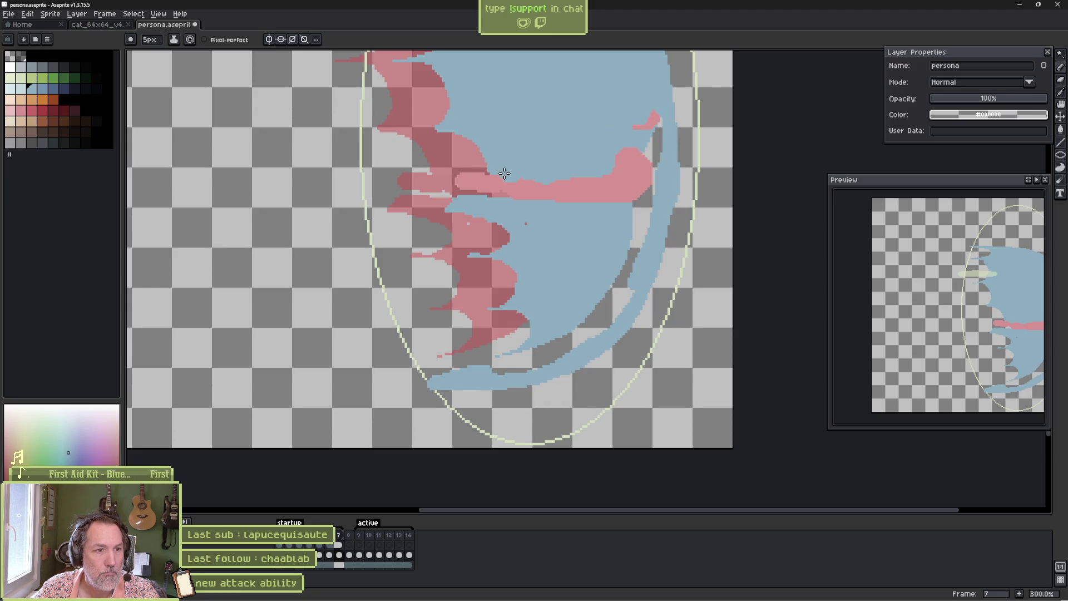
scroll(479, 139, "up", 3)
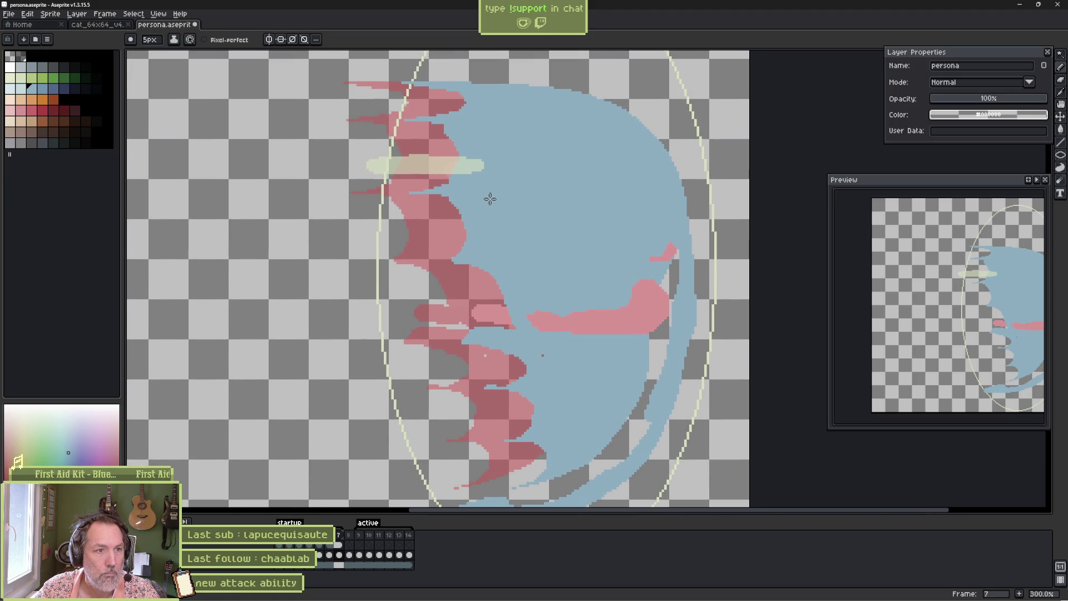
scroll(506, 211, "down", 1)
scroll(572, 167, "up", 2)
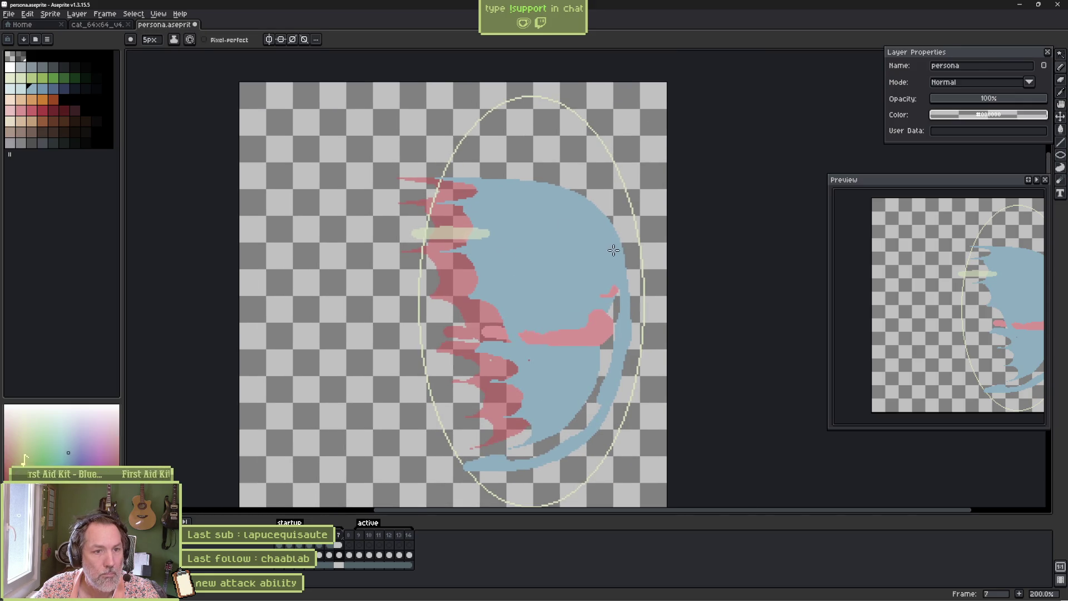
mouse_move(553, 149)
left_mouse_down()
mouse_move(509, 135)
mouse_move(460, 143)
mouse_move(486, 177)
left_mouse_up()
- Close the lower-left gap under the arc and flood-fill the enclosed gaps with blue
key("g")
left_click(546, 179)
key("b")
left_click_drag(557, 428, 484, 463)
key("g")
left_click(600, 371)
- Paint over the pink mouth in solid blue
key("b")
left_click_drag(567, 339, 554, 341)
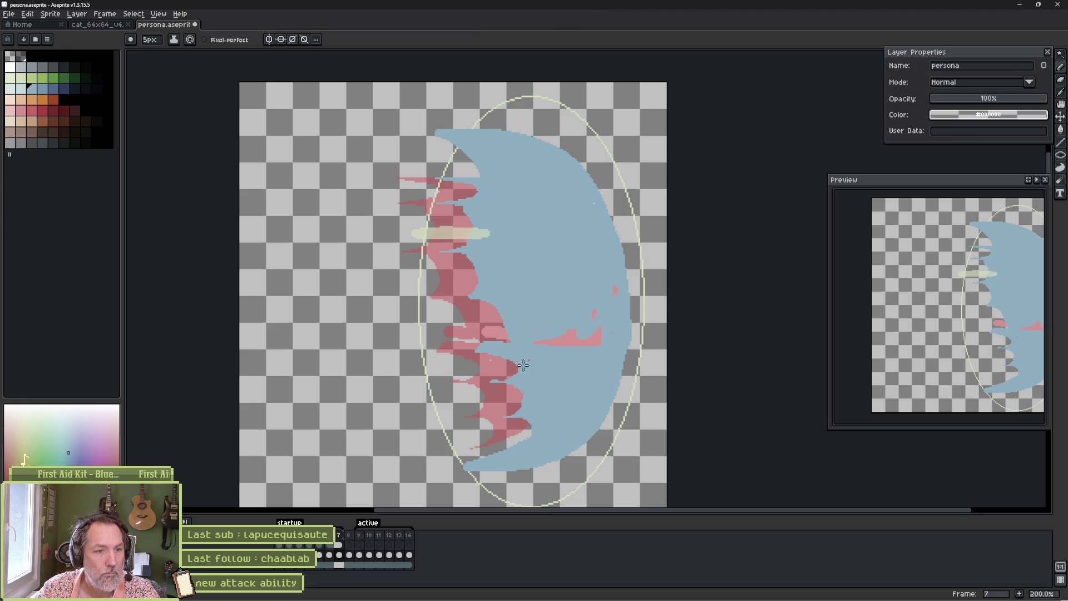
left_click_drag(575, 303, 577, 338)
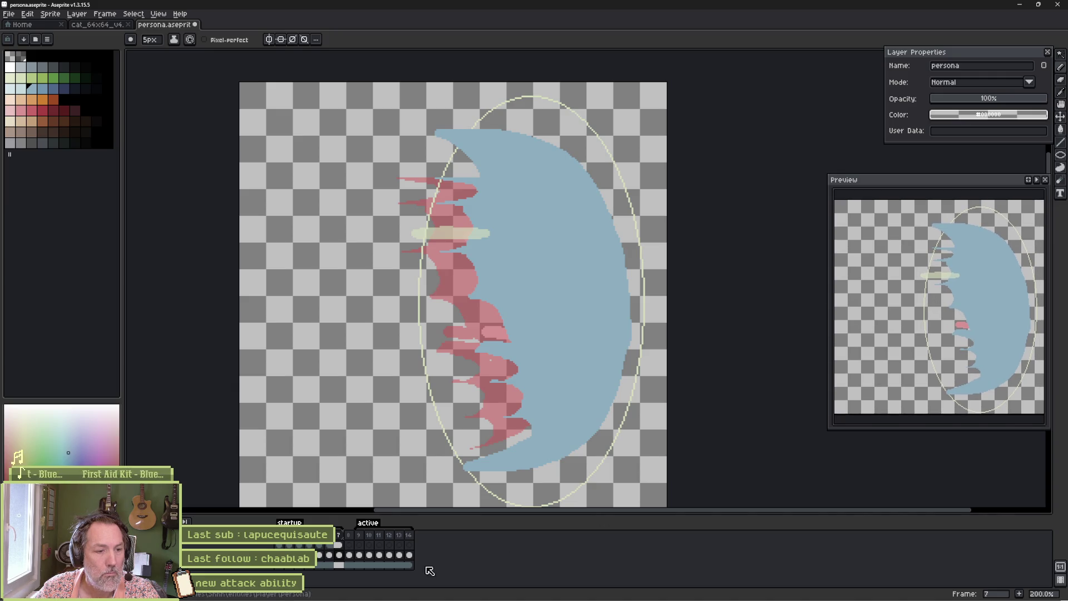
- Scrub through frames 5 to 8 to compare the ghost's motion, ending on frame 6
left_click(332, 551)
mouse_move(334, 543)
left_mouse_down()
mouse_move(353, 535)
mouse_move(330, 536)
mouse_move(352, 536)
left_mouse_up()
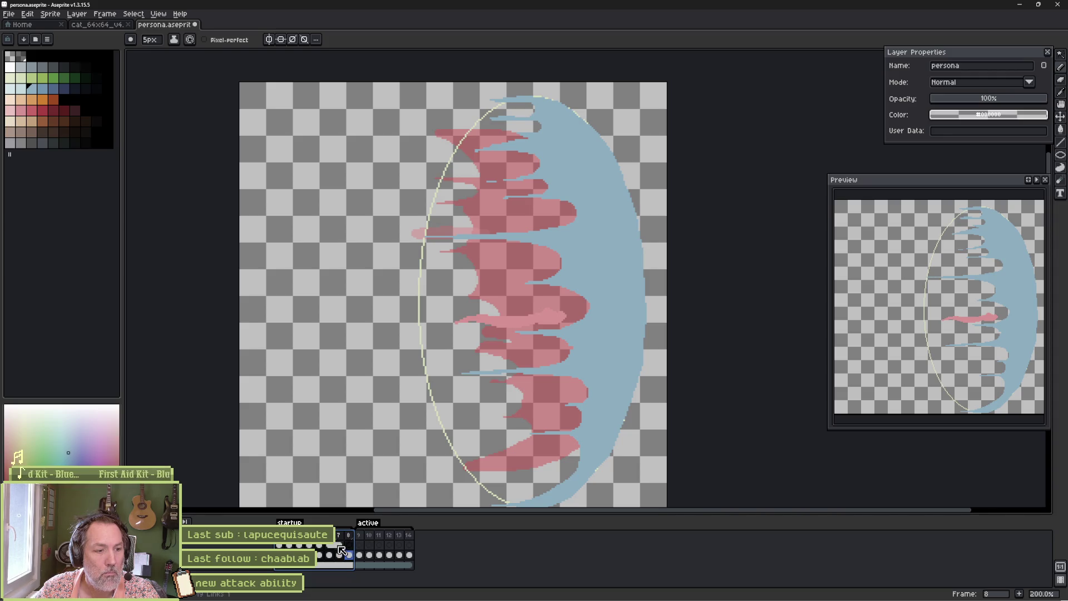
left_click(339, 556)
left_click(329, 555)
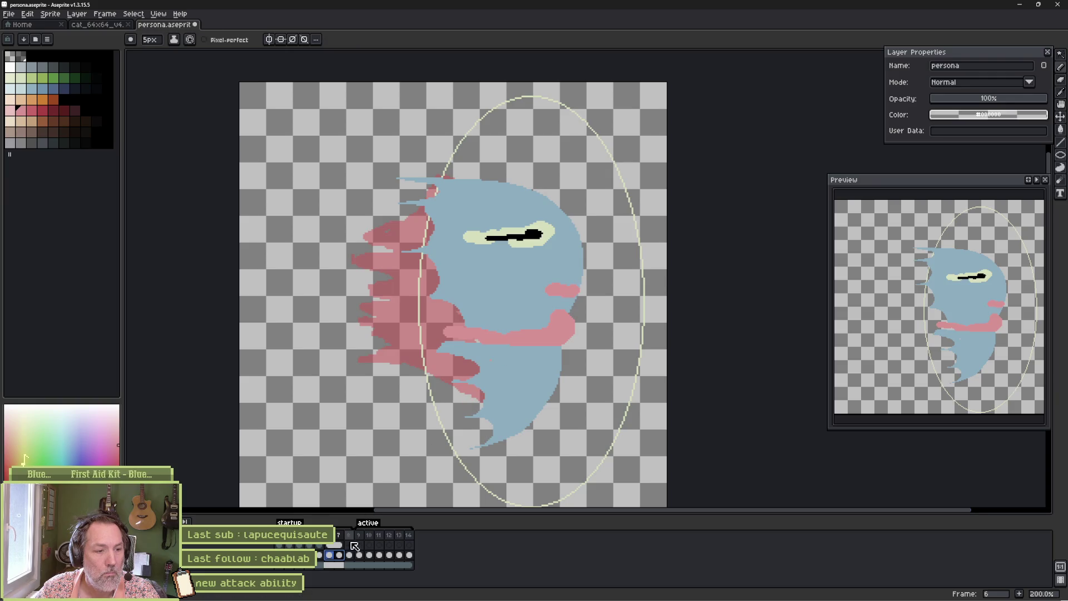
left_click(318, 555)
left_click(331, 556)
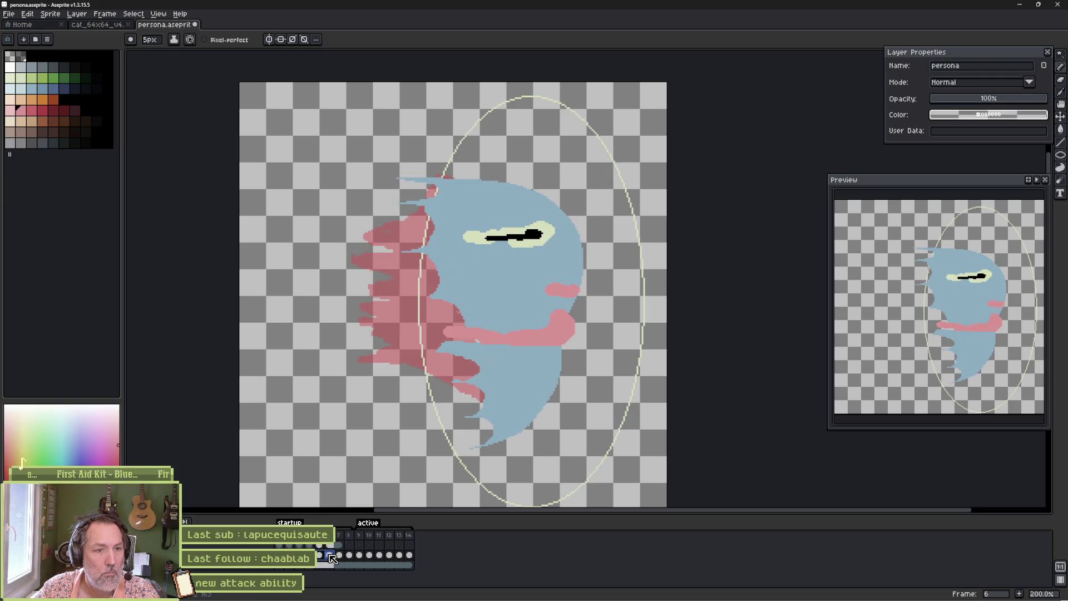
left_click(321, 555)
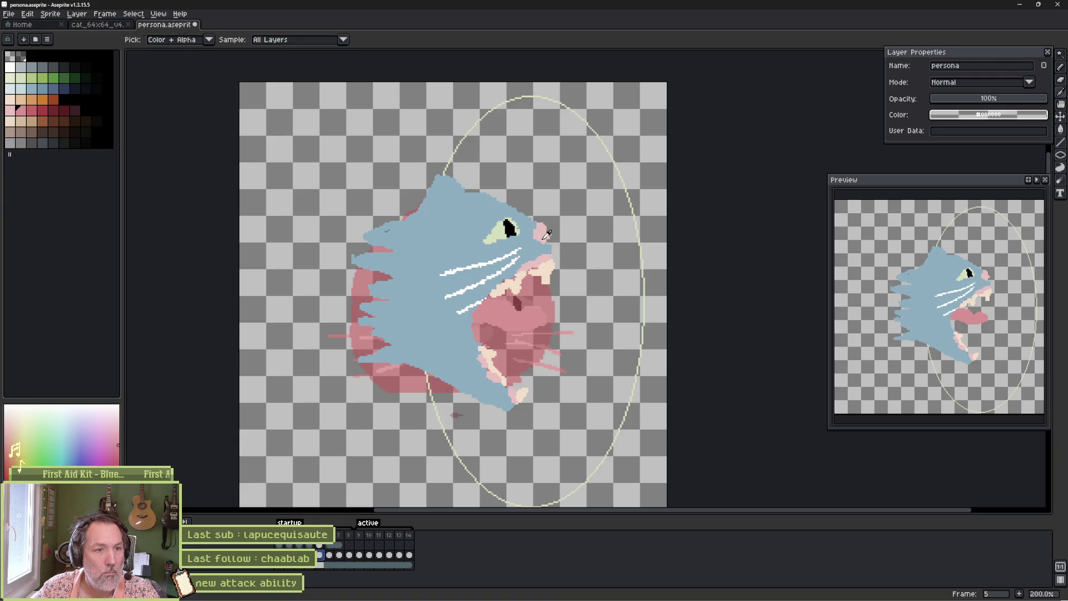
left_click(330, 556)
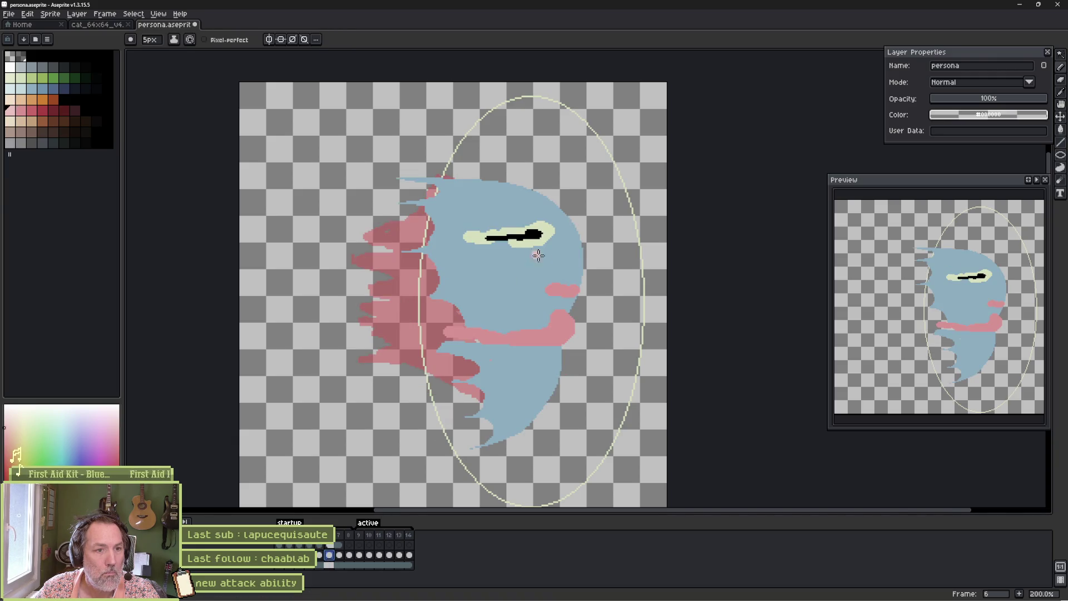
- Brush a pink blush under frame 6's eye and lengthen frame 7's light-pink streak leftward
left_click_drag(551, 254, 534, 255)
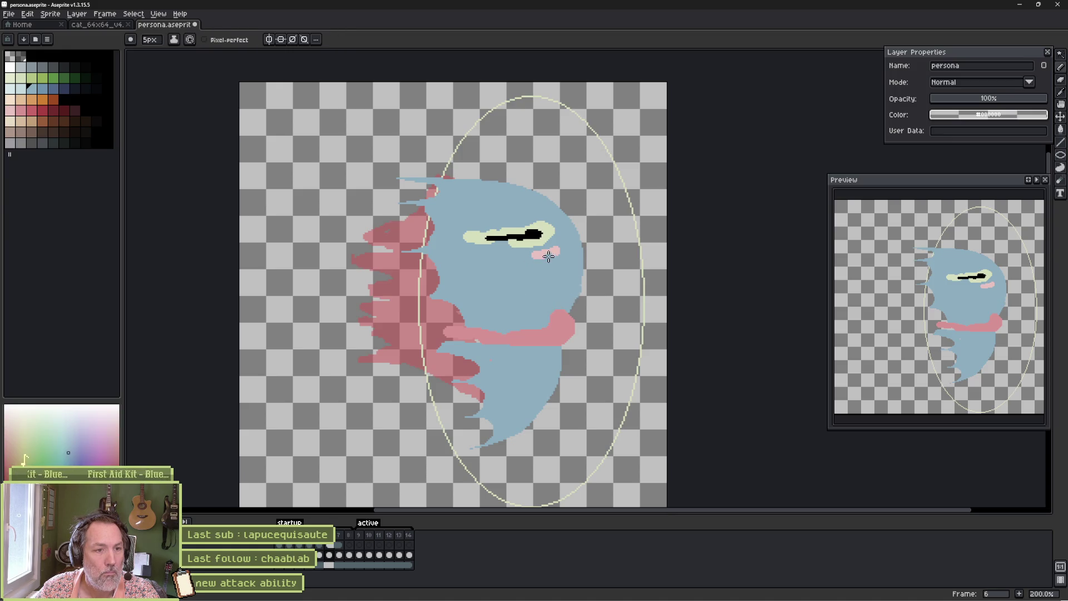
left_click(339, 556)
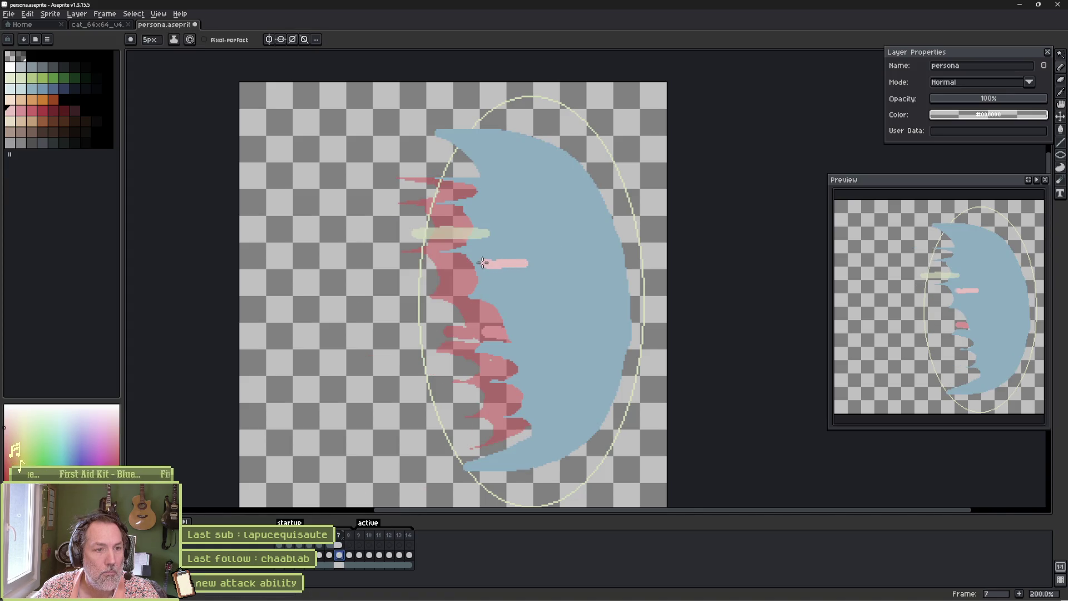
left_click_drag(476, 263, 444, 264)
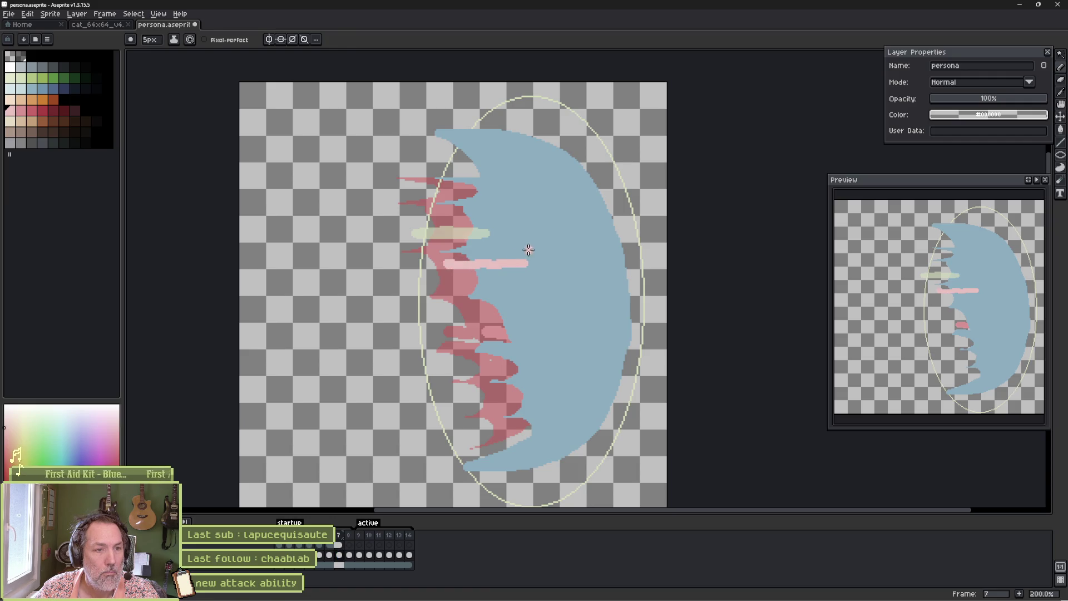
- Zoom in on frame 7 and erase the bottom edge of the light-pink streak
key("e")
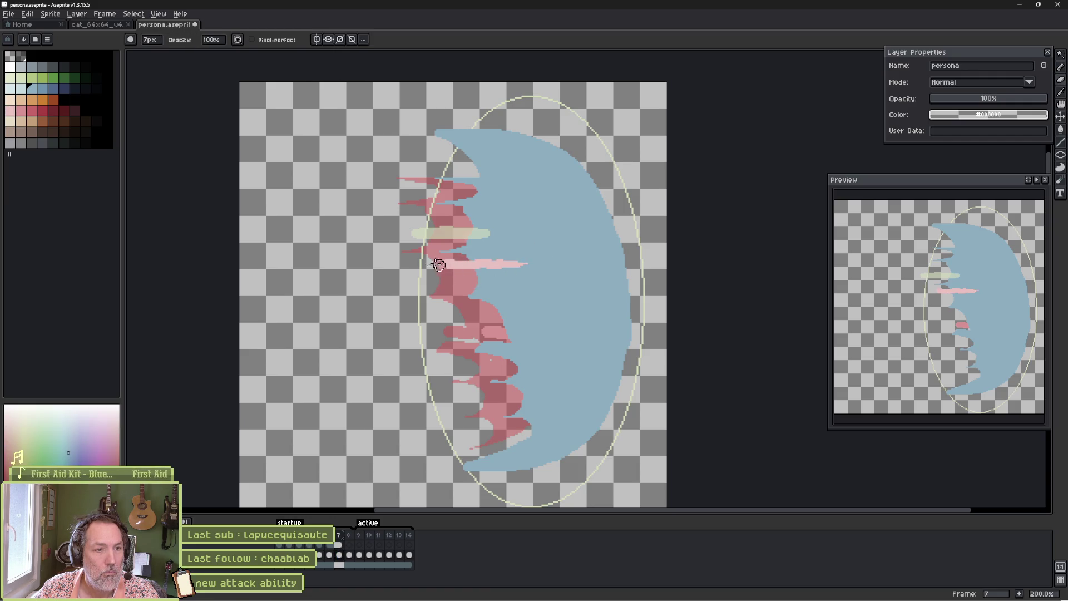
scroll(443, 271, "up", 4)
key("minus")
key("minus")
key("minus")
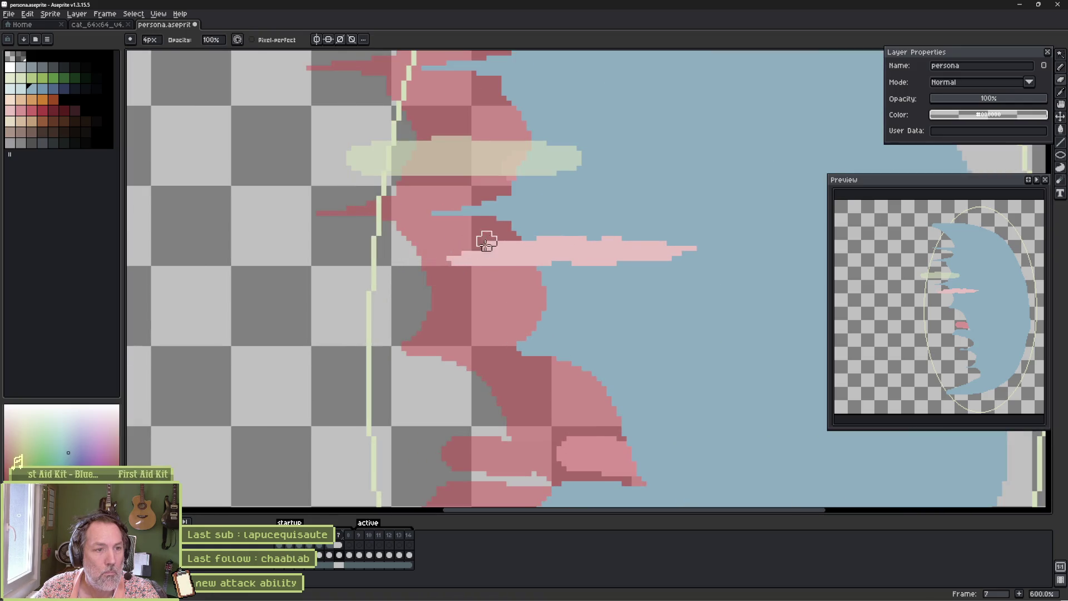
left_click_drag(482, 267, 484, 268)
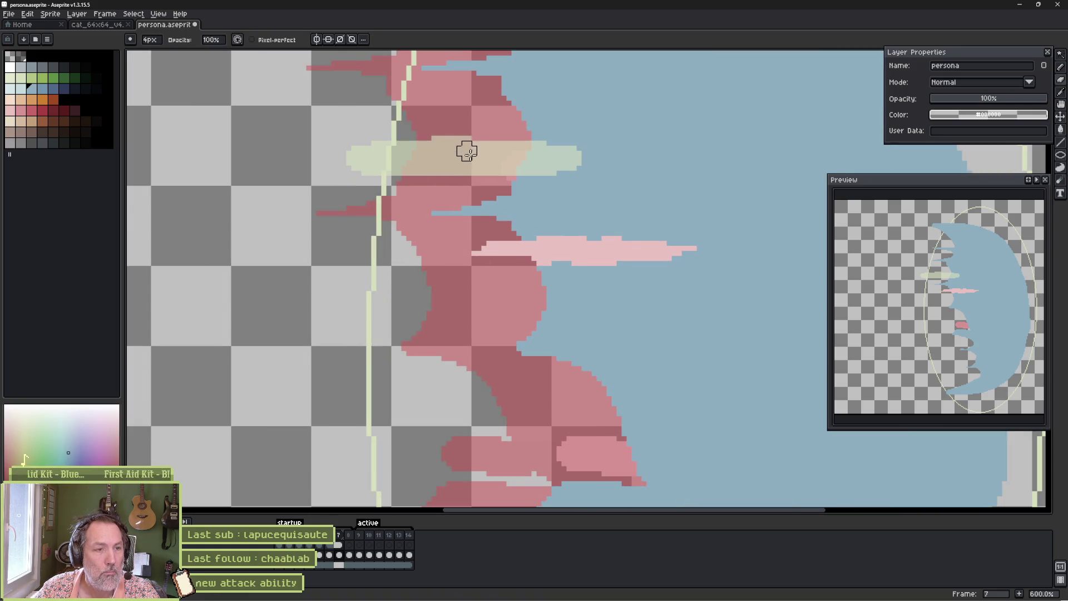
key("comma")
key("e")
key("period")
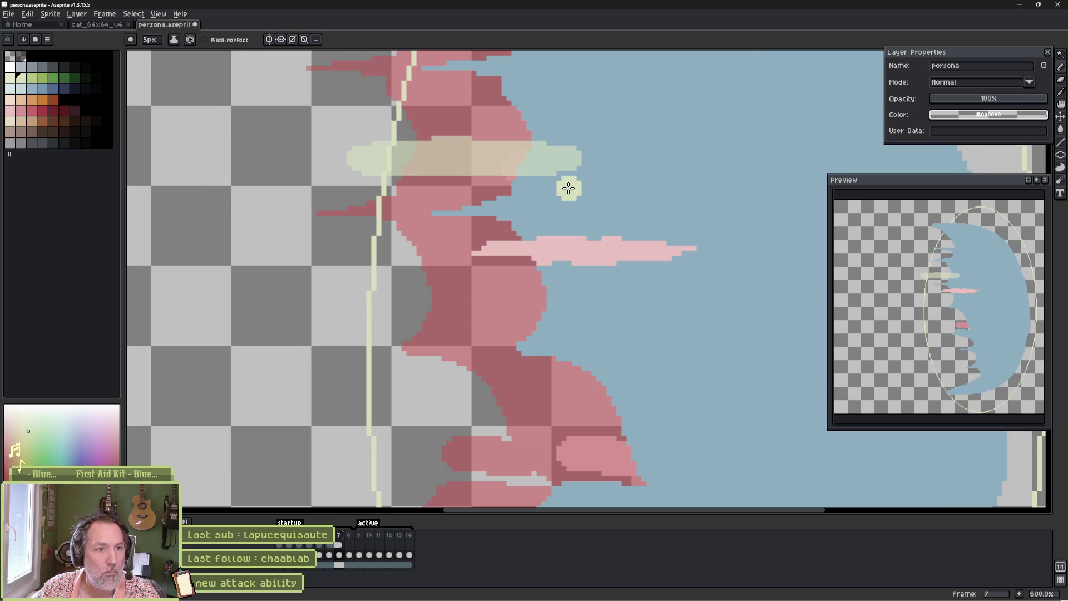
- Add a light-green band across the pink trail, trimming its lower half and right end with eraser and blue
mouse_move(331, 158)
left_mouse_down()
mouse_move(568, 154)
mouse_move(303, 162)
mouse_move(443, 149)
left_mouse_up()
key("e")
mouse_move(270, 169)
left_mouse_down()
mouse_move(462, 177)
mouse_move(312, 138)
mouse_move(492, 134)
left_mouse_up()
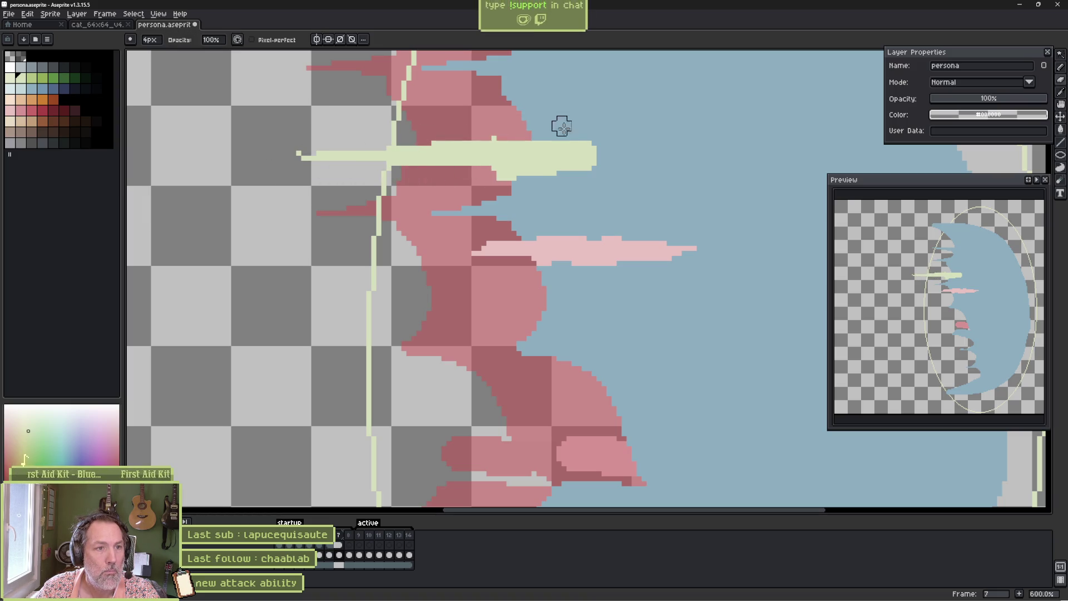
key("b")
left_click(612, 120, "alt")
left_click_drag(599, 149, 537, 175)
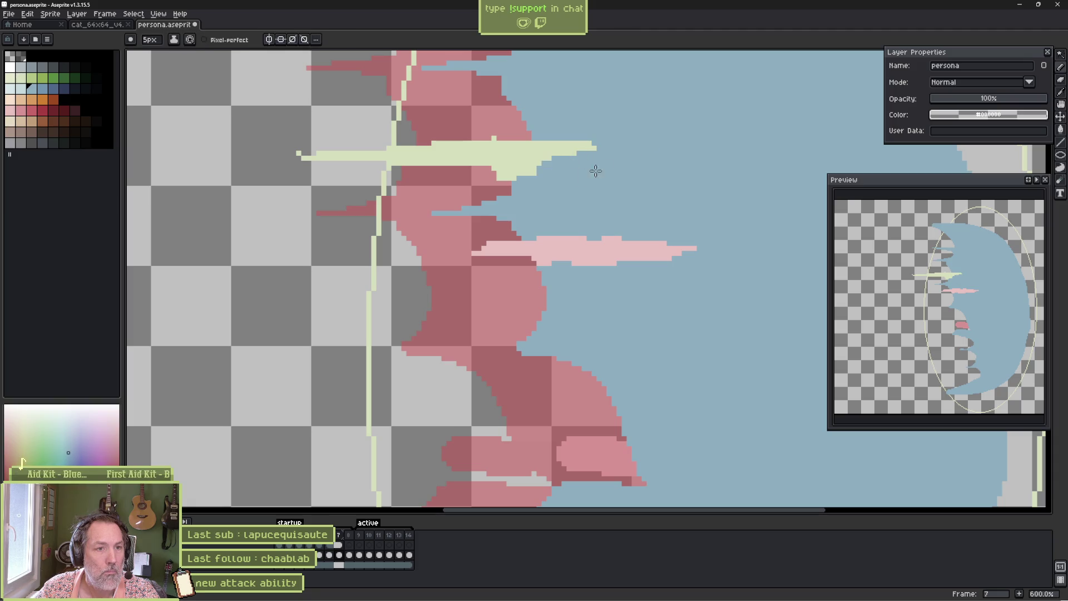
left_click_drag(587, 131, 543, 143)
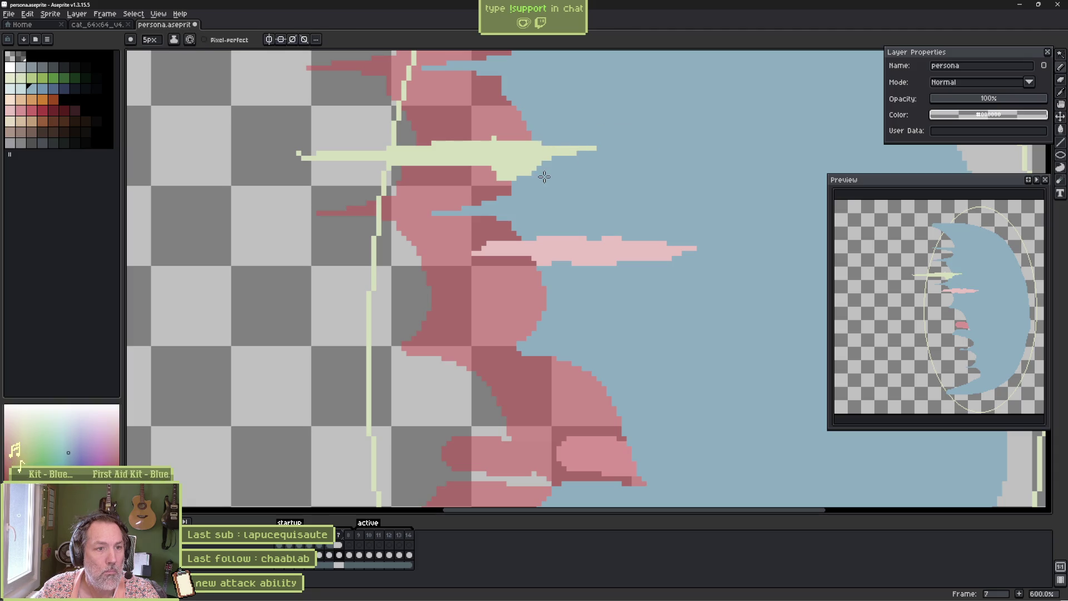
key("e")
left_click(507, 176)
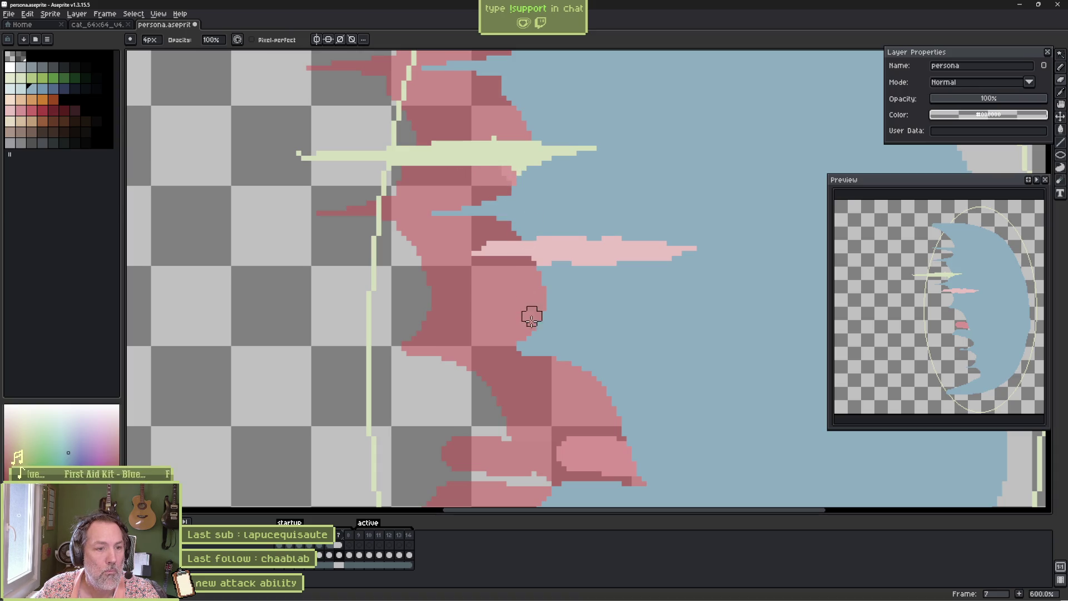
- Magic-wand select the stray light-pink patch and delete it to dark pink
key("w")
left_click(590, 448)
key("Delete")
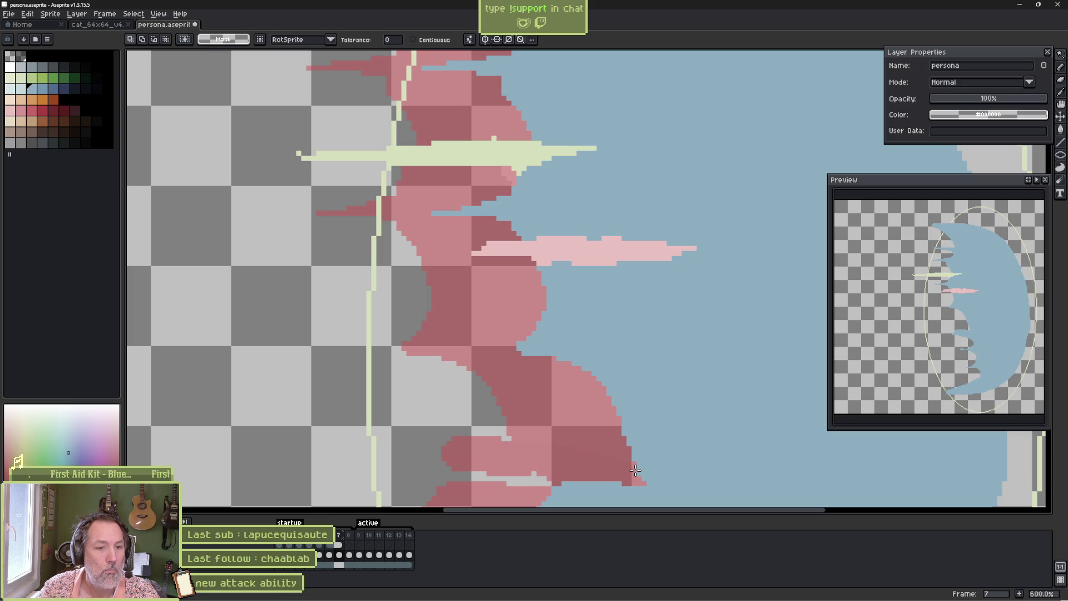
scroll(635, 470, "down", 2)
- Retouch the edge between the pink trail and blue body, letting the pink reach further right
key("e")
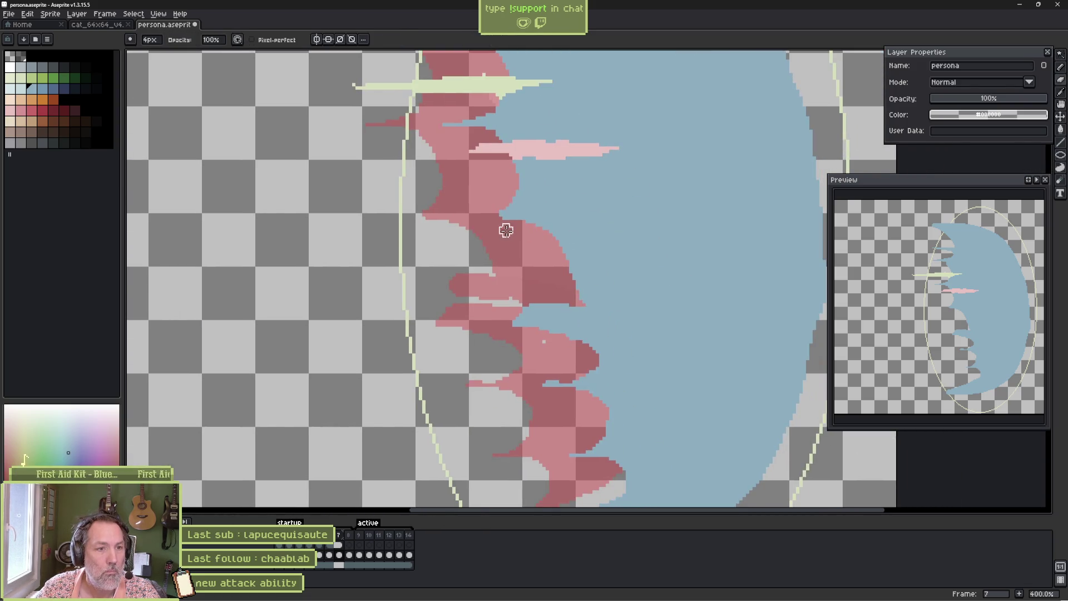
mouse_move(503, 227)
left_mouse_down()
mouse_move(562, 241)
mouse_move(562, 288)
mouse_move(547, 310)
mouse_move(494, 319)
left_mouse_up()
key("b")
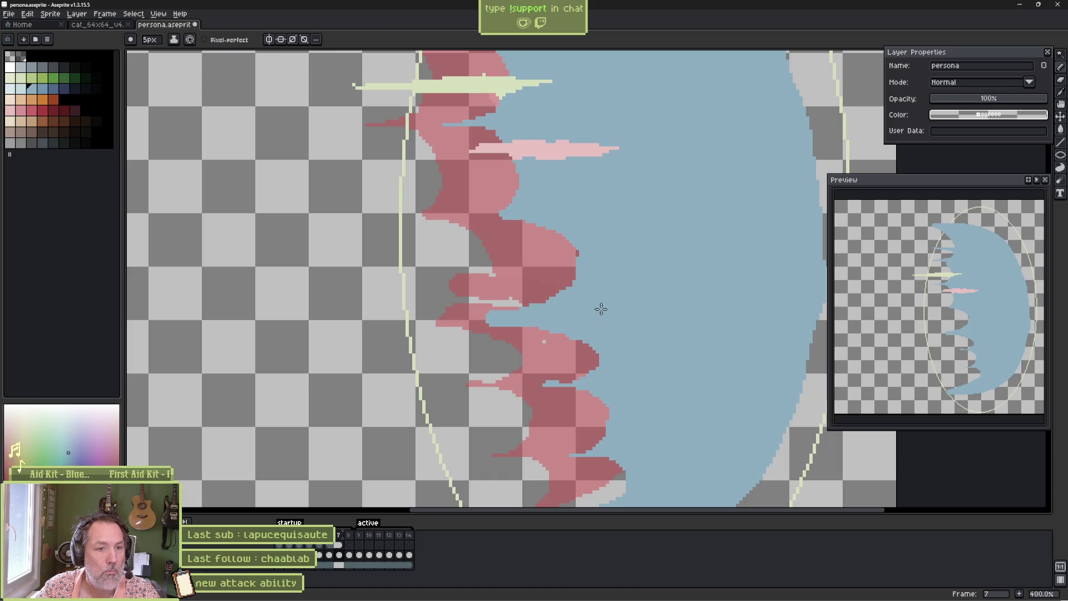
mouse_move(607, 355)
left_mouse_down()
mouse_move(534, 392)
mouse_move(589, 401)
mouse_move(596, 440)
mouse_move(567, 461)
mouse_move(631, 482)
left_mouse_up()
scroll(631, 482, "down", 3)
key("e")
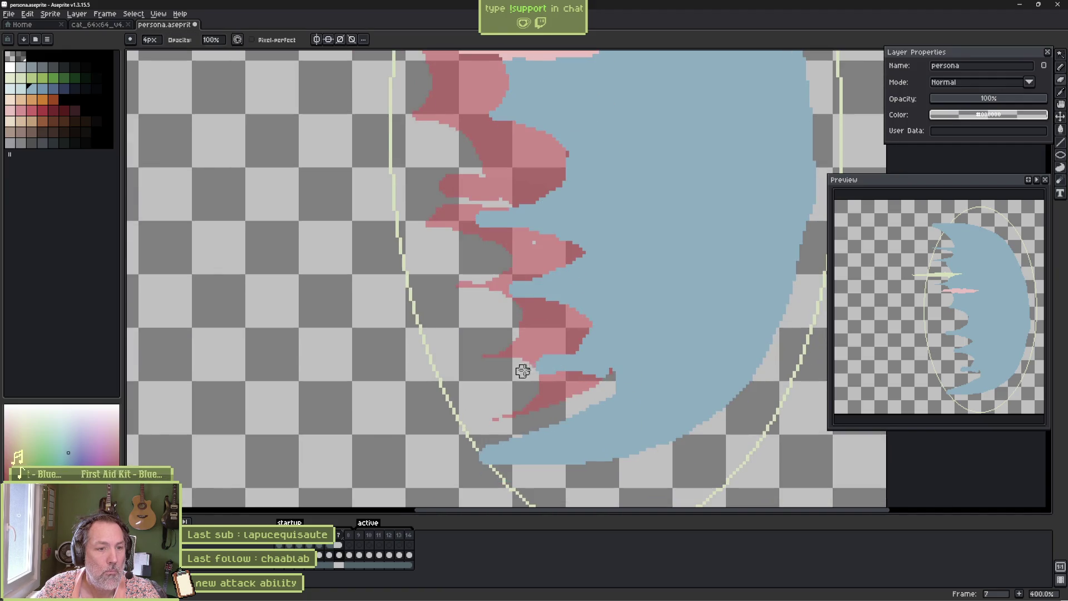
mouse_move(586, 378)
left_mouse_down()
mouse_move(608, 370)
mouse_move(612, 384)
mouse_move(556, 411)
left_mouse_up()
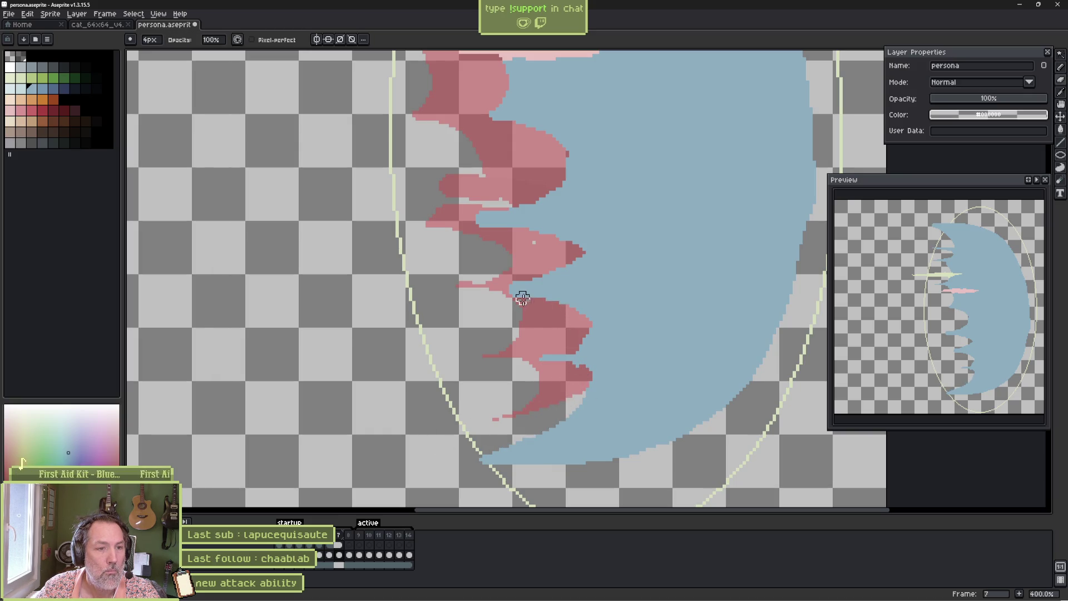
mouse_move(509, 298)
left_mouse_down()
mouse_move(558, 302)
mouse_move(601, 329)
mouse_move(529, 278)
left_mouse_up()
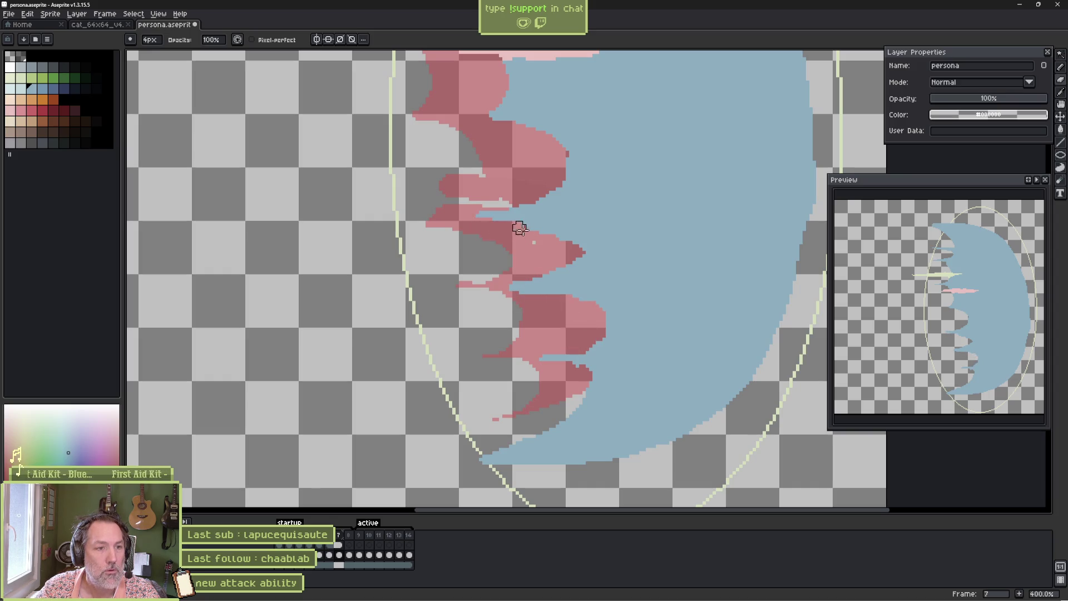
left_click_drag(523, 259, 519, 346)
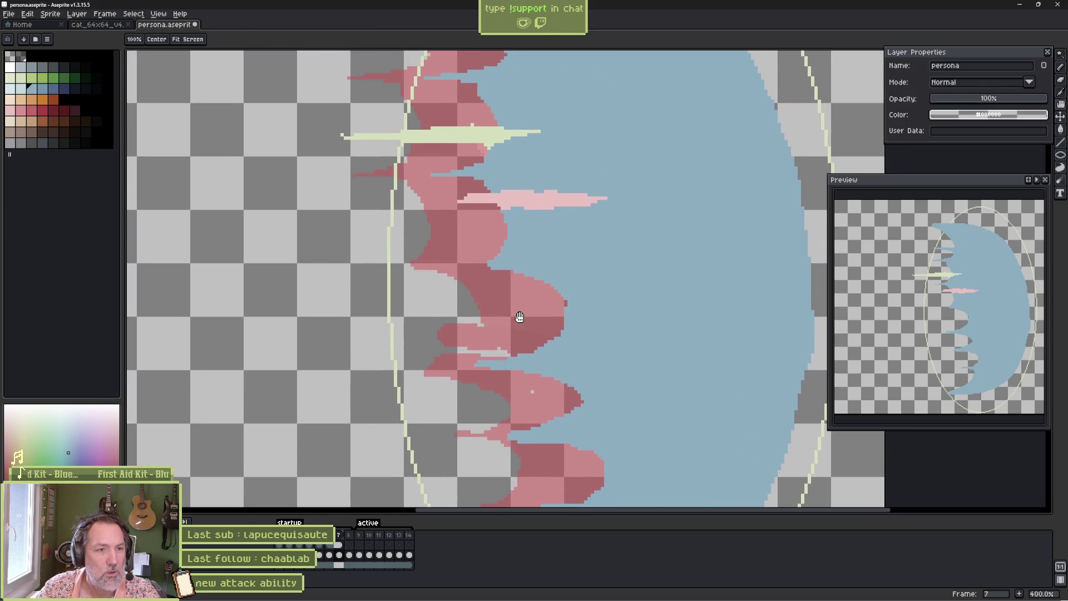
key("comma")
- Compare frames 7 and 8, then move a pink strand further left in frame 8
key("period")
key("period")
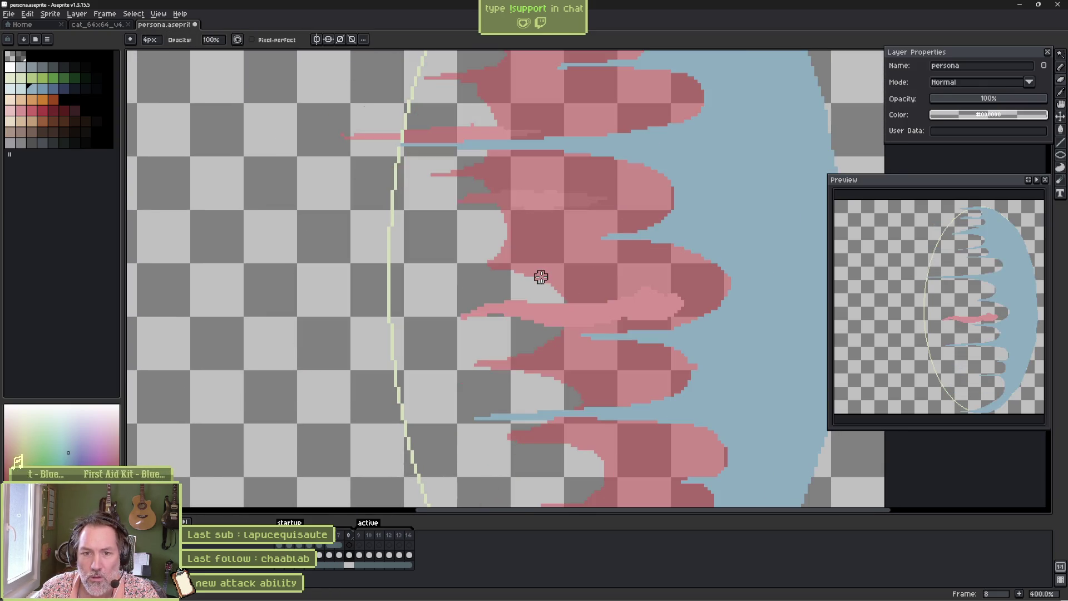
key("comma")
key("period")
scroll(541, 277, "down", 1)
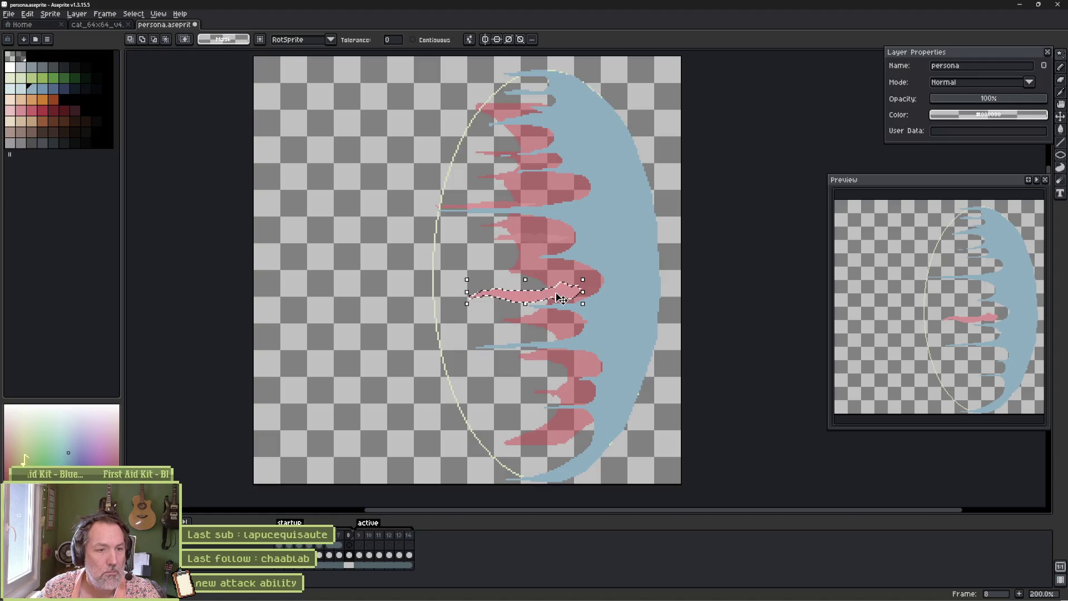
left_click_drag(568, 295, 514, 296)
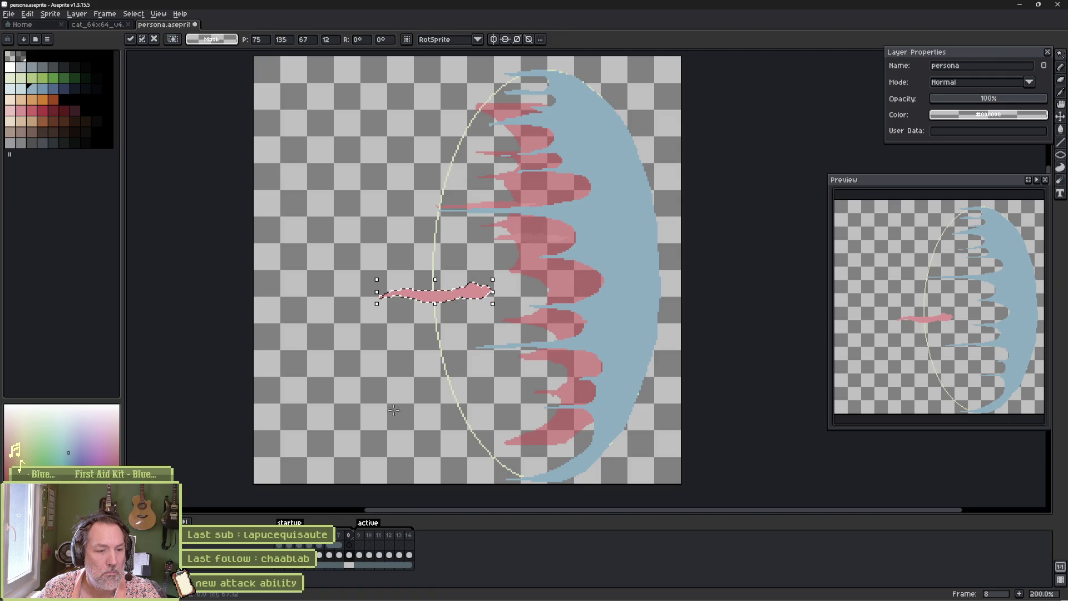
- On frame 7, move the selected pink streak down and left and commit it
left_click(340, 555)
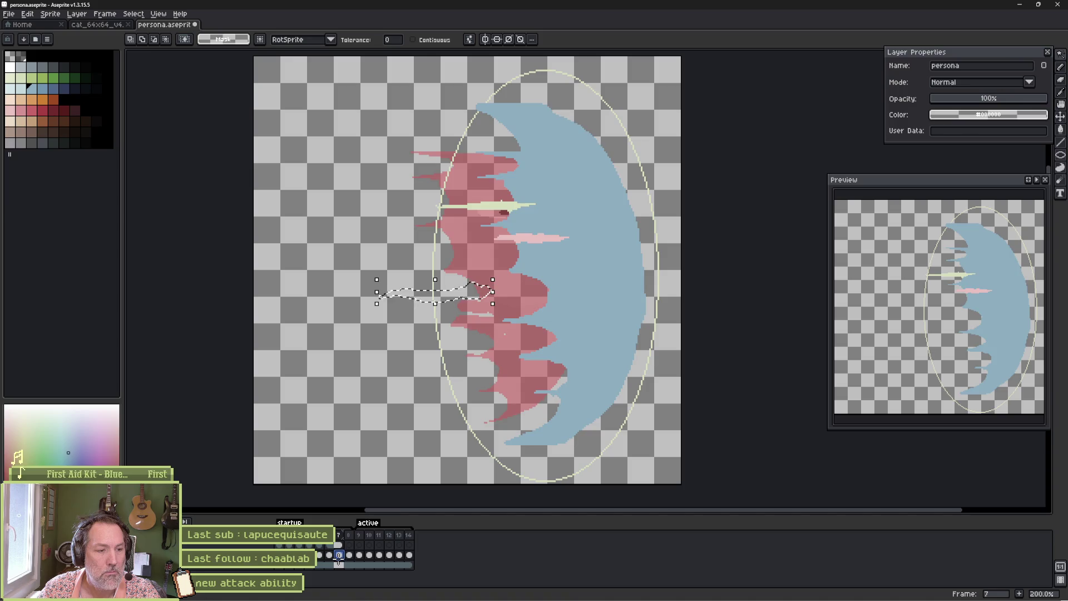
left_click(333, 563)
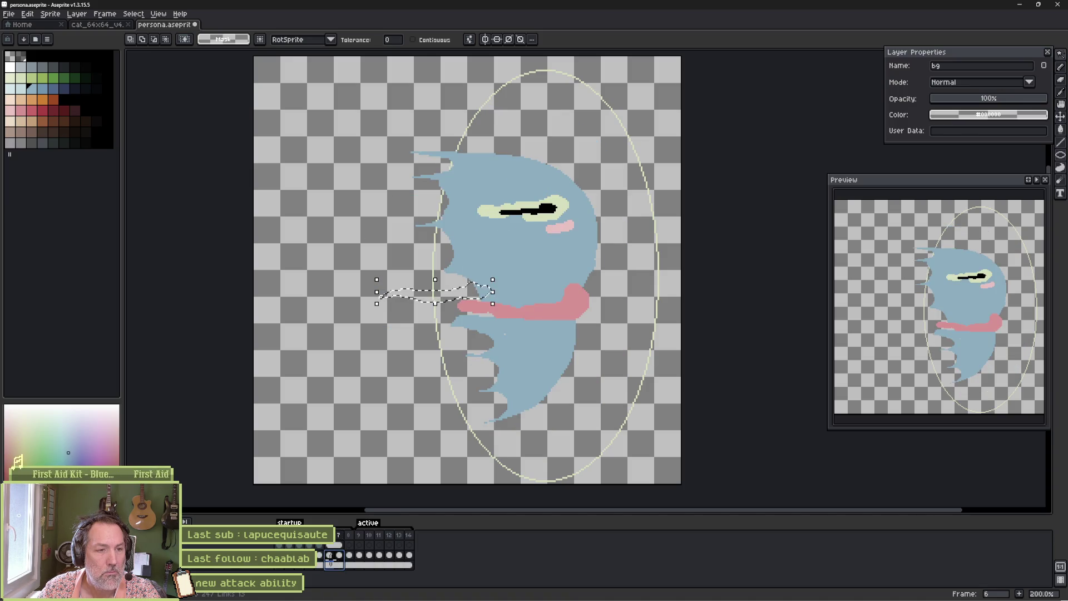
left_click(339, 562)
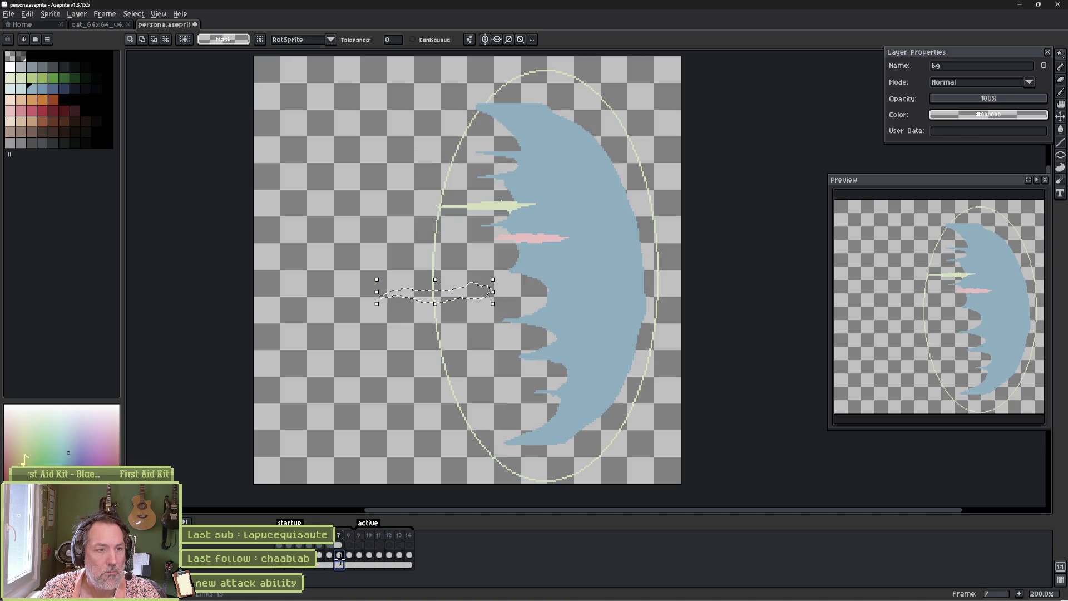
left_click(349, 555)
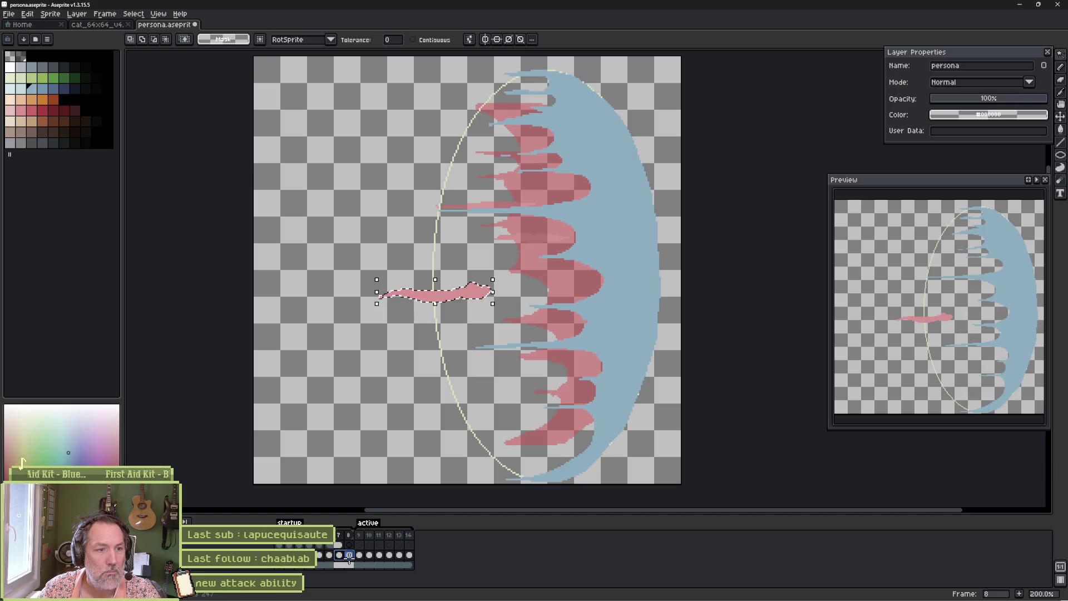
left_click(339, 555)
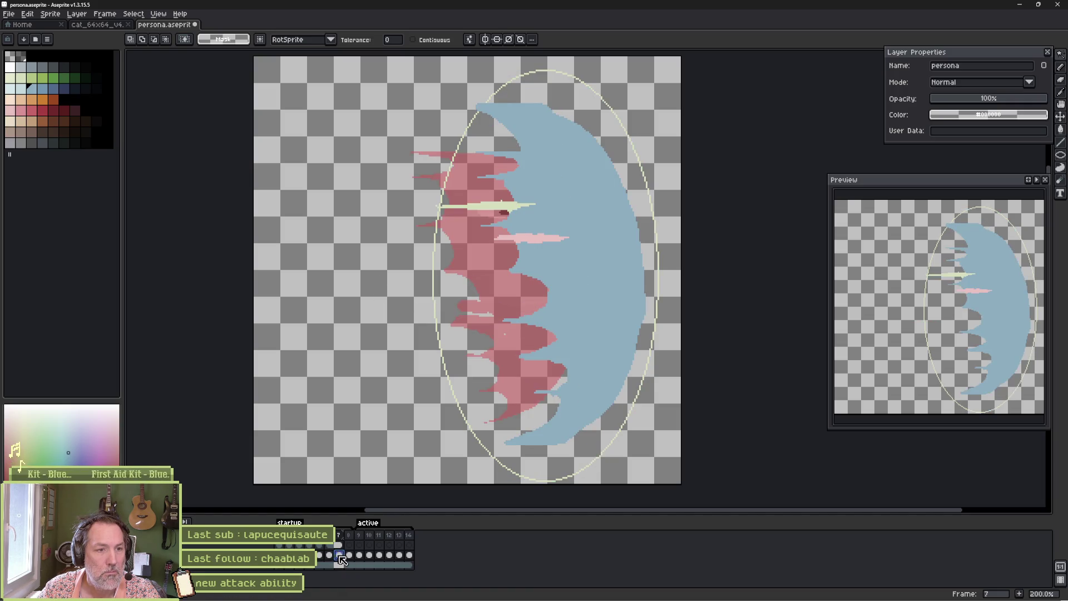
key("ctrl+shift+d")
left_click(329, 555)
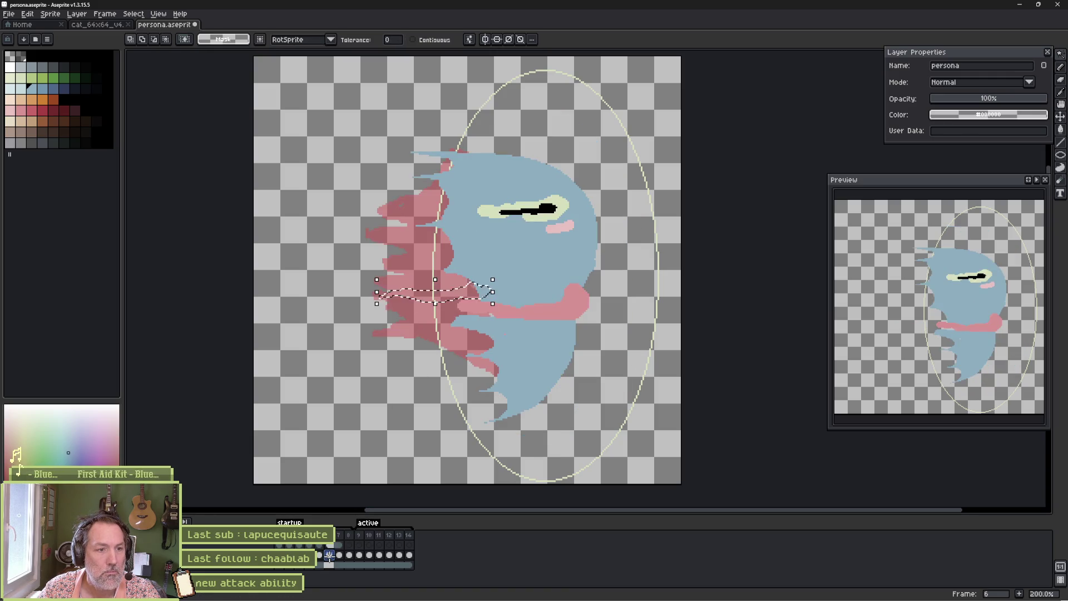
left_click(338, 556)
left_click_drag(460, 300, 441, 315)
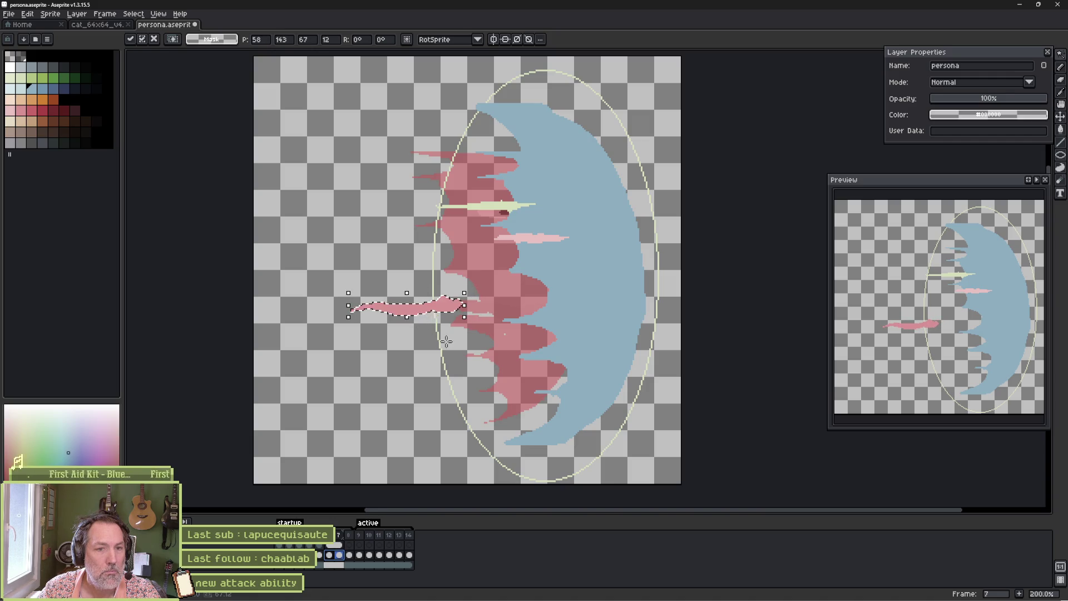
key("Return")
key("Return")
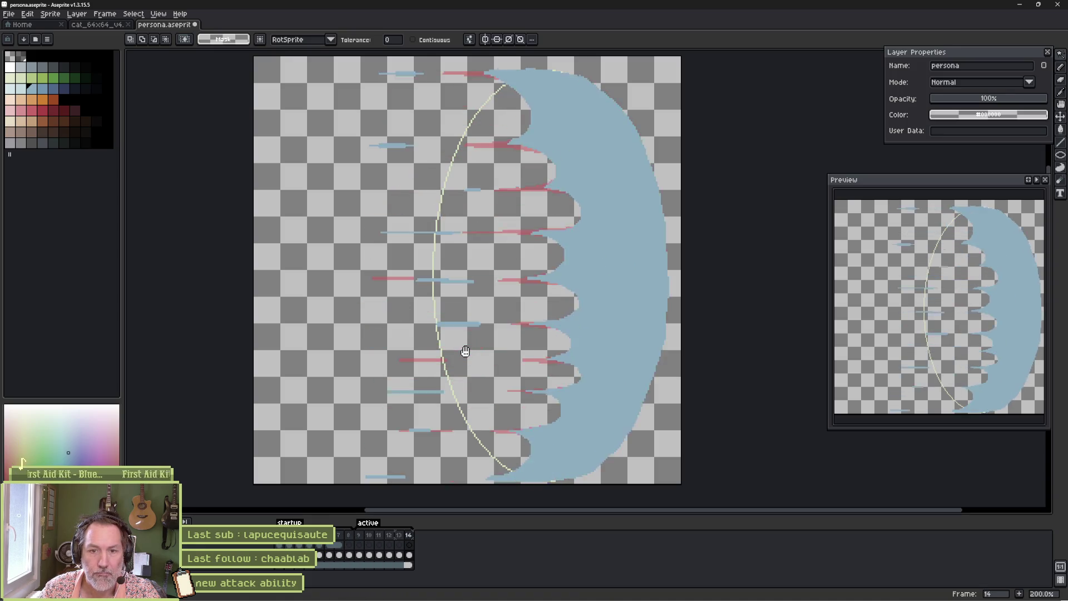
- Save persona.aseprite and switch back to Godot
key("ctrl+s")
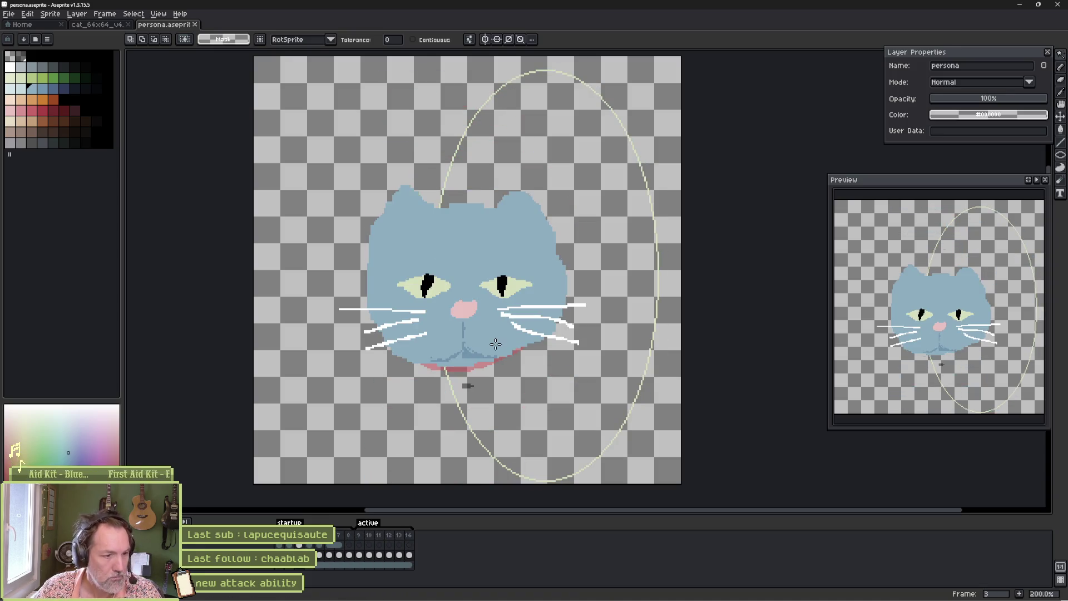
mouse_move(498, 597)
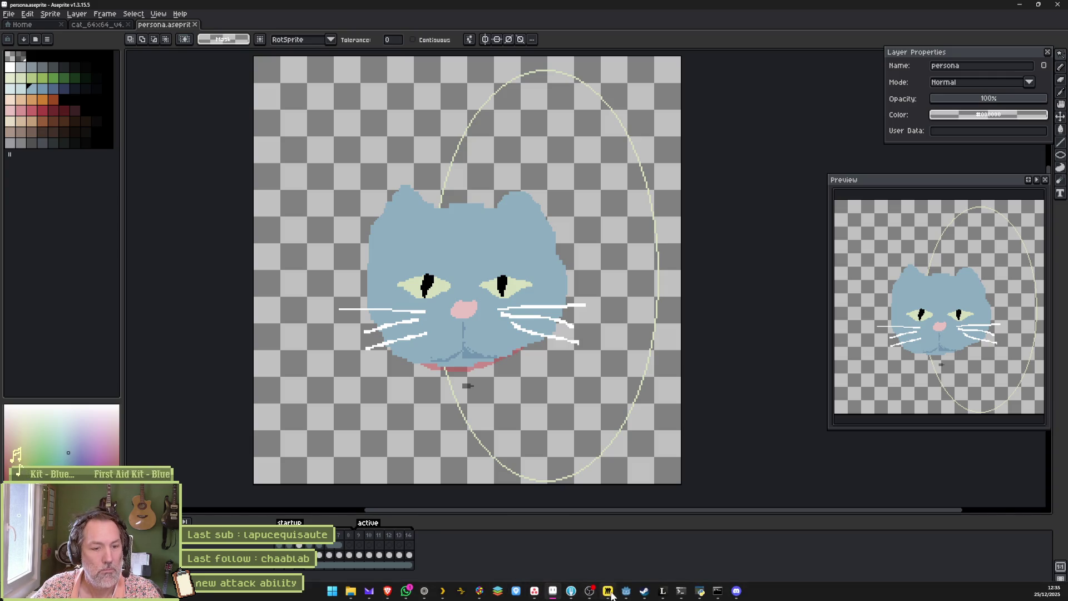
left_click(609, 592)
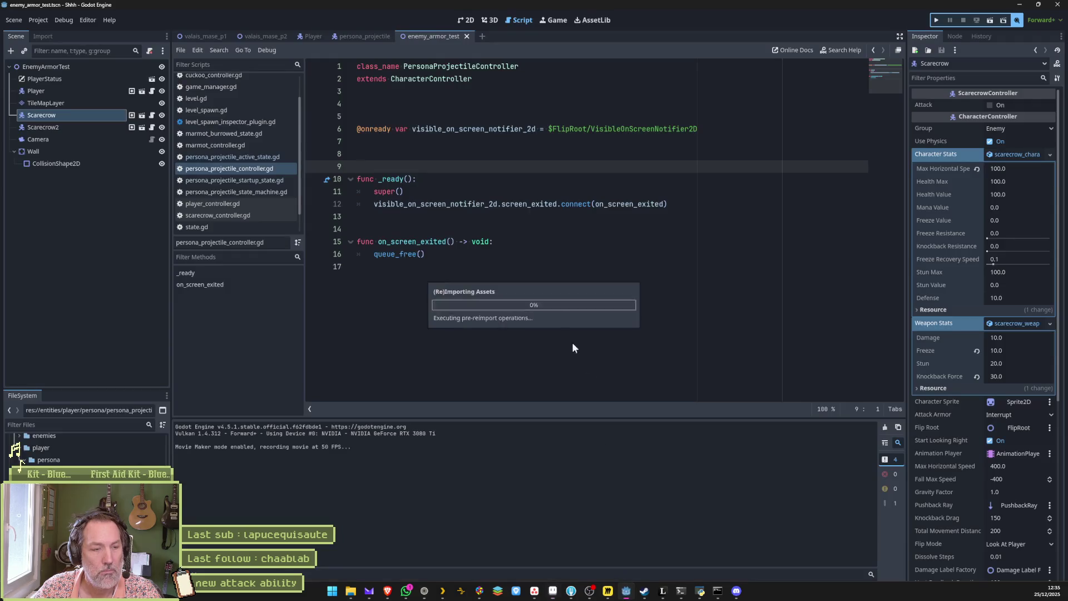
- In the persona_projectile scene, reimport the updated Aseprite persona sprite
left_click(365, 36)
scroll(914, 226, "down", 1)
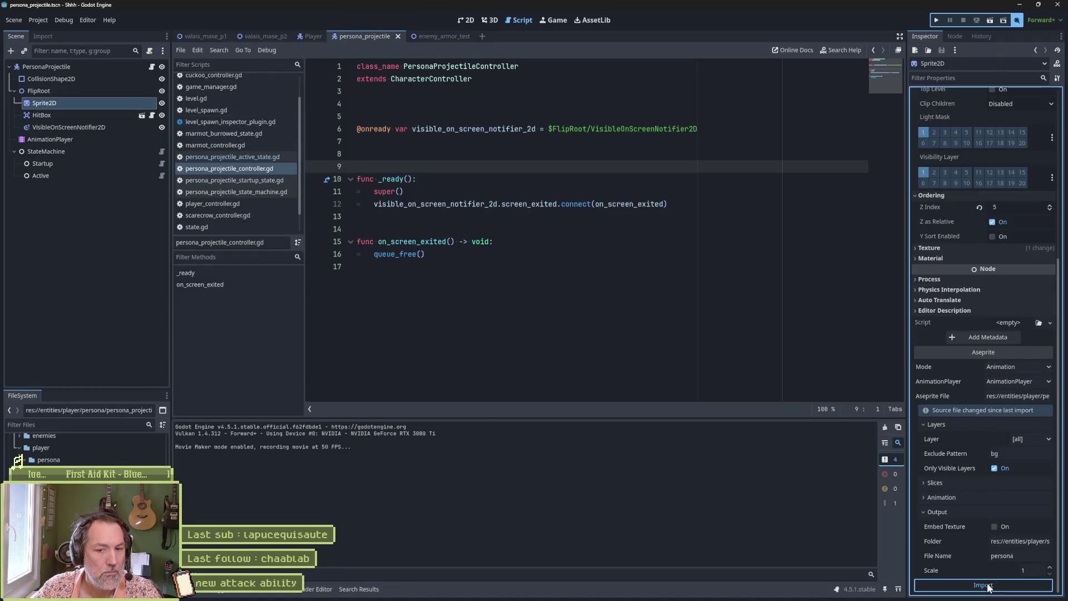
left_click(441, 37)
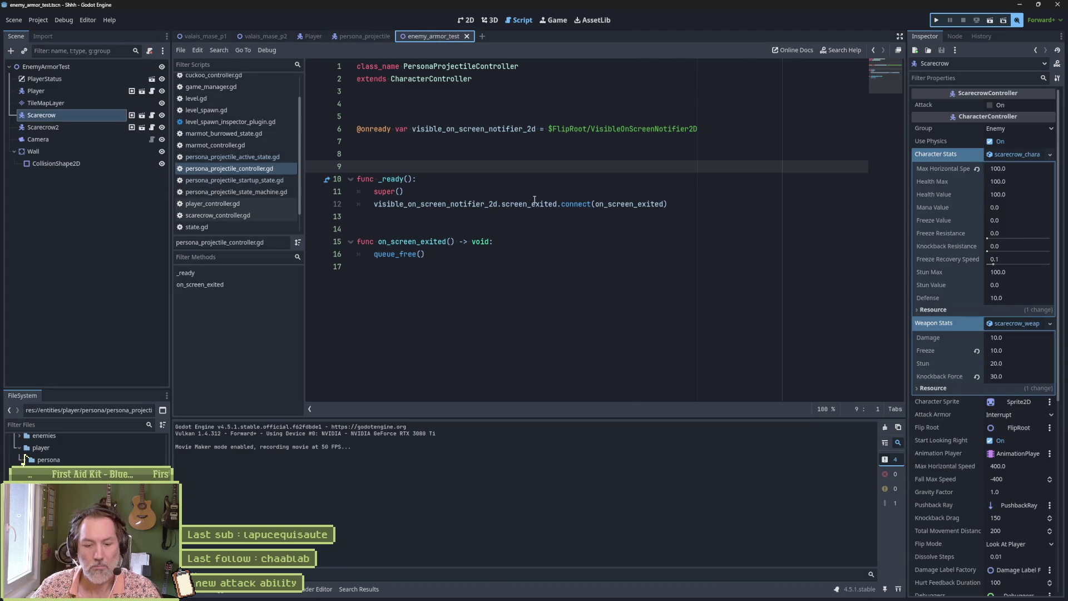
- Run enemy_armor_test with F6, cast the ghost attack and strike the scarecrows, then stop
key("F6")
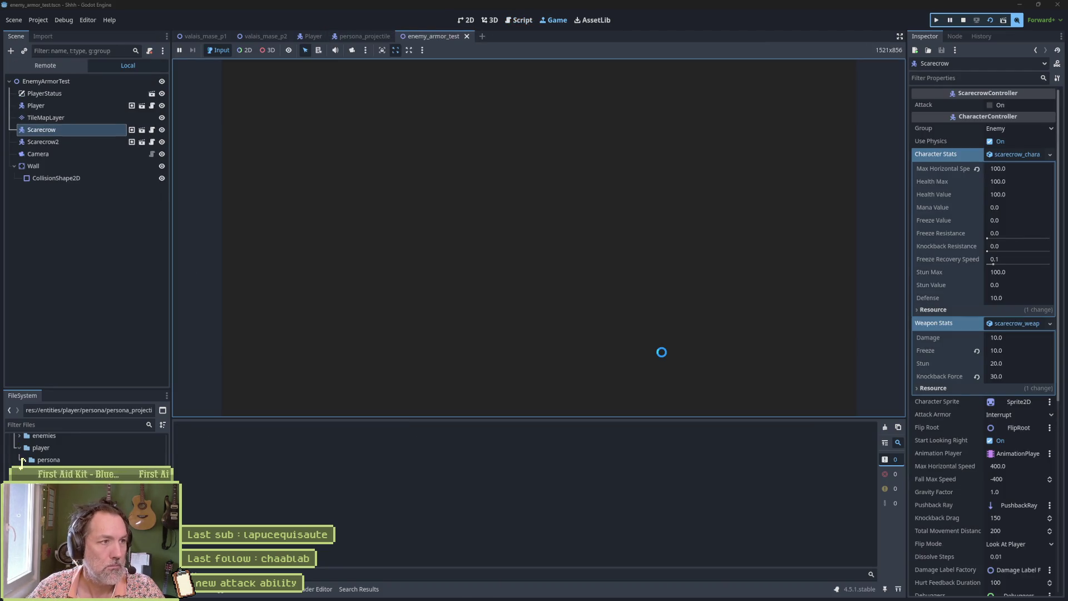
key("e")
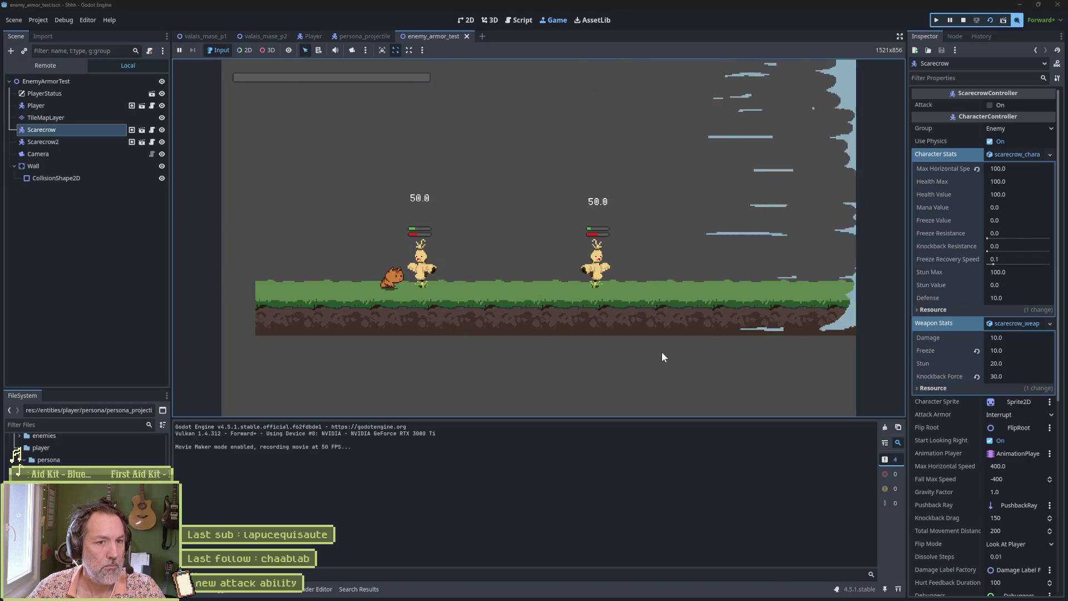
key("j")
key("e")
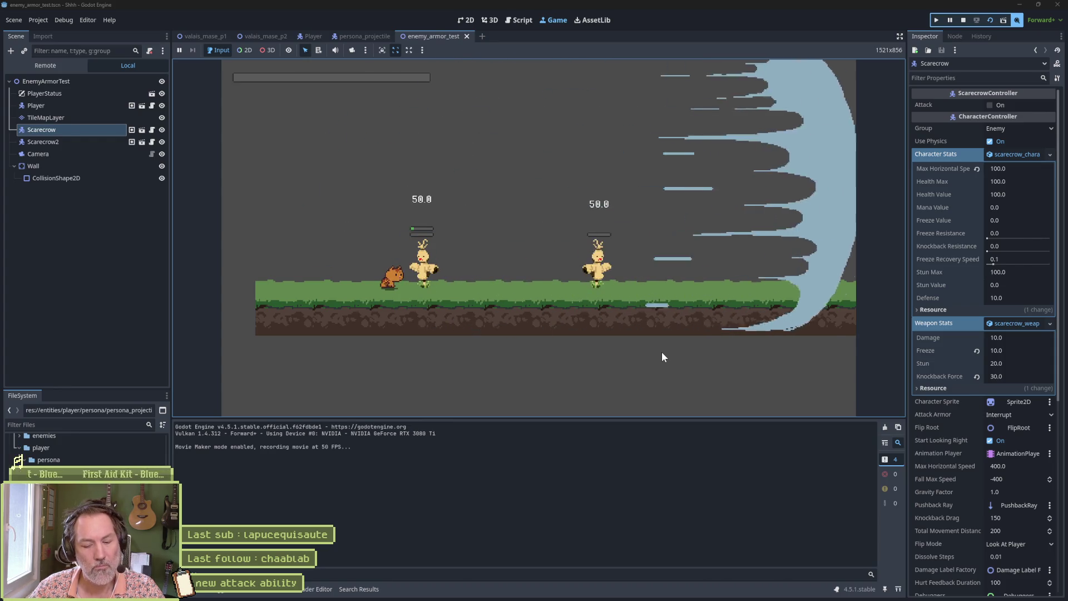
key("F8")
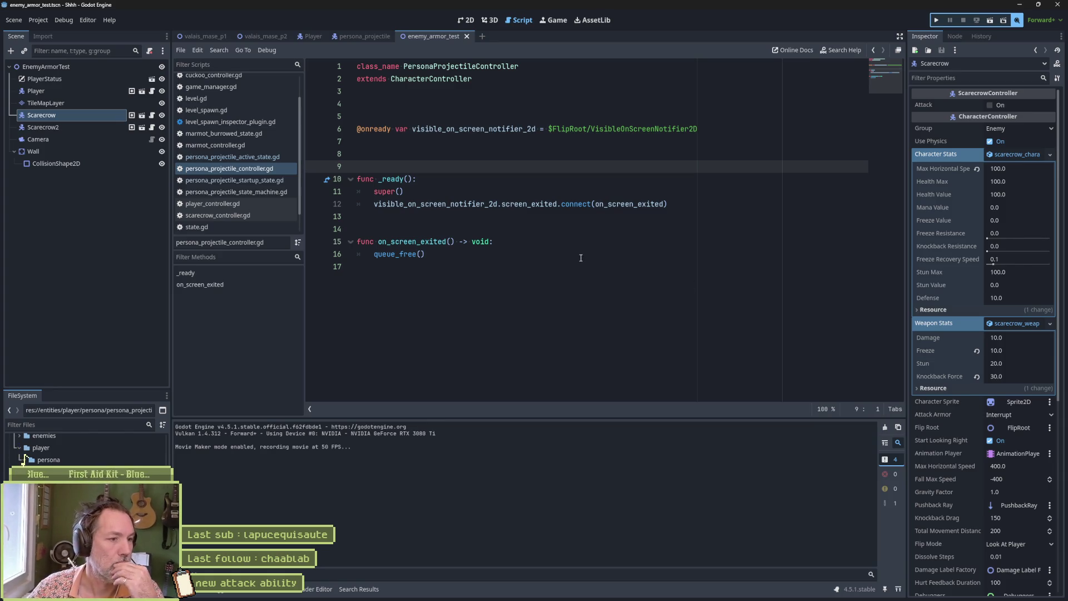
- Open persona_projectile_active_state.gd and paste the set_velocity_x call into enter_state
left_click(368, 38)
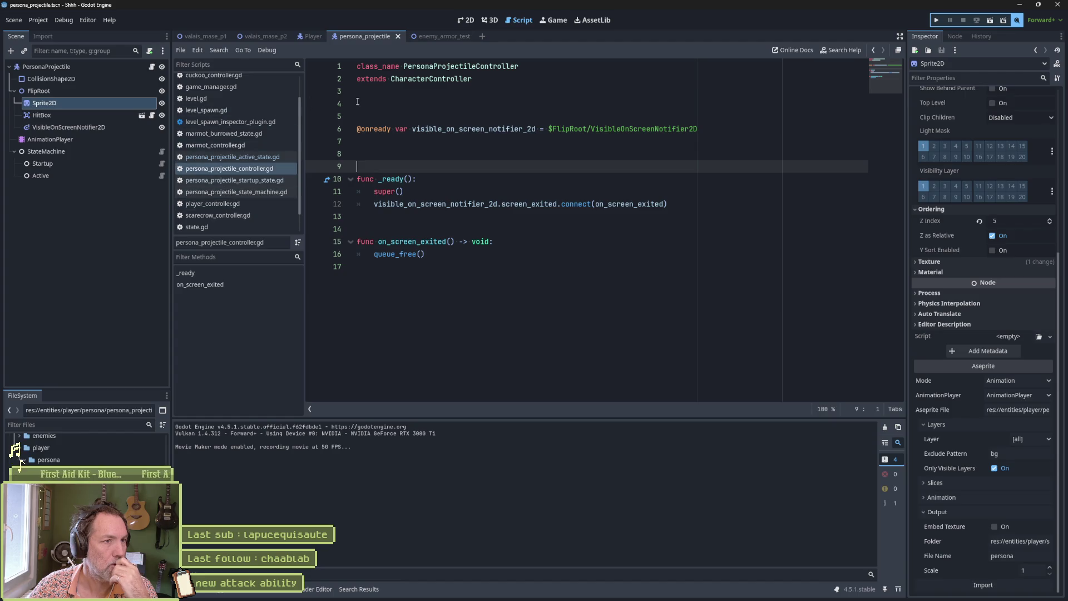
left_click(162, 175)
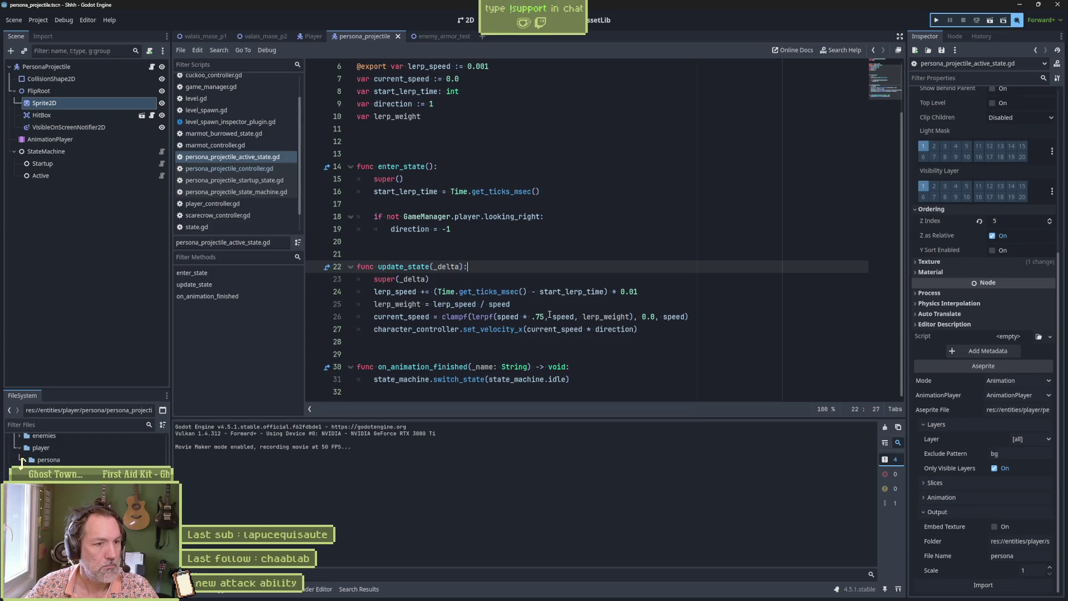
left_click_drag(681, 329, 707, 319)
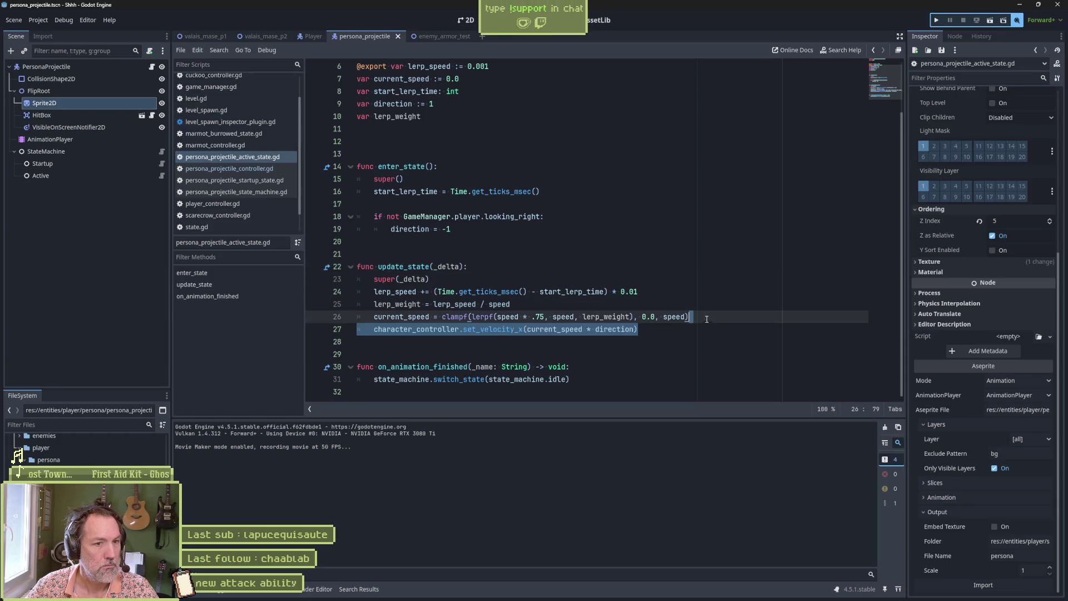
left_click(583, 230)
key("ctrl+v")
key("Up")
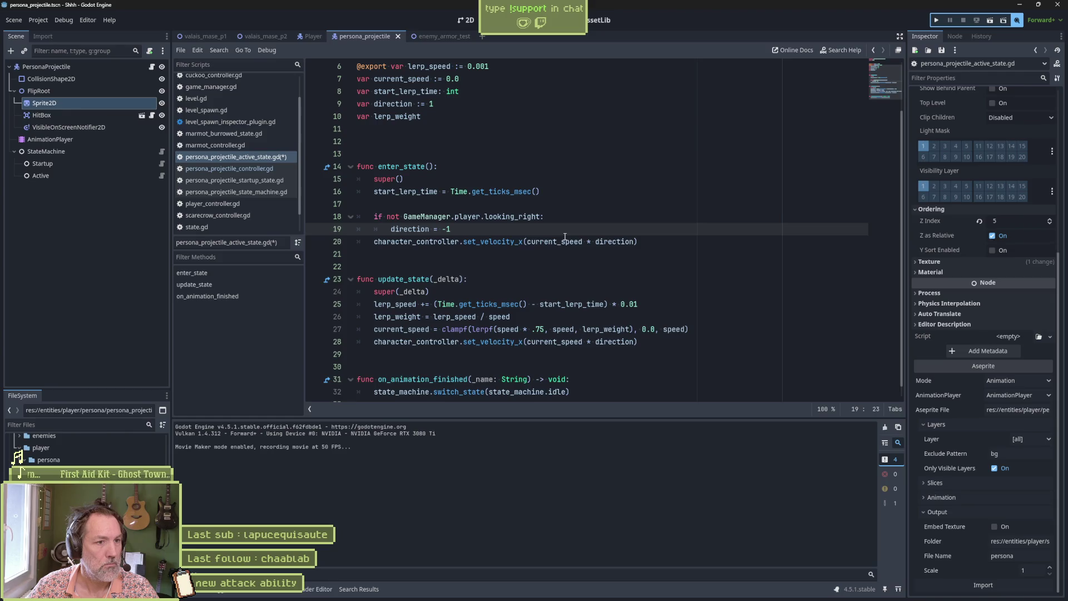
key("Return")
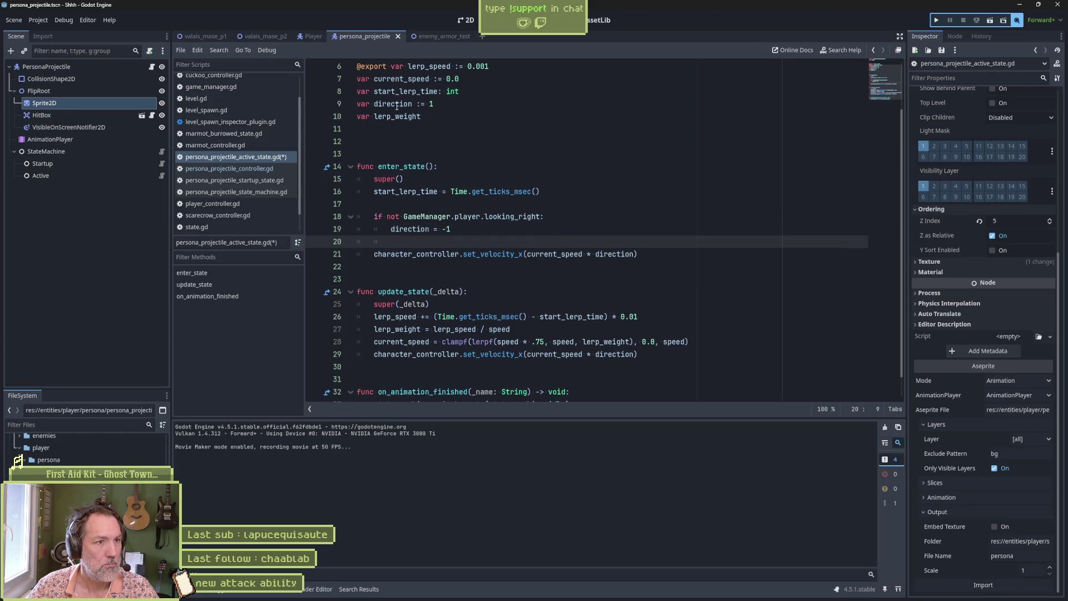
- Replace current_speed with state_max_speed in the new set_velocity_x call
scroll(404, 101, "up", 1)
double_click(423, 91)
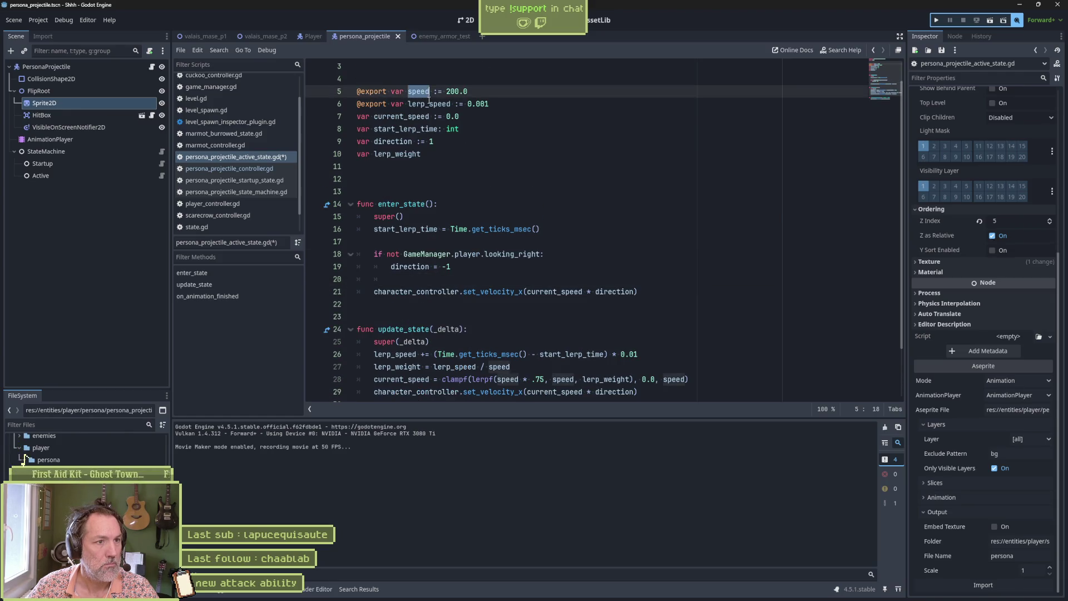
scroll(521, 303, "down", 2)
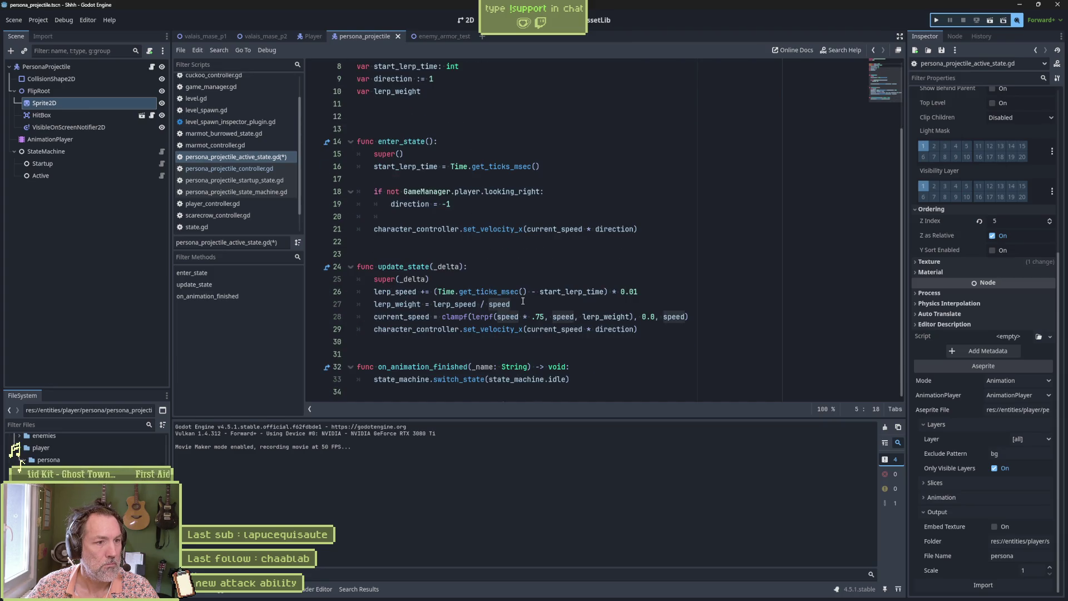
double_click(555, 229)
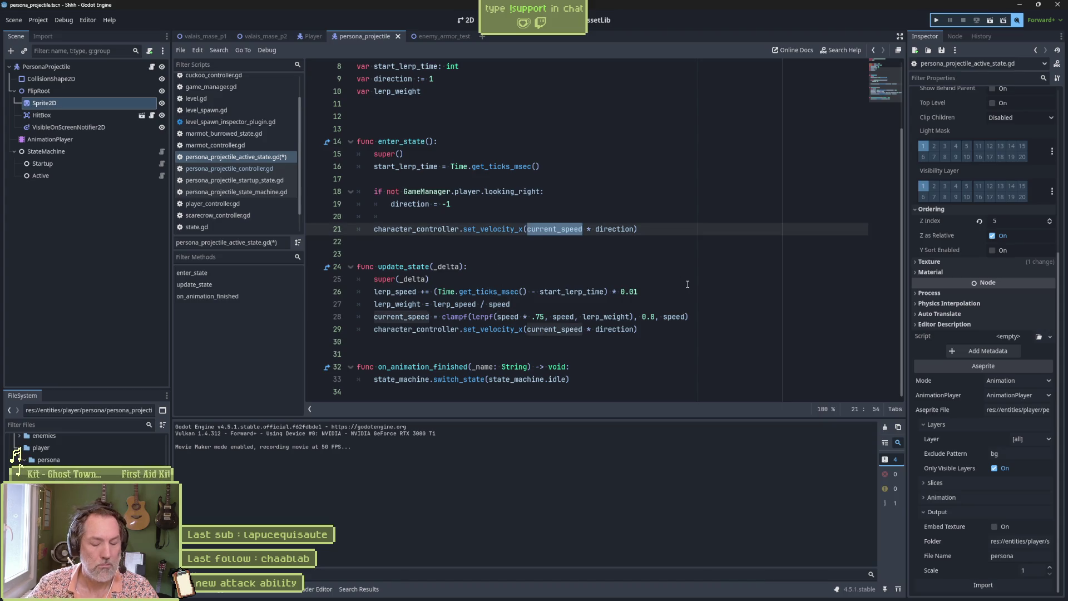
type("state")
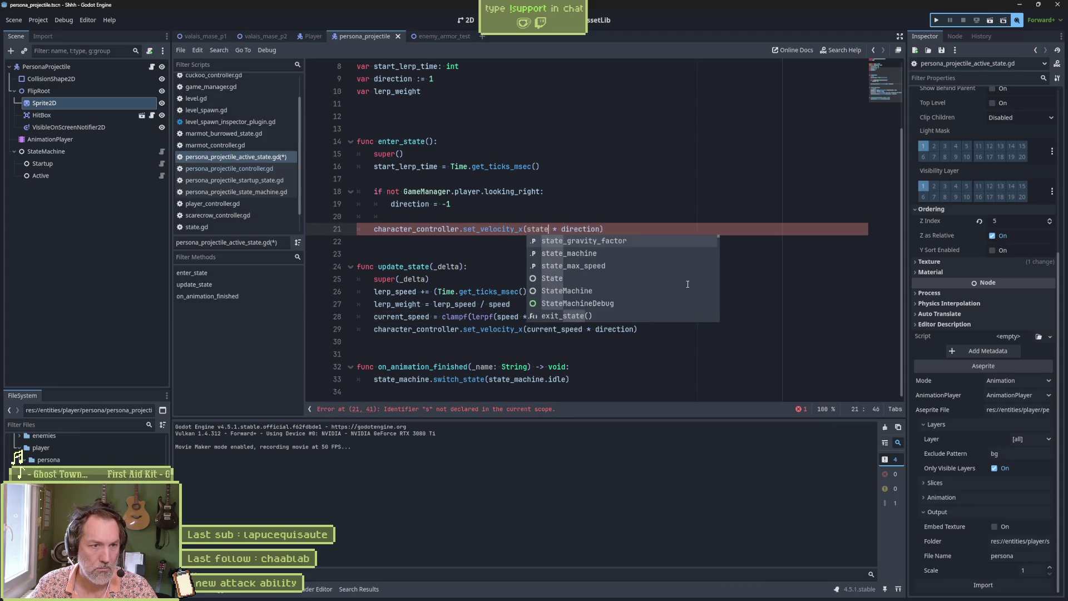
key("Down")
key("Down")
key("Return")
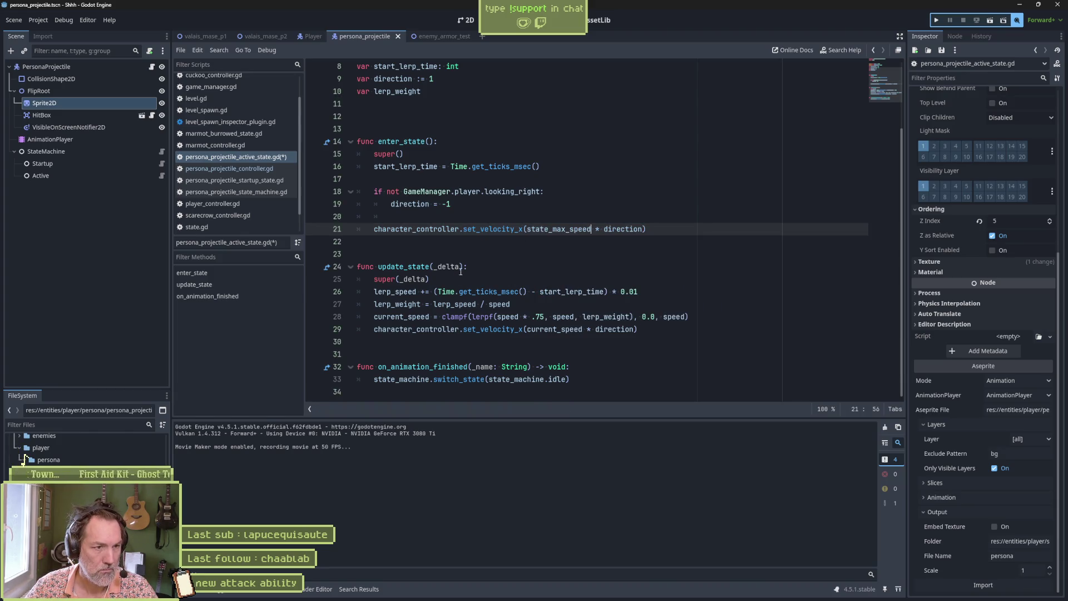
- Comment out the whole update_state function with Ctrl+K and save the script
left_click_drag(460, 272, 472, 329)
key("ctrl+k")
key("ctrl+s")
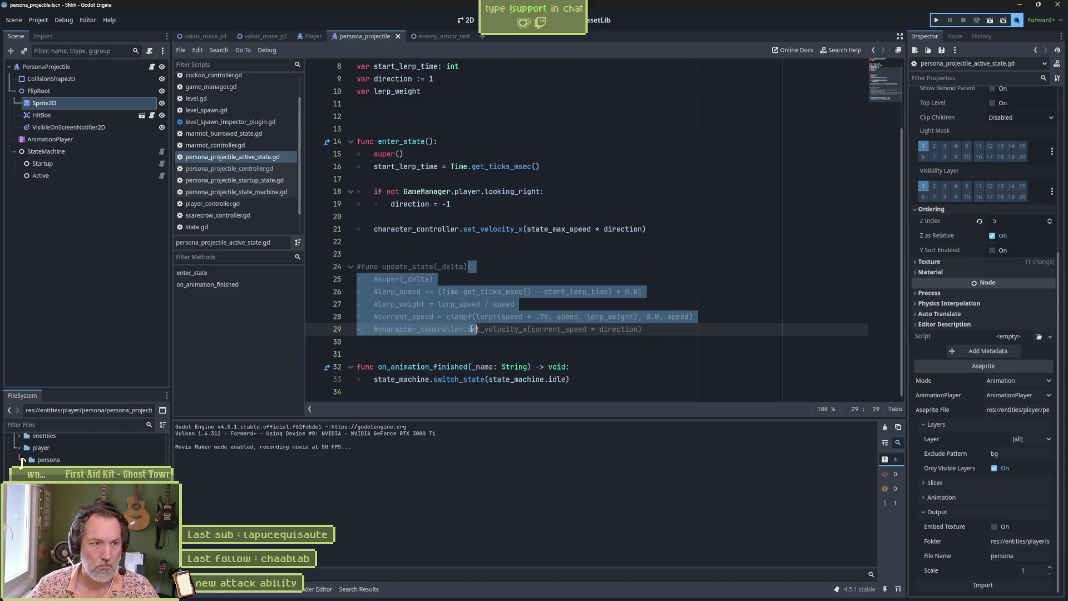
- Run enemy_armor_test, fire the ghost attack at the scarecrow, then stop the game
left_click(434, 37)
key("F6")
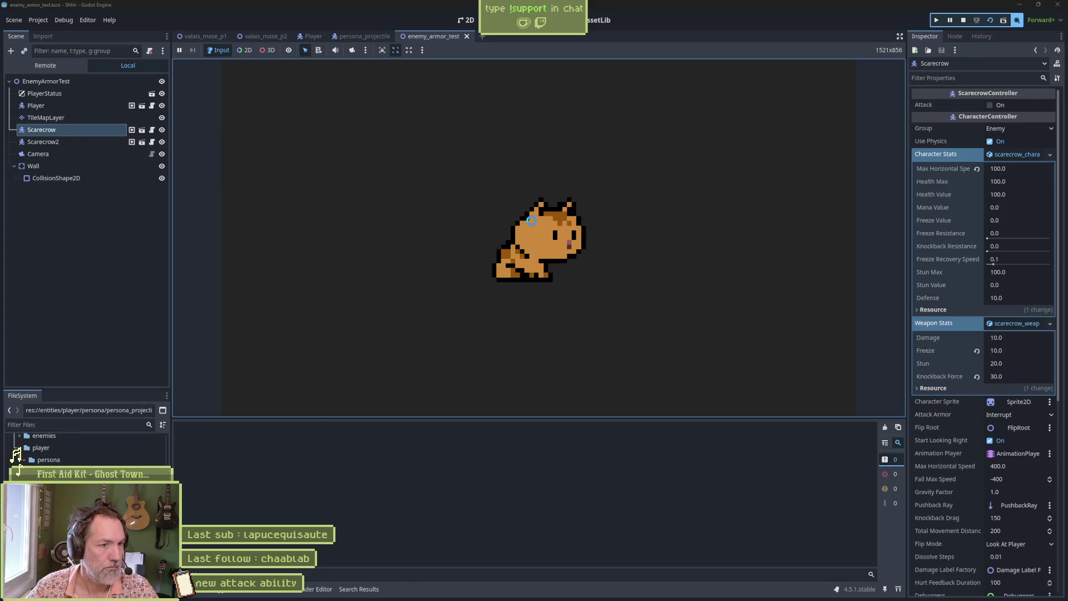
key("x")
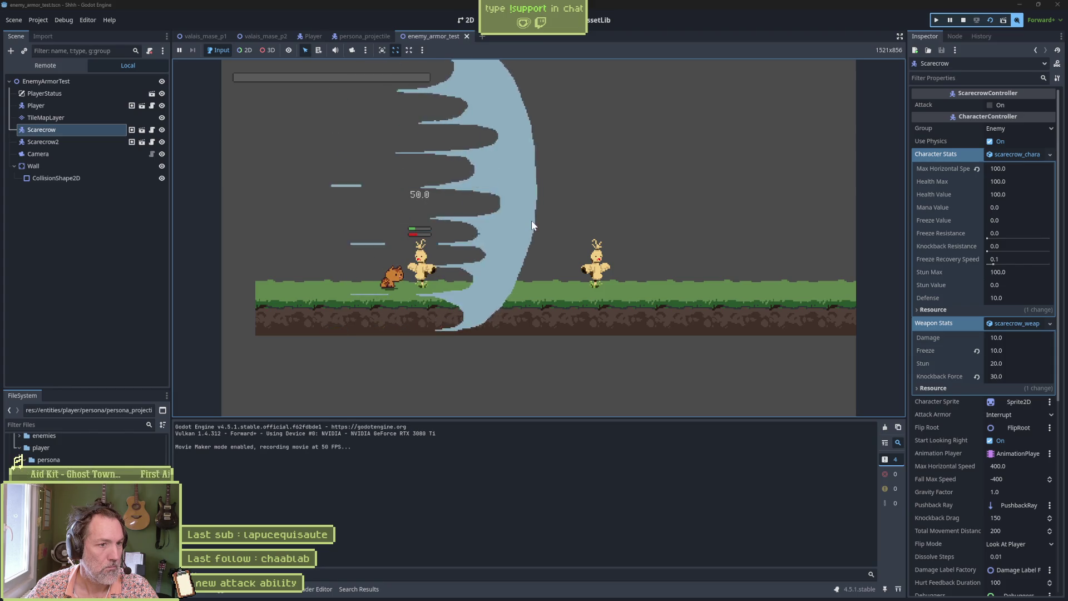
key("F8")
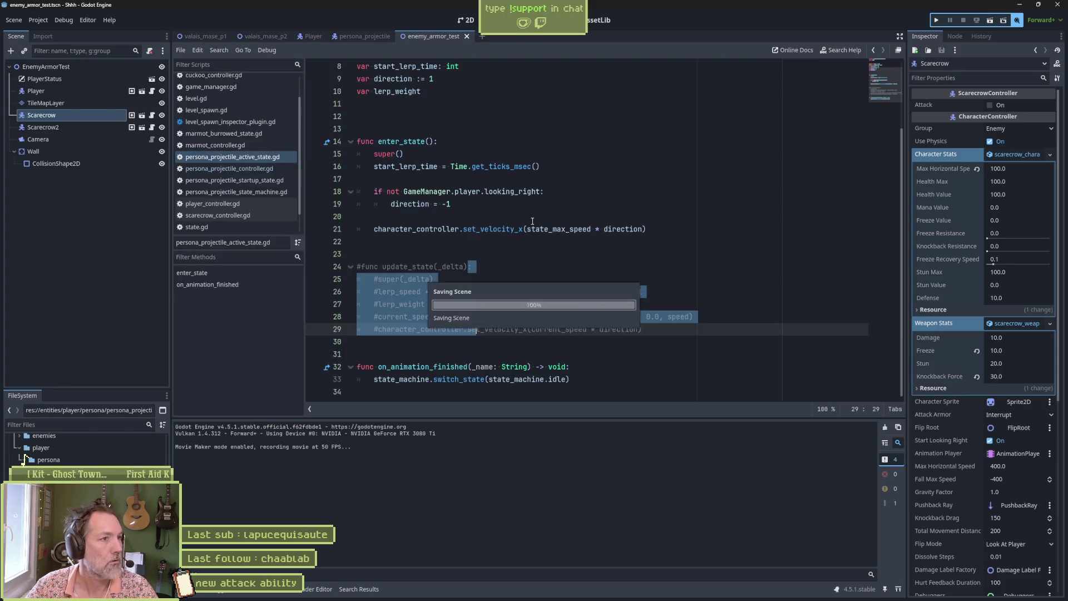
left_click(350, 35)
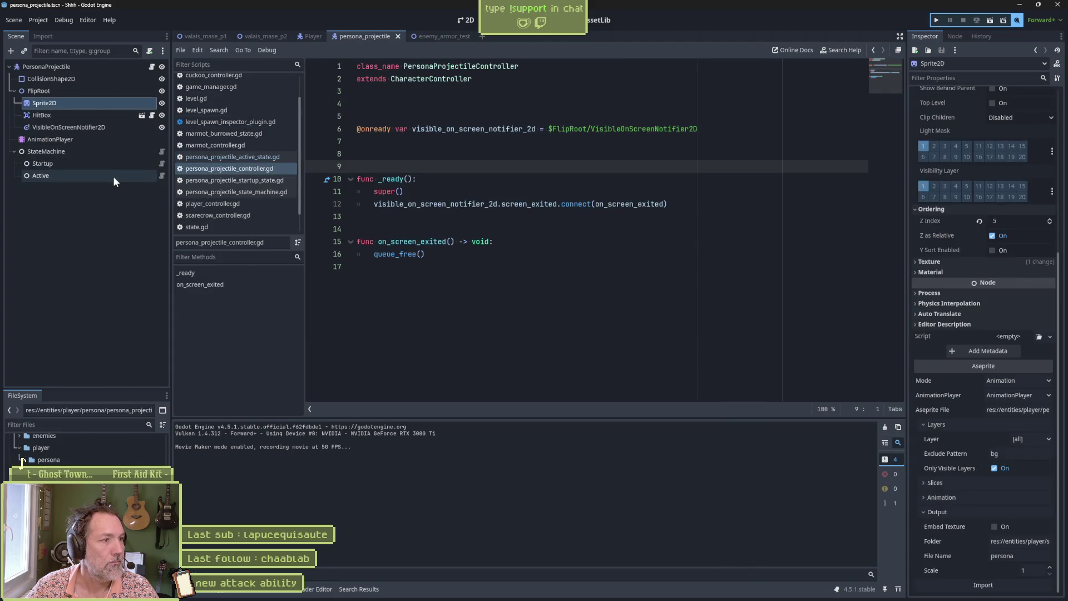
- Inspect the Active state node, open its active state script, and select state_max_speed on line 21
left_click(112, 175)
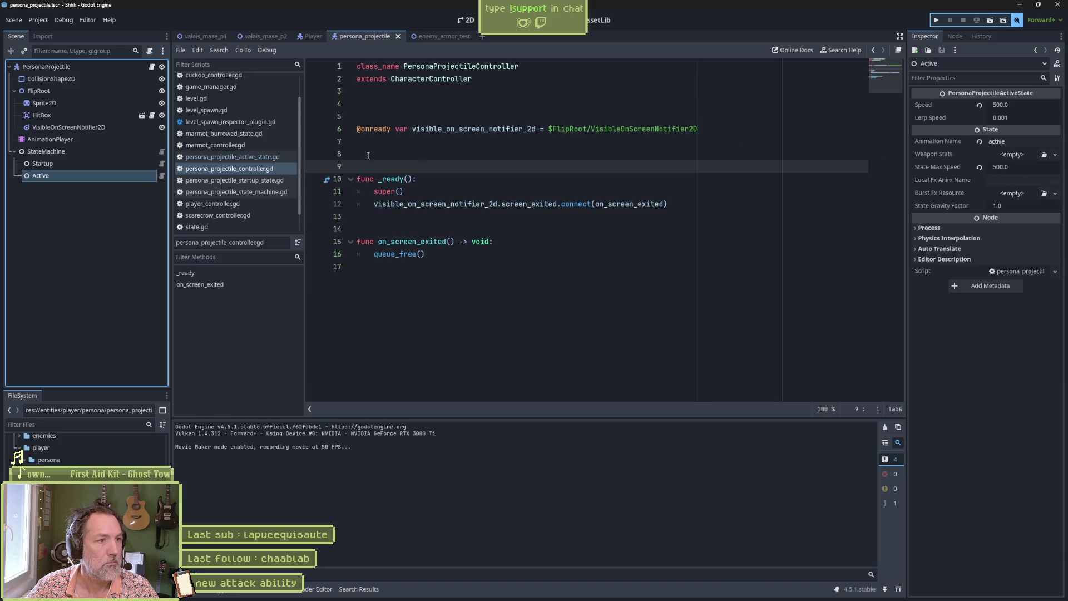
left_click(265, 192)
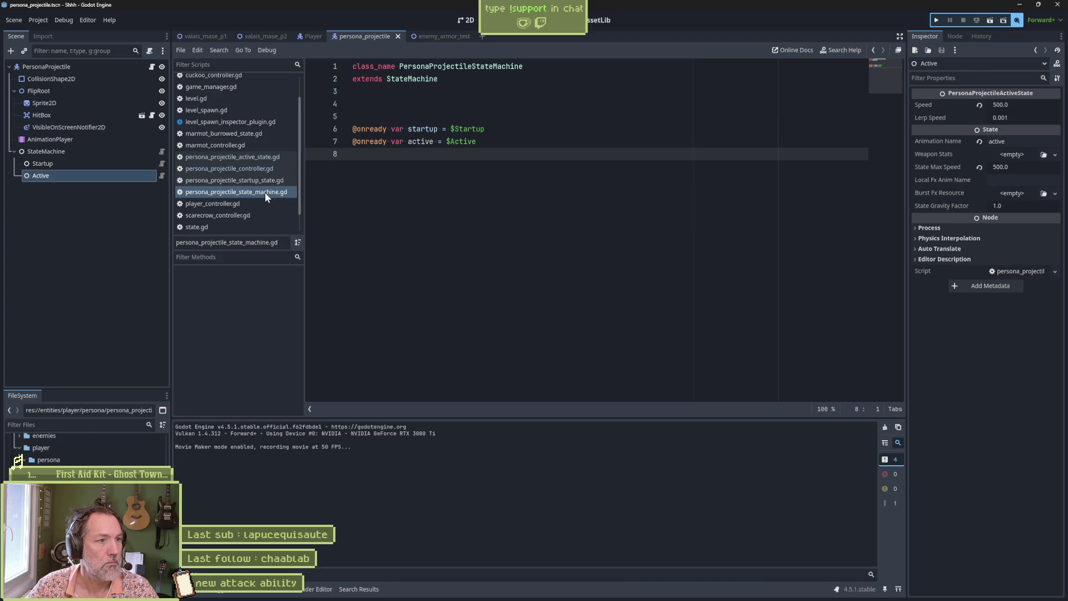
left_click(250, 158)
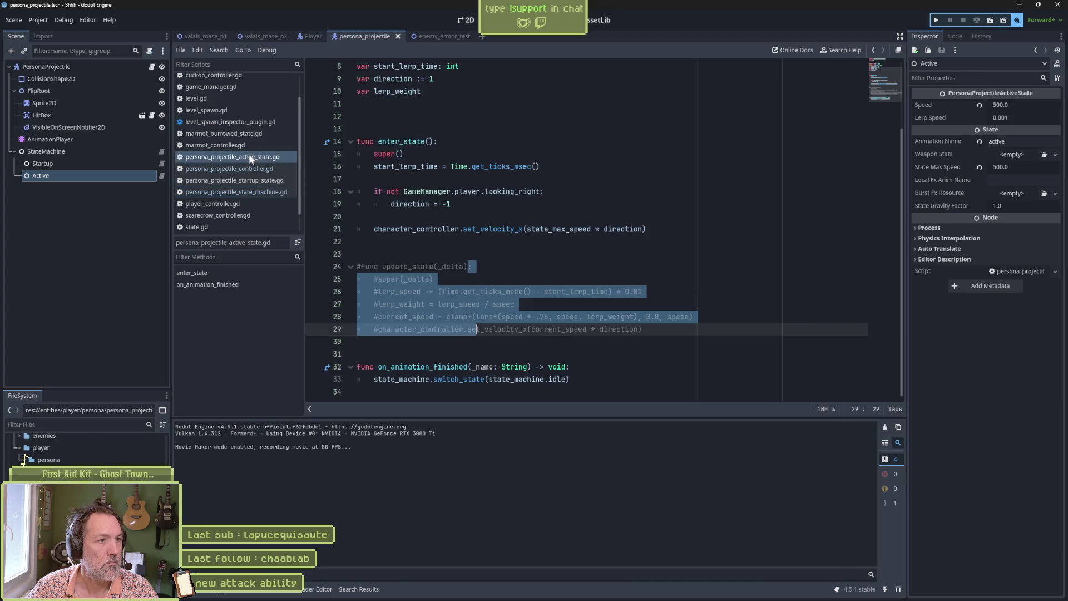
left_click(473, 242)
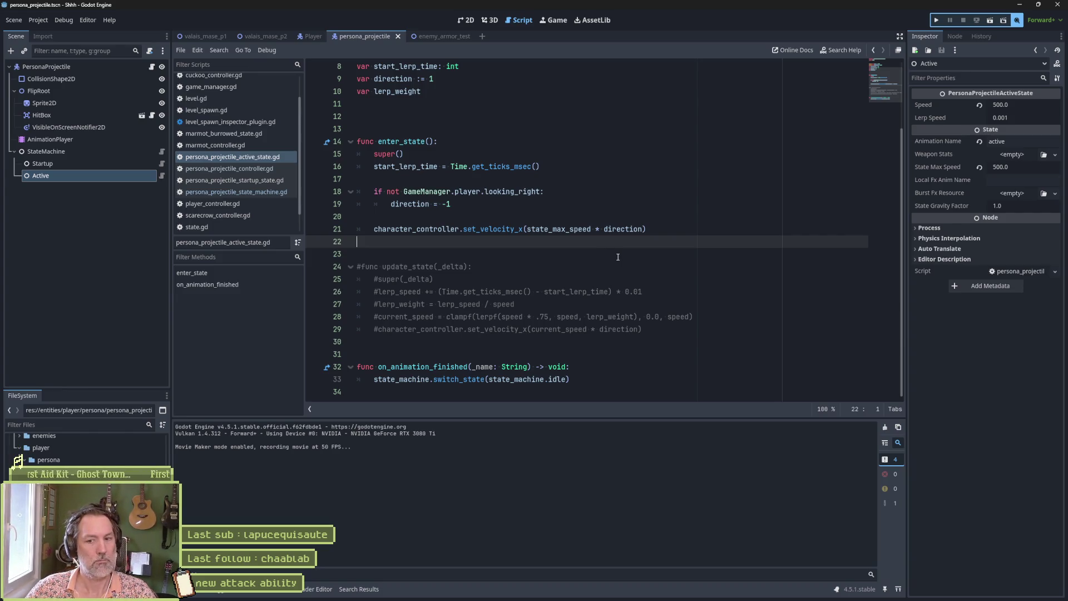
double_click(581, 229)
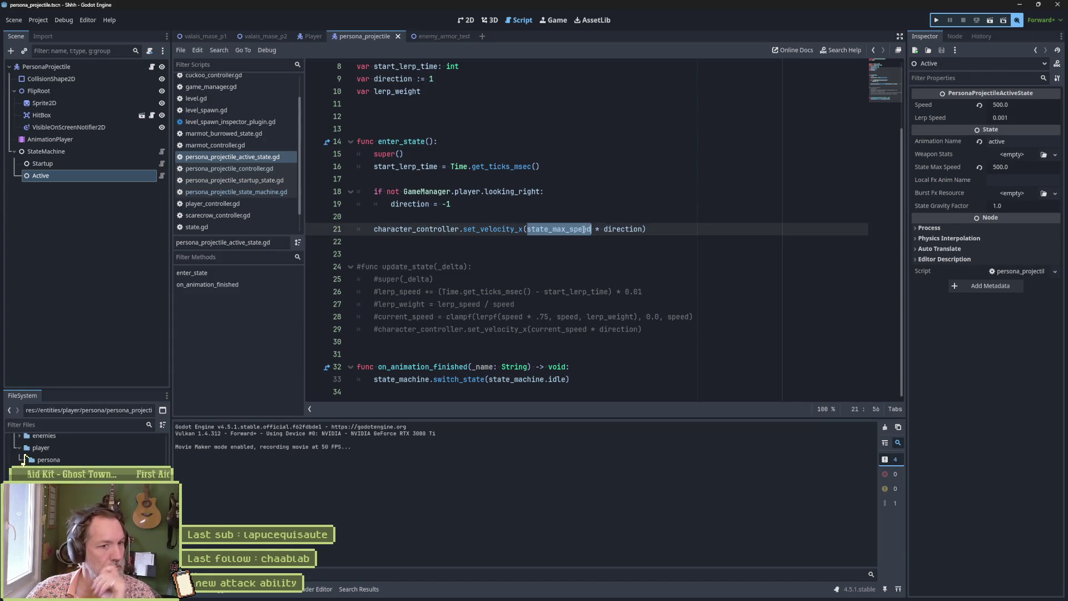
- Insert print_debug(self, " state_max_speed: ", state_max_speed) on line 20 of enter_state
left_click(566, 217)
key("Tab")
type("pr")
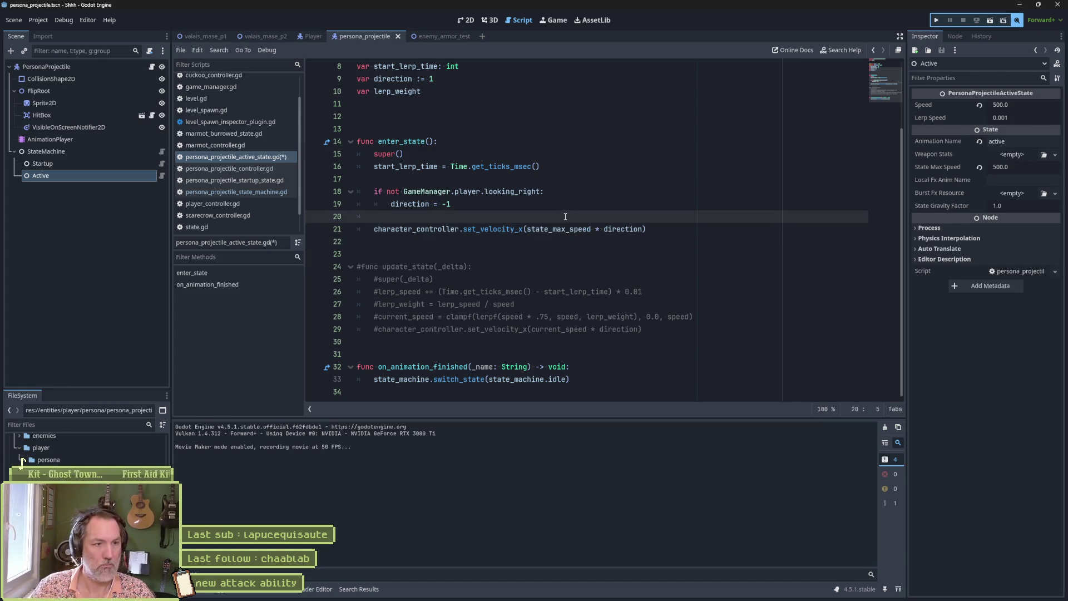
type("int_debug(self, \" state_max_speed:")
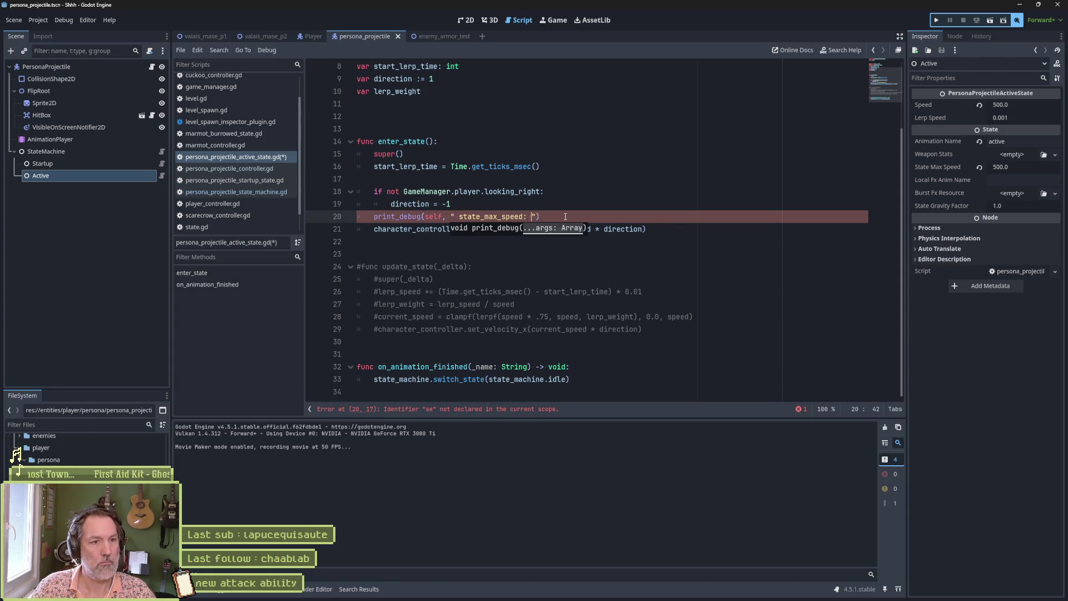
type("\"state_max_speed")
- Test-run the projectile scene with F5, remove the stray character, save, and stop the game
key("F5")
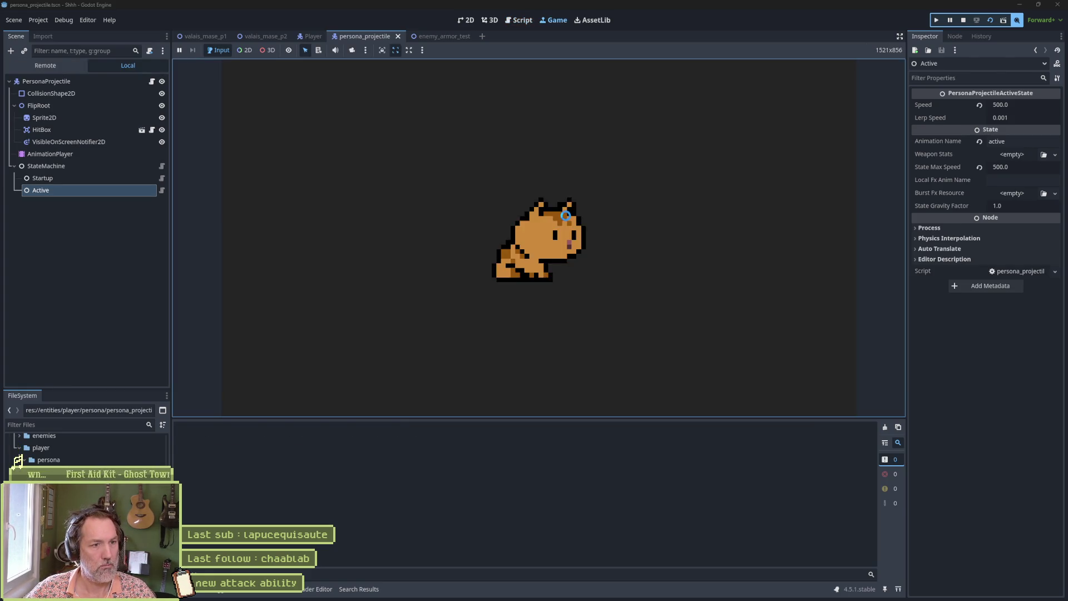
type("c")
key("Escape")
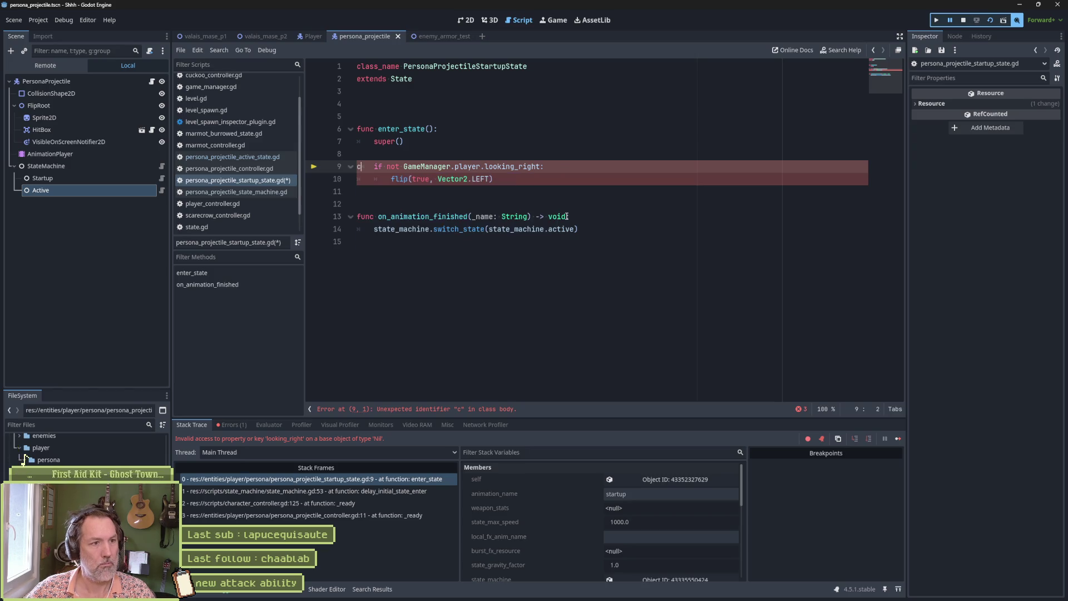
key("ctrl+s")
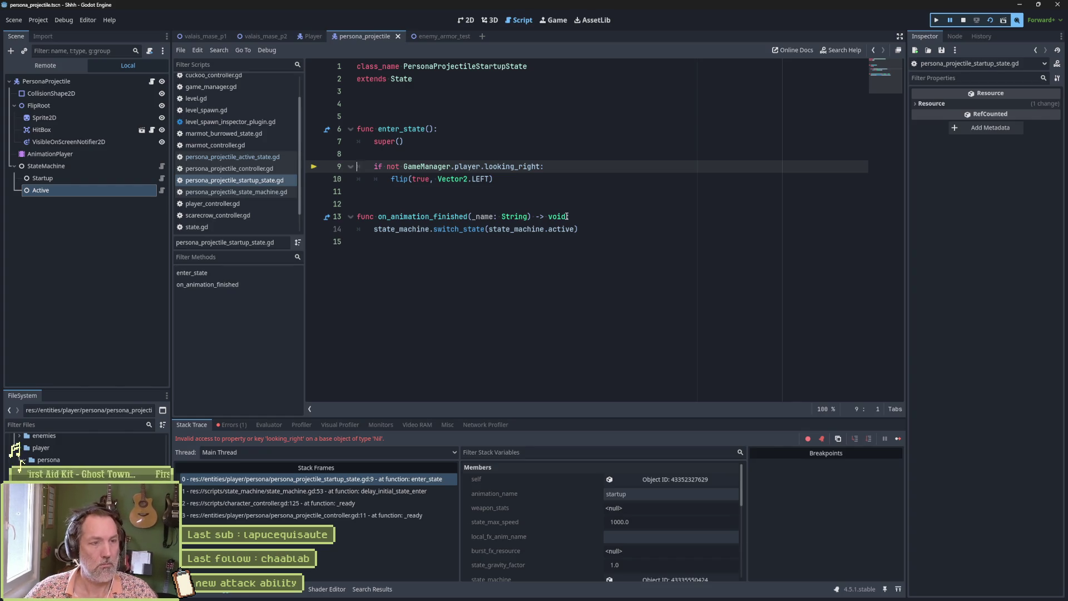
key("F8")
left_click(434, 36)
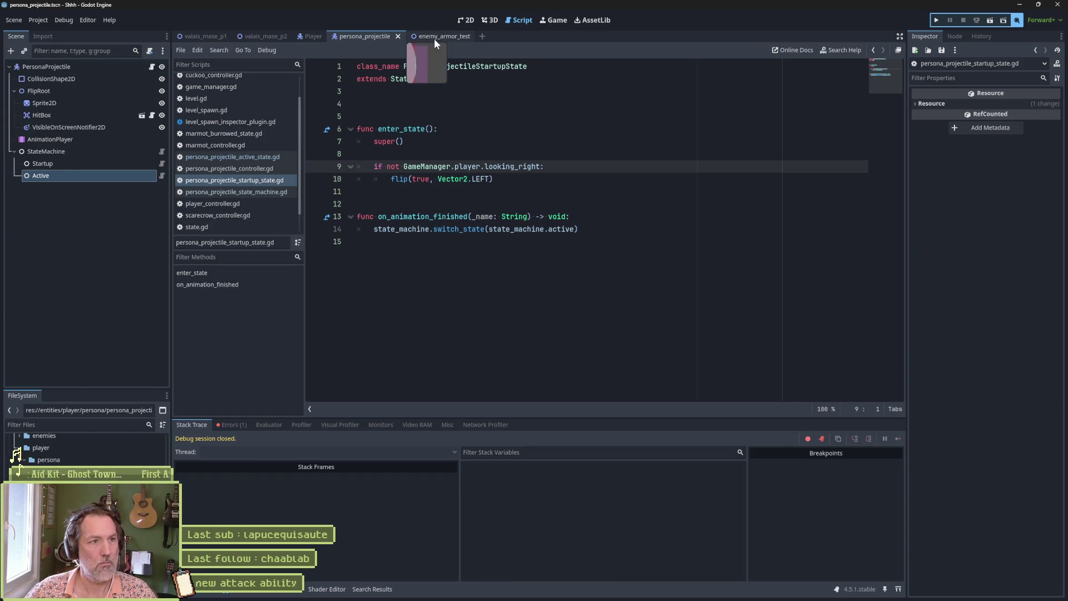
- Run enemy_armor_test and fire the ghost cat projectile at the scarecrow
key("F6")
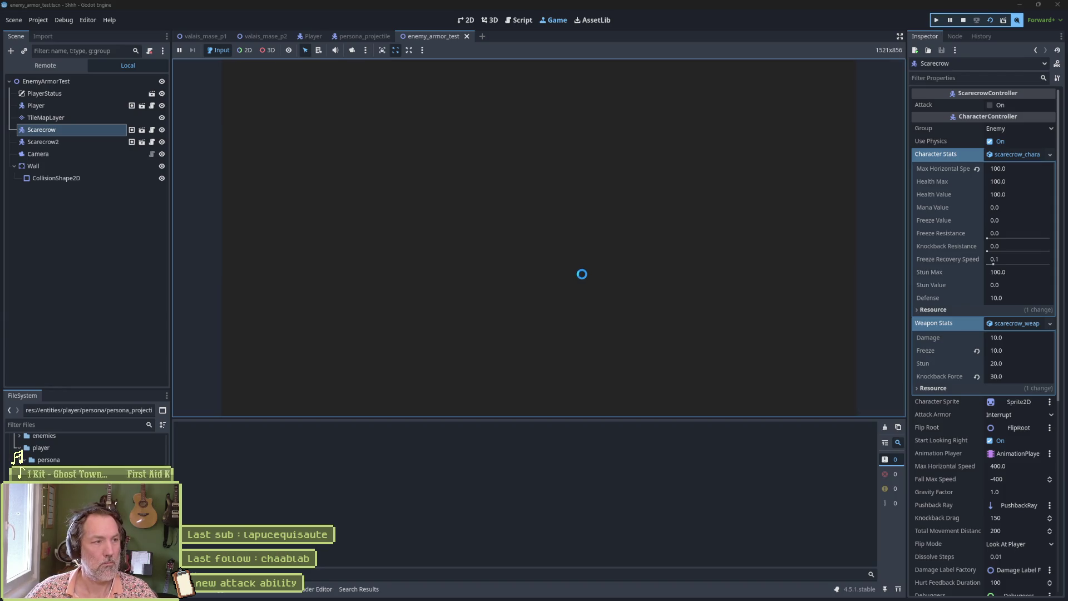
key("x")
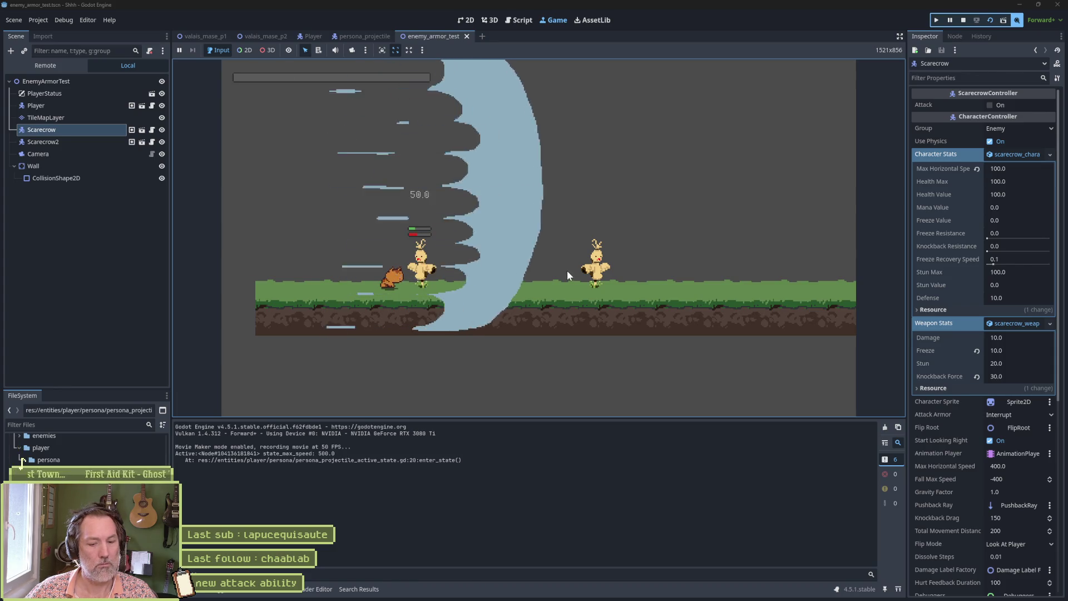
key("F8")
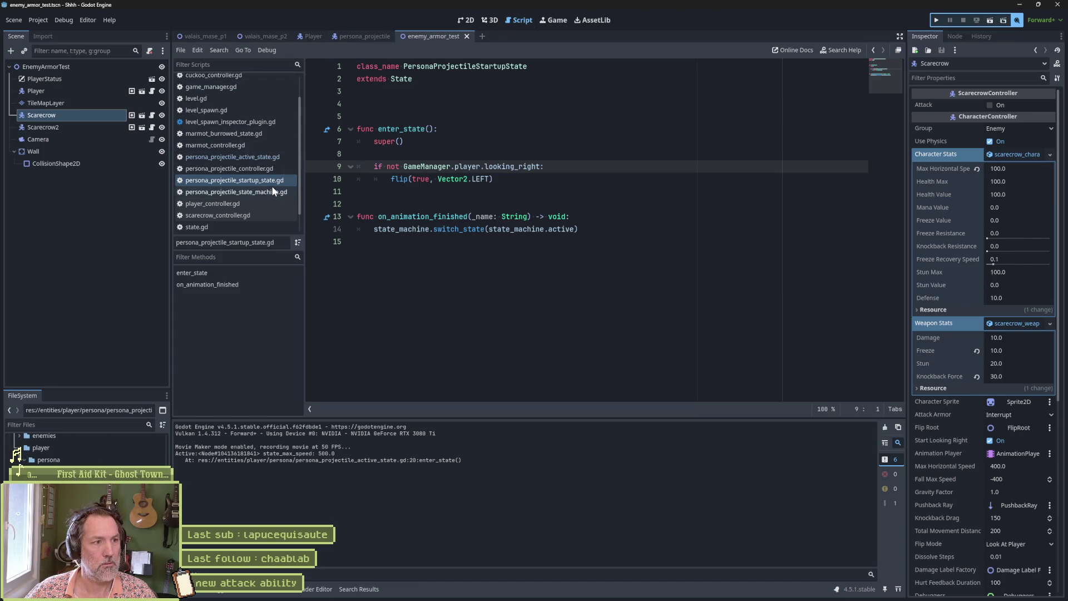
- Copy the set_velocity_x(state_max_speed * direction) line into the uncommented update_state function
left_click(262, 158)
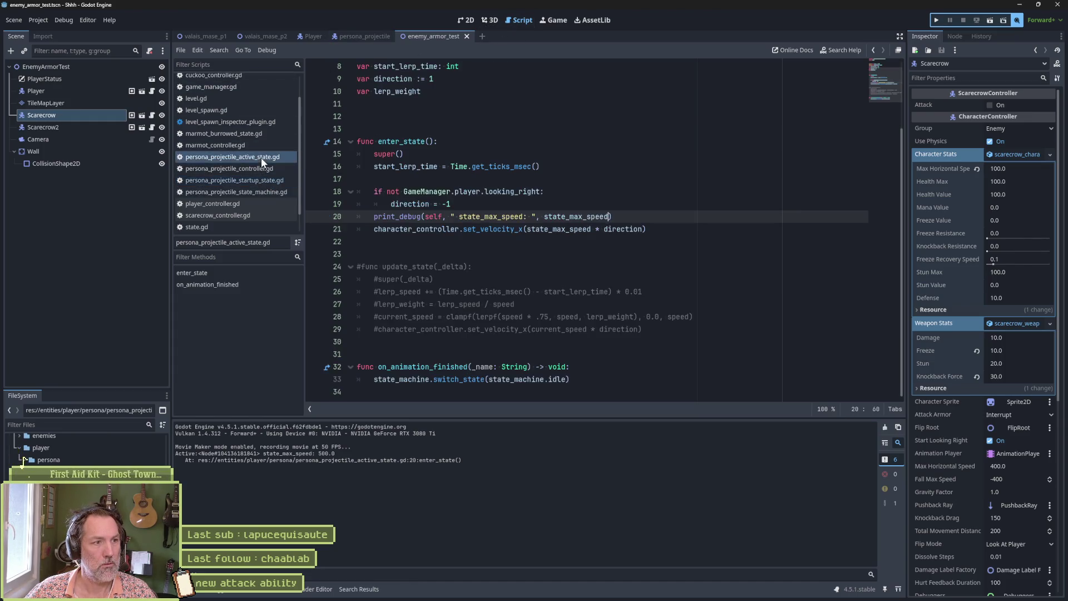
left_click(648, 228)
key("shift+Up")
key("ctrl+c")
left_click(583, 271)
key("ctrl+v")
key("Up")
key("Home")
key("Delete")
- Rerun enemy_armor_test and fire two ghost projectiles at the scarecrows
key("F6")
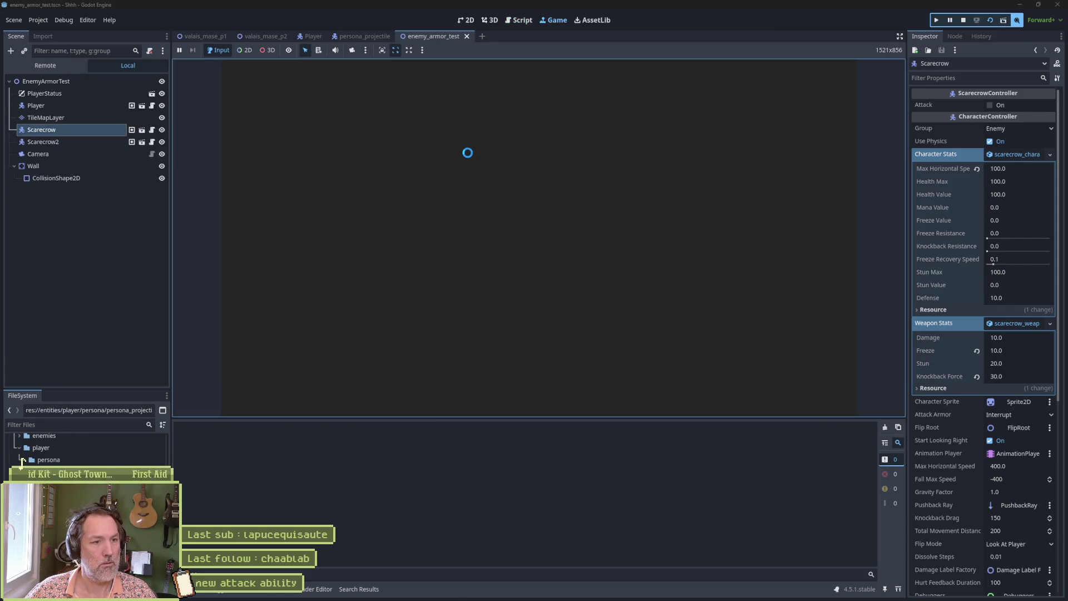
key("x")
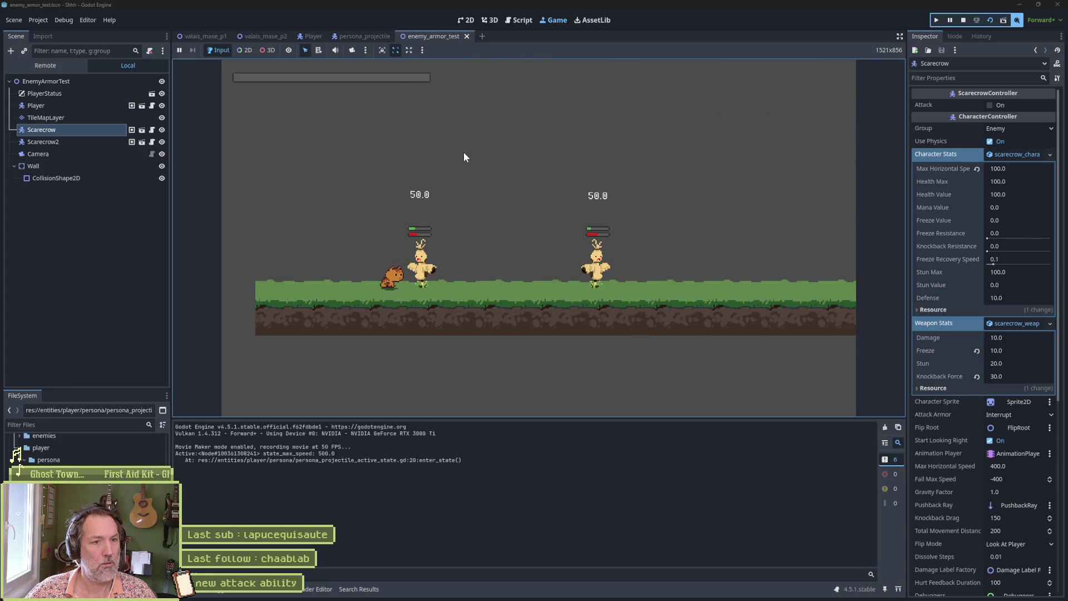
key("x")
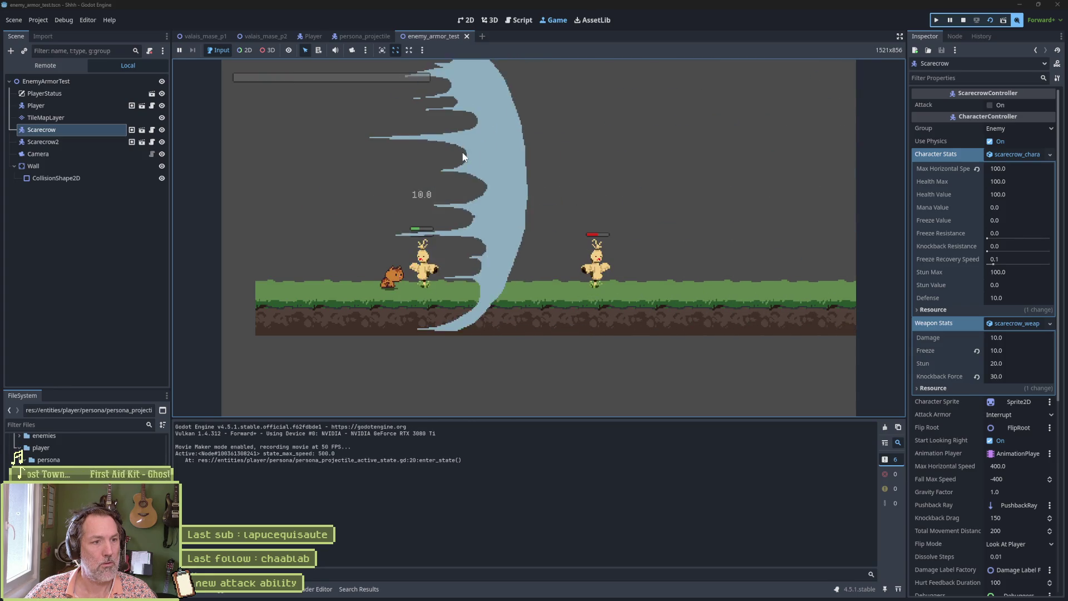
key("F8")
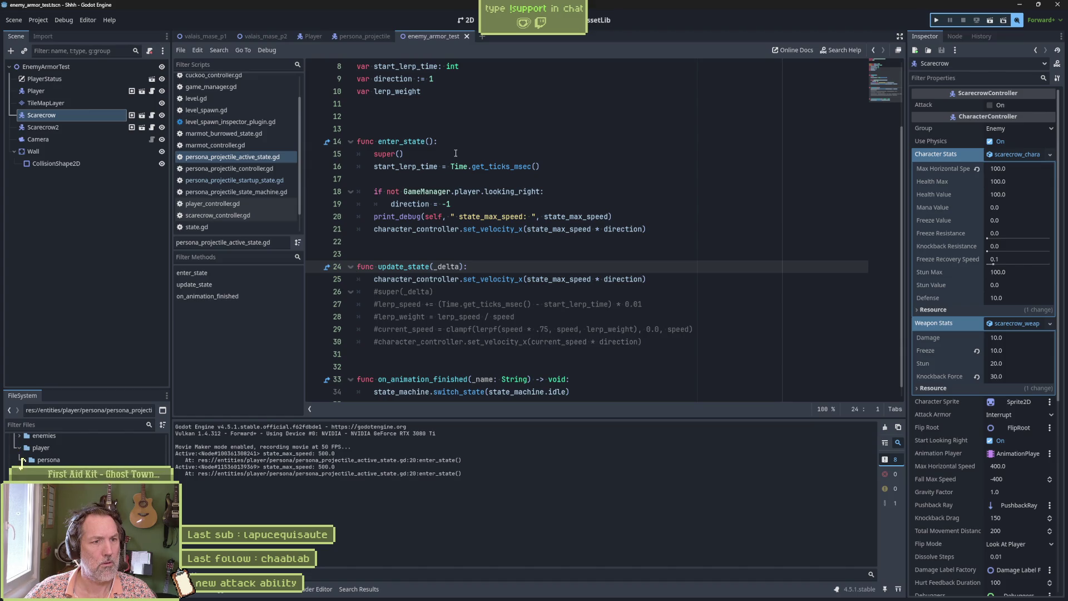
- Jump from update_state on line 24 to its parent update_state in state.gd
scroll(451, 153, "down", 1)
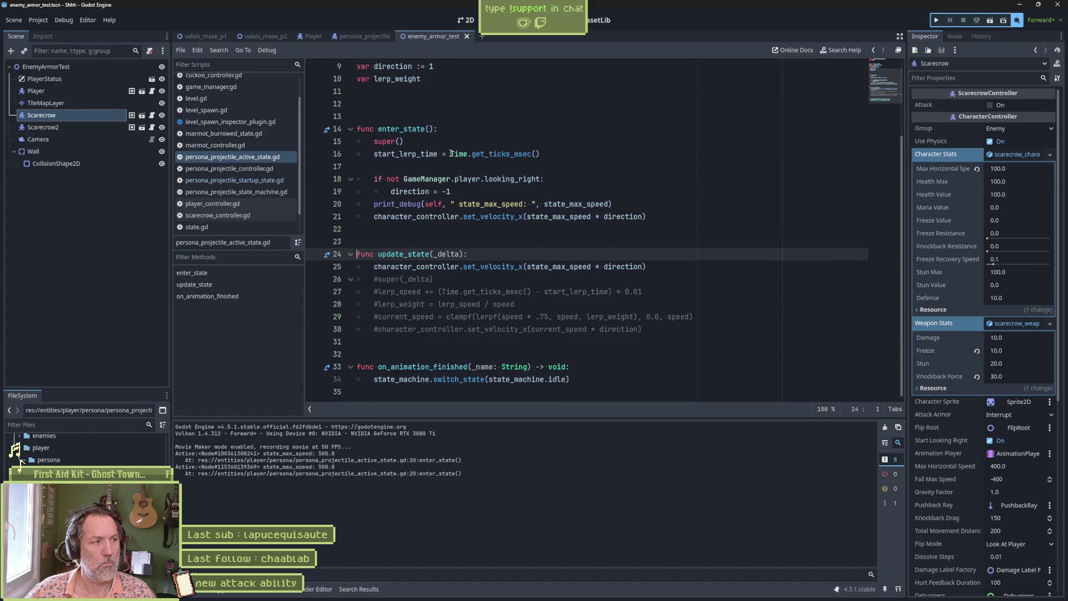
triple_click(477, 254)
left_click(476, 253)
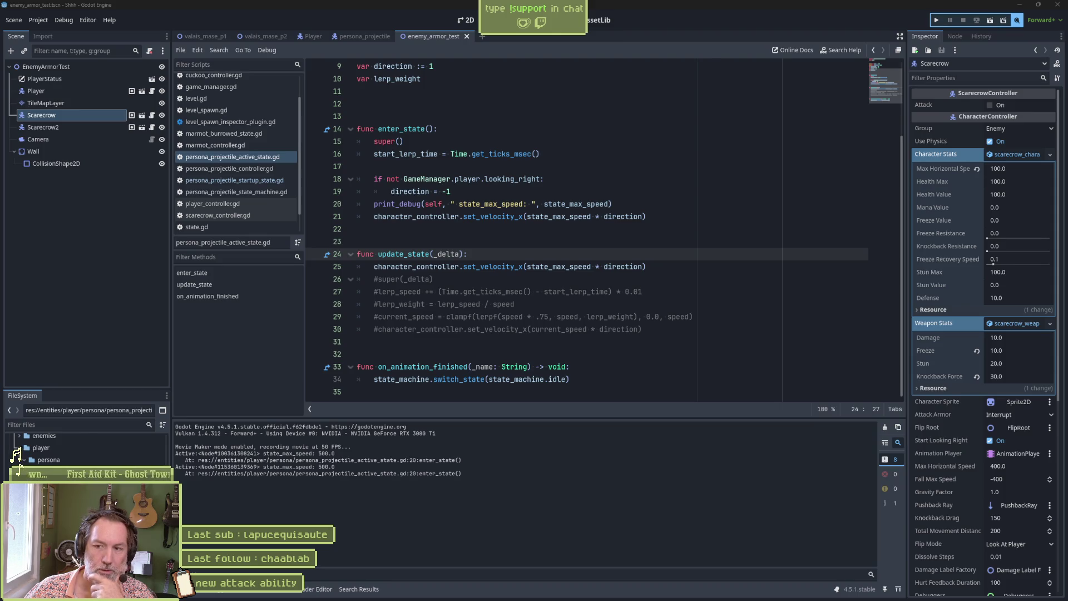
left_click(563, 230)
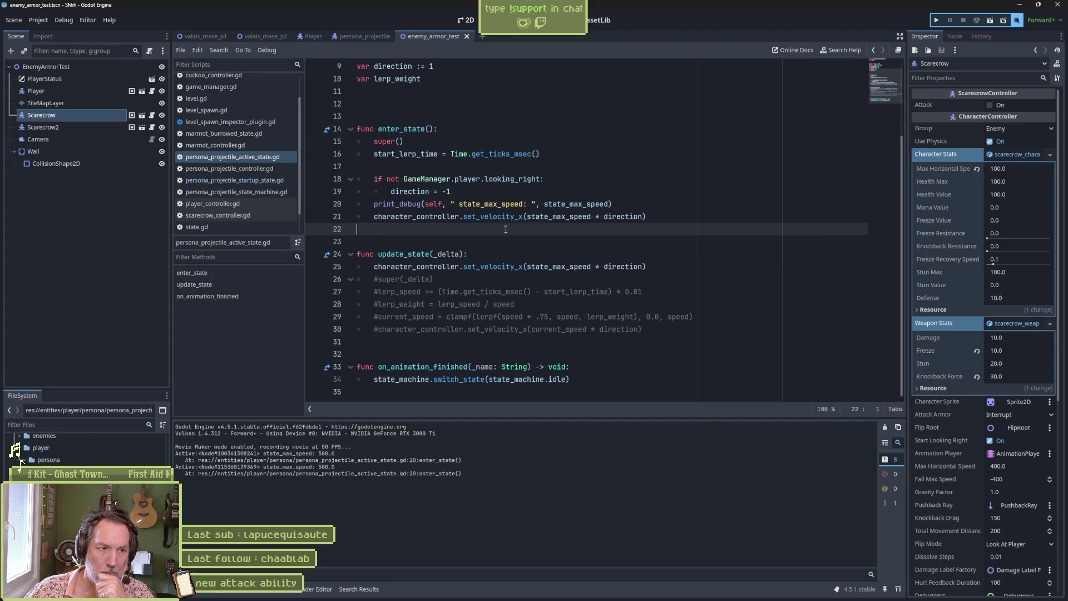
left_click(328, 256)
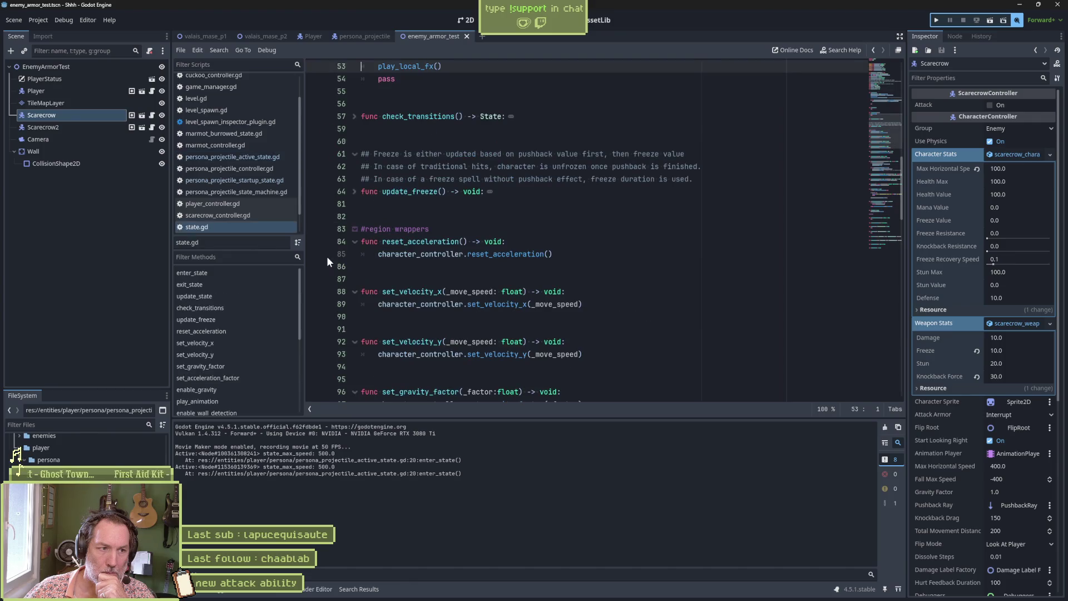
- Follow set_velocity_x from state.gd into character_controller.gd and highlight its speed-clamping line 149
scroll(401, 150, "up", 3)
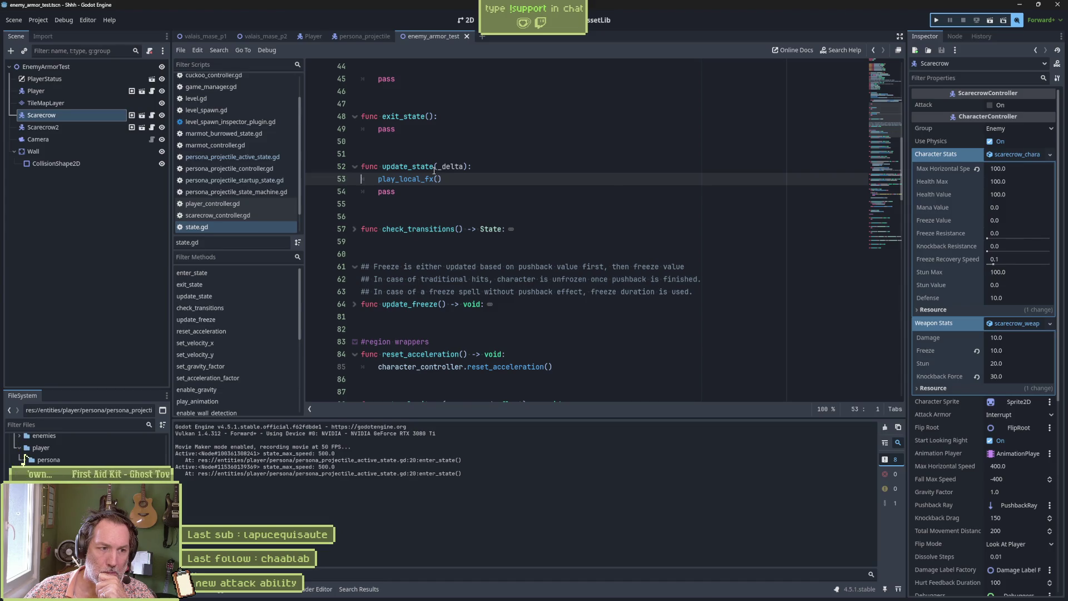
scroll(507, 191, "up", 4)
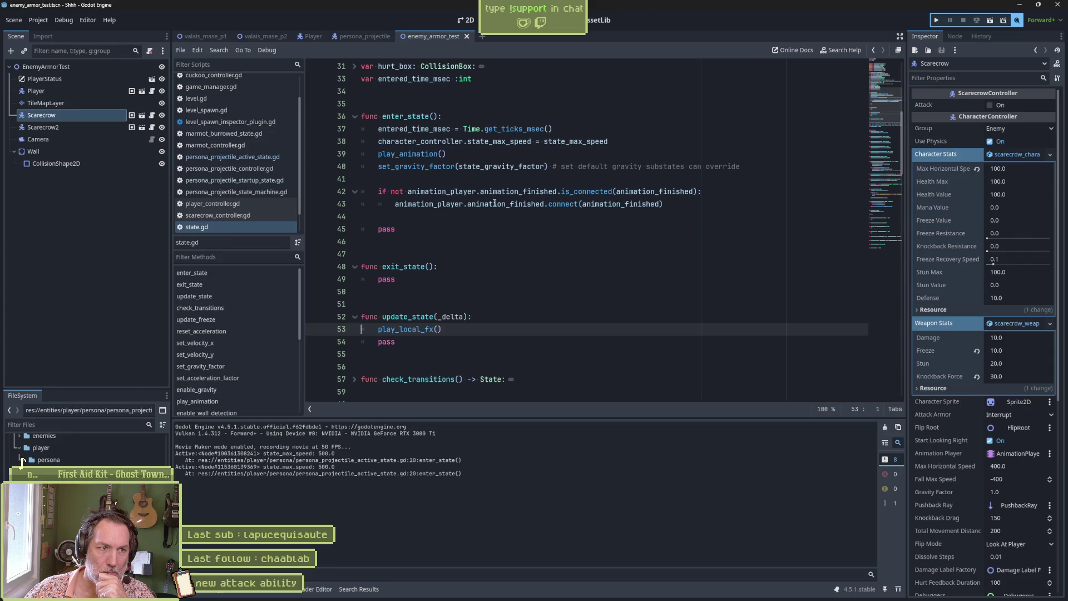
left_click(209, 345)
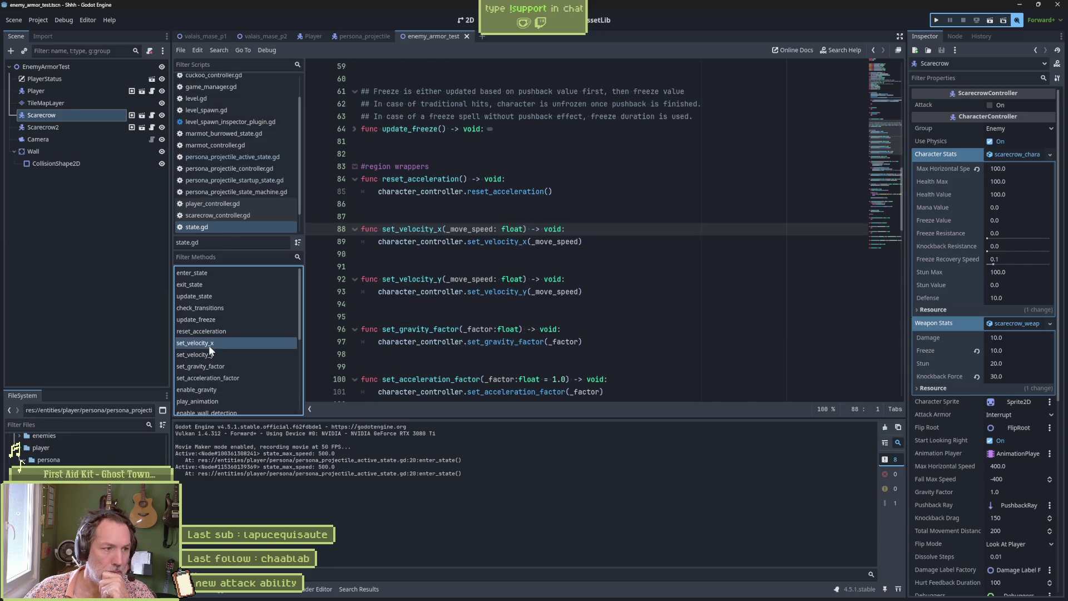
left_click(494, 242)
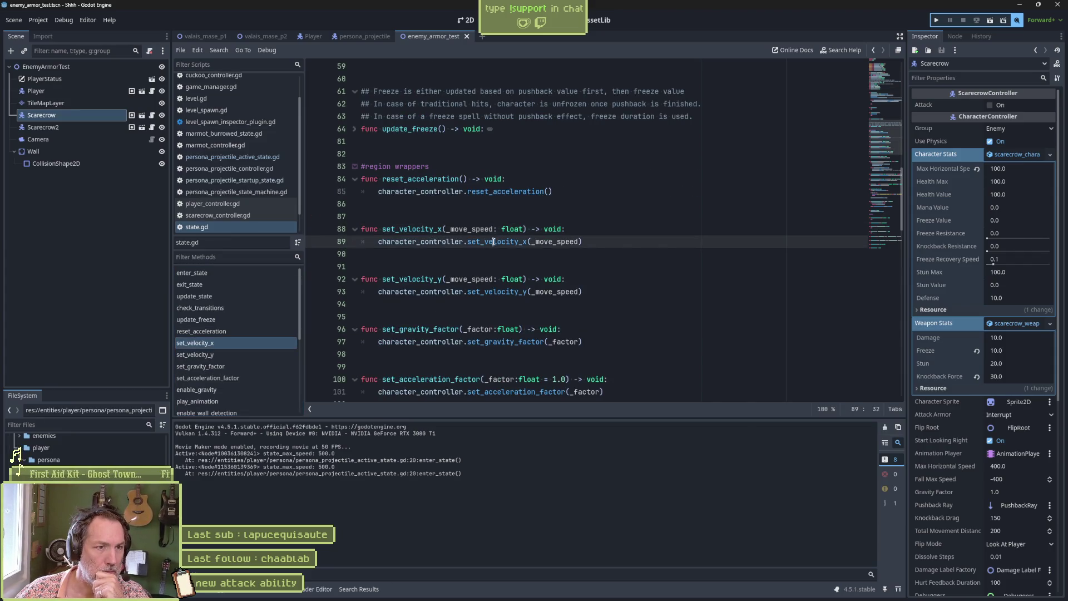
left_click(494, 241, "ctrl")
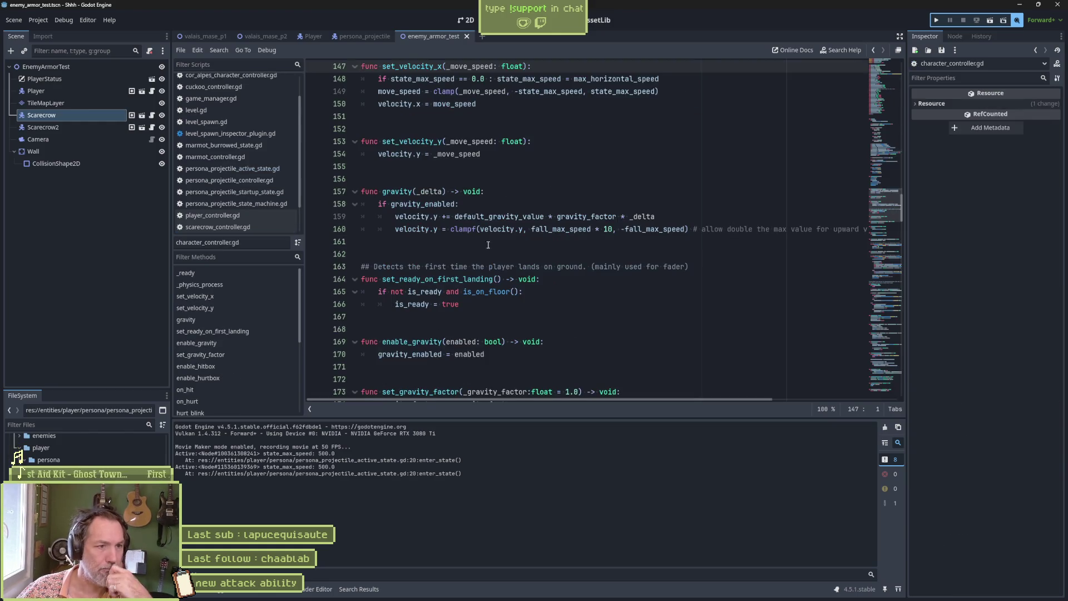
scroll(491, 247, "up", 2)
left_click_drag(378, 167, 669, 168)
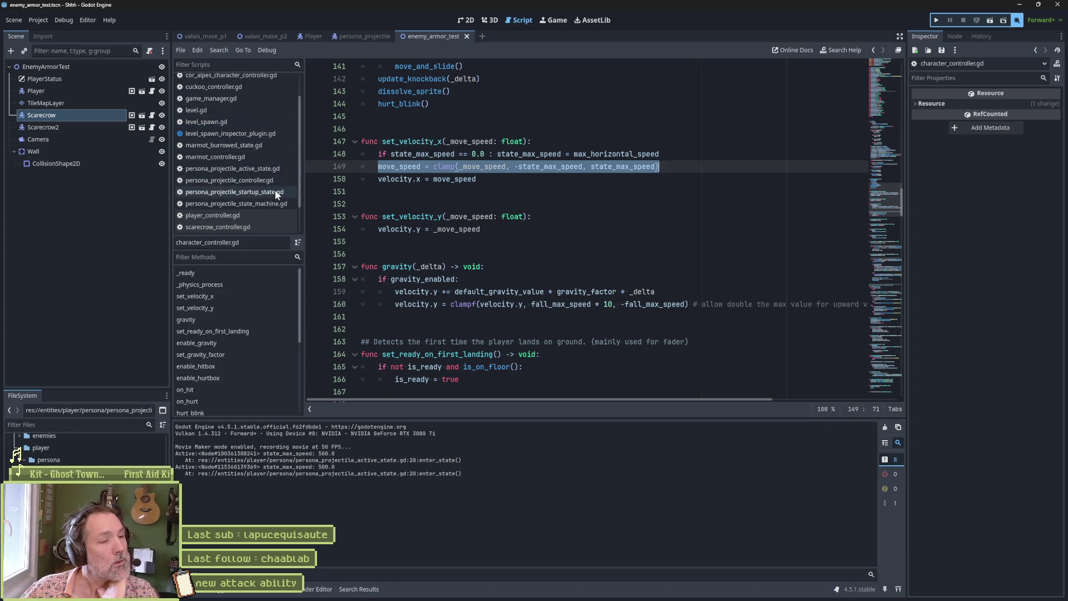
- Comment out the update_state function in persona_projectile_active_state.gd
left_click(256, 169)
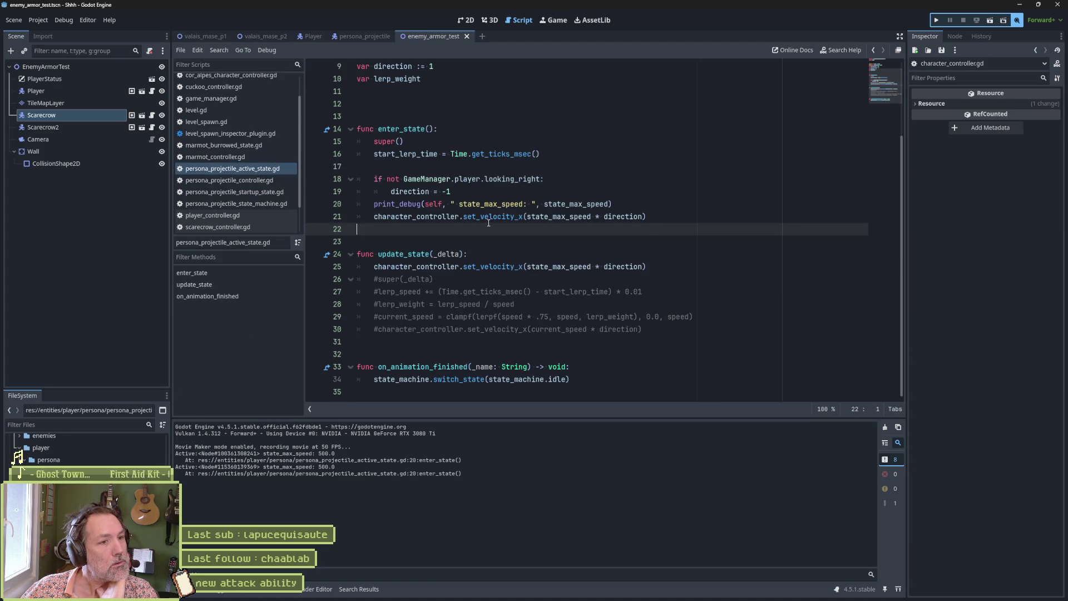
left_click_drag(391, 254, 391, 265)
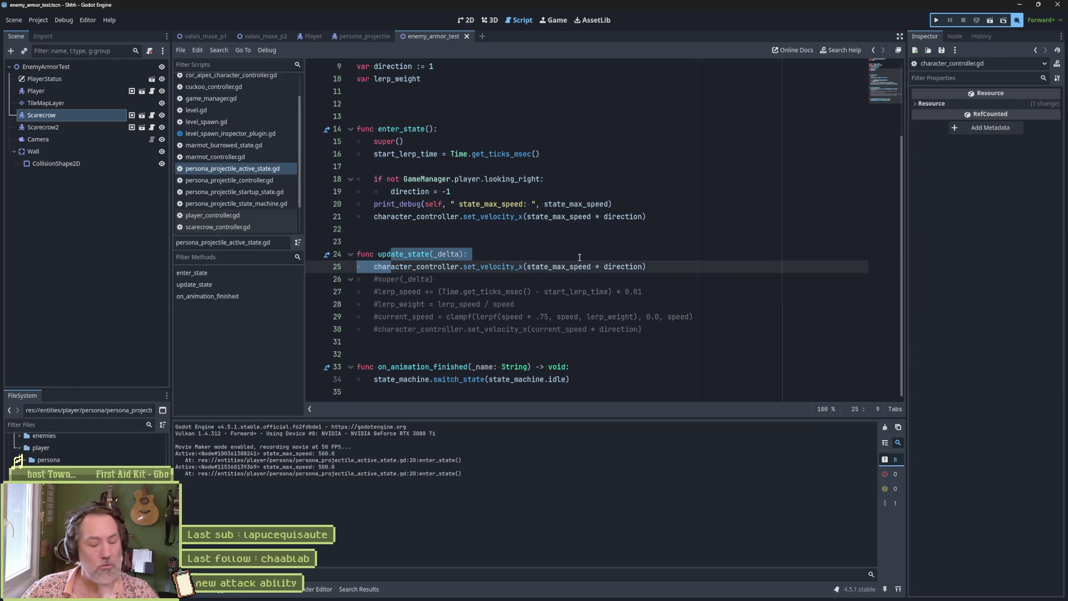
key("ctrl+k")
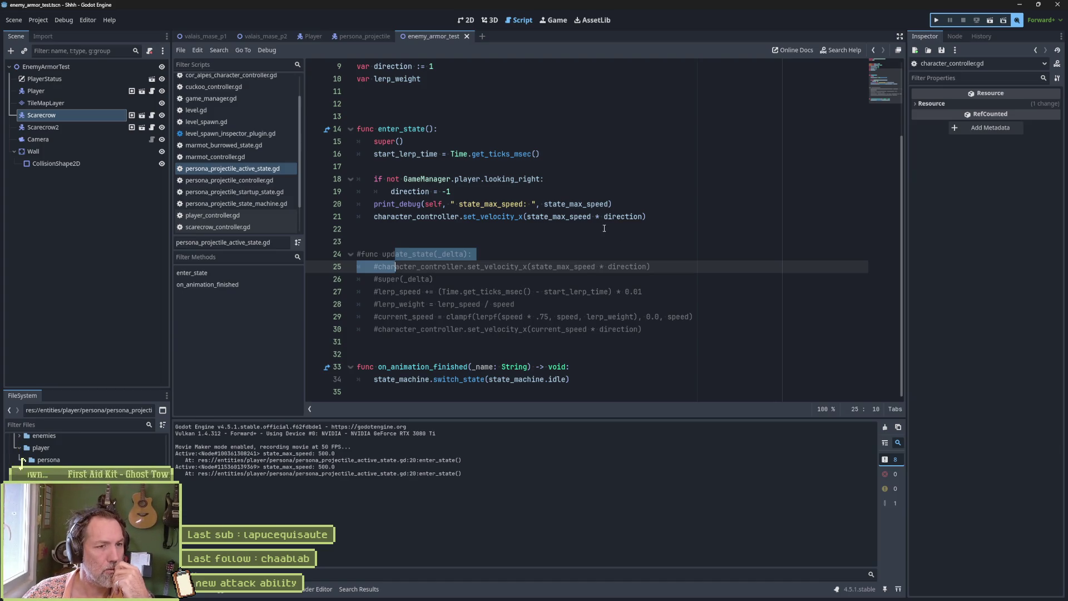
- Add character_controller.move_speed = 400 after line 21, comment out line 21, and save
left_click(656, 217)
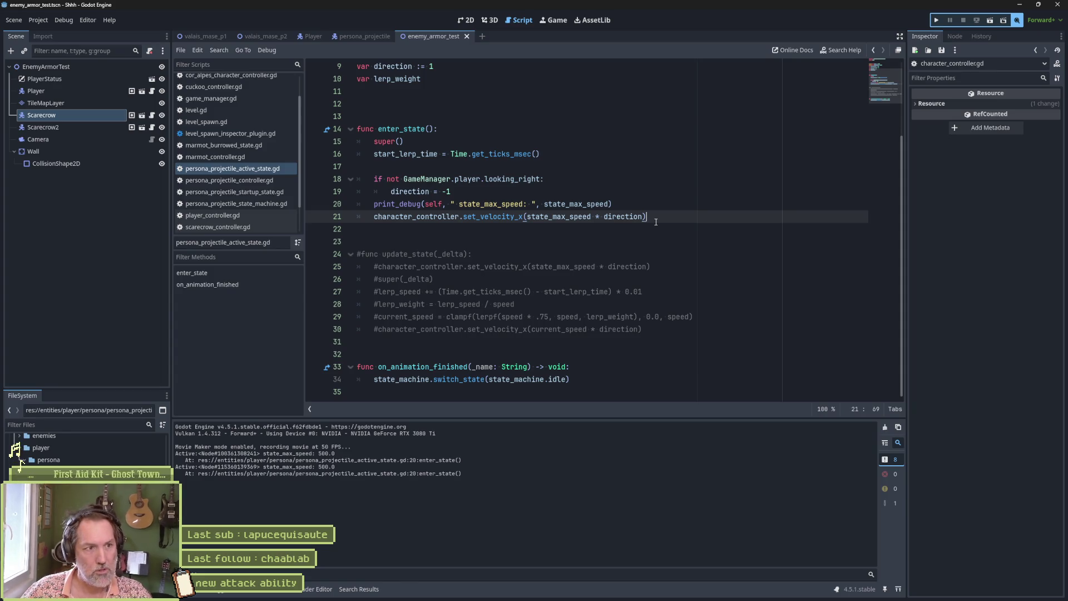
key("Return")
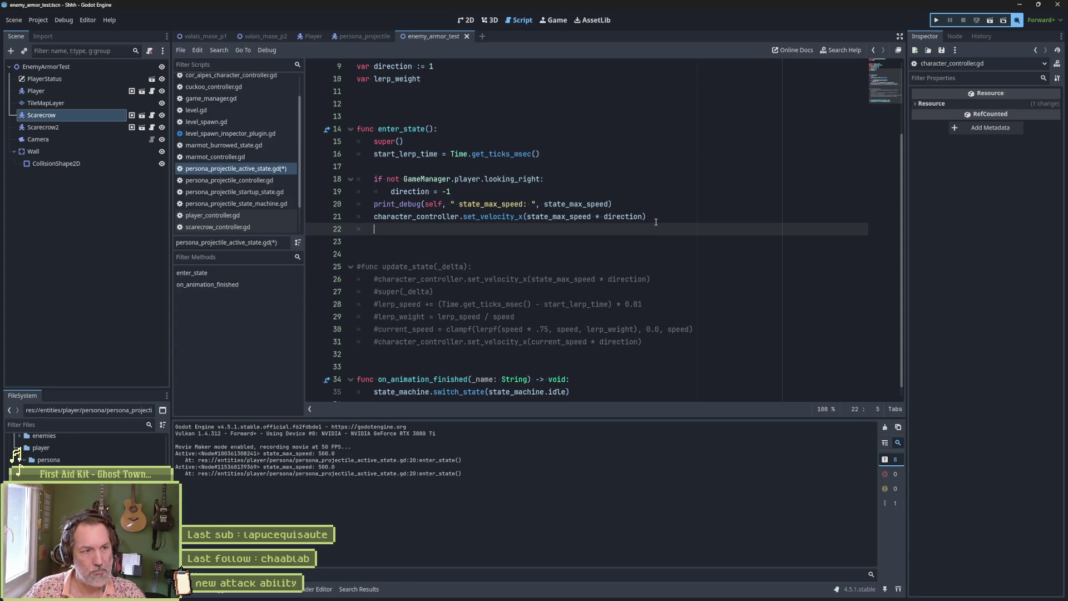
type("cha")
key("Return")
type(".move")
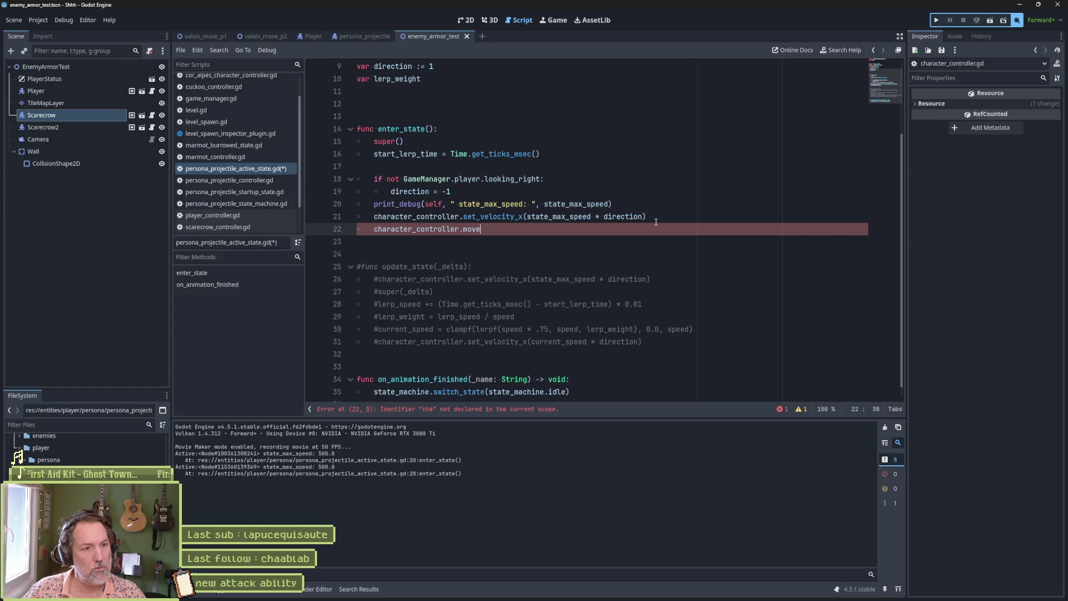
key("Return")
type("= 400")
key("Up")
key("Home")
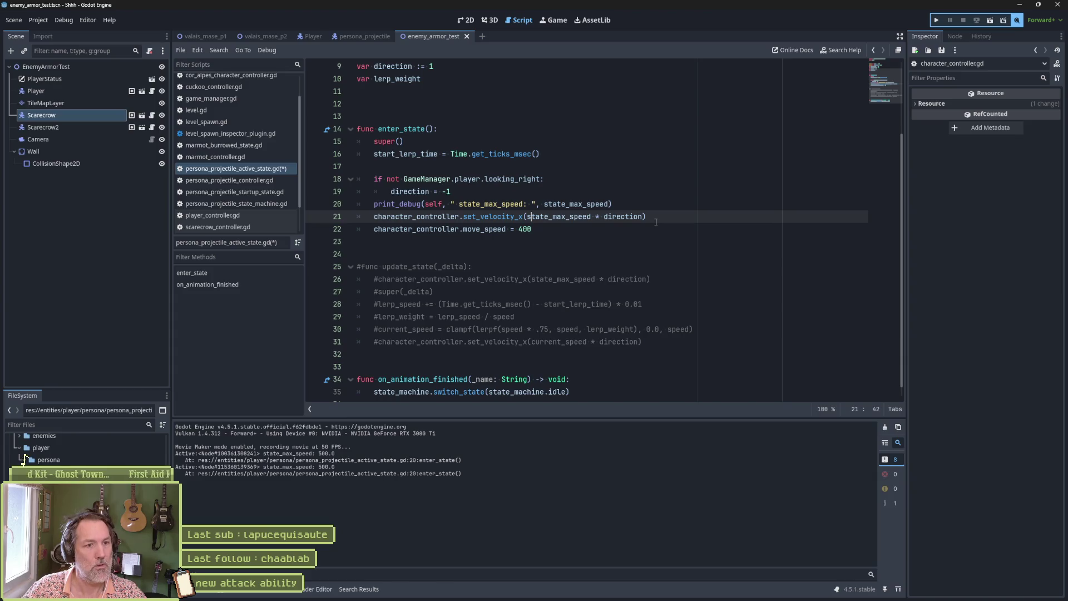
type("#")
key("ctrl+s")
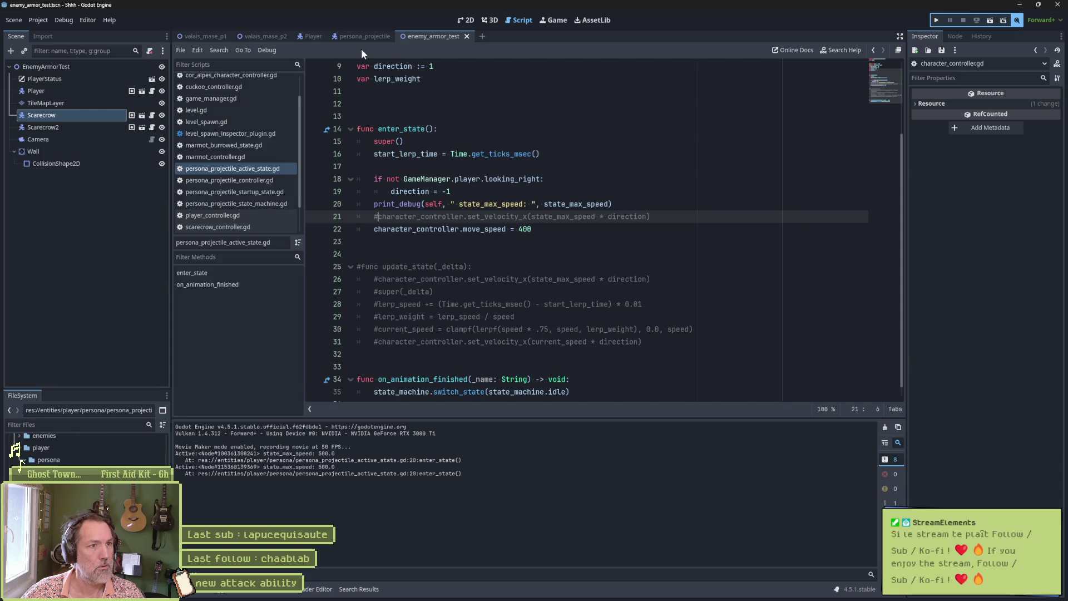
key("F6")
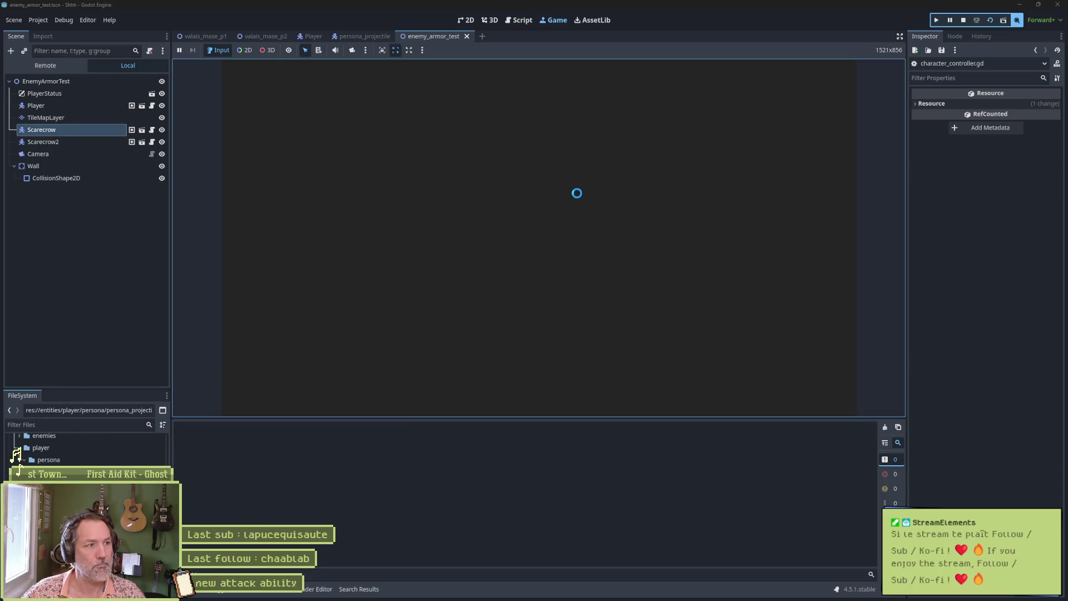
key("e")
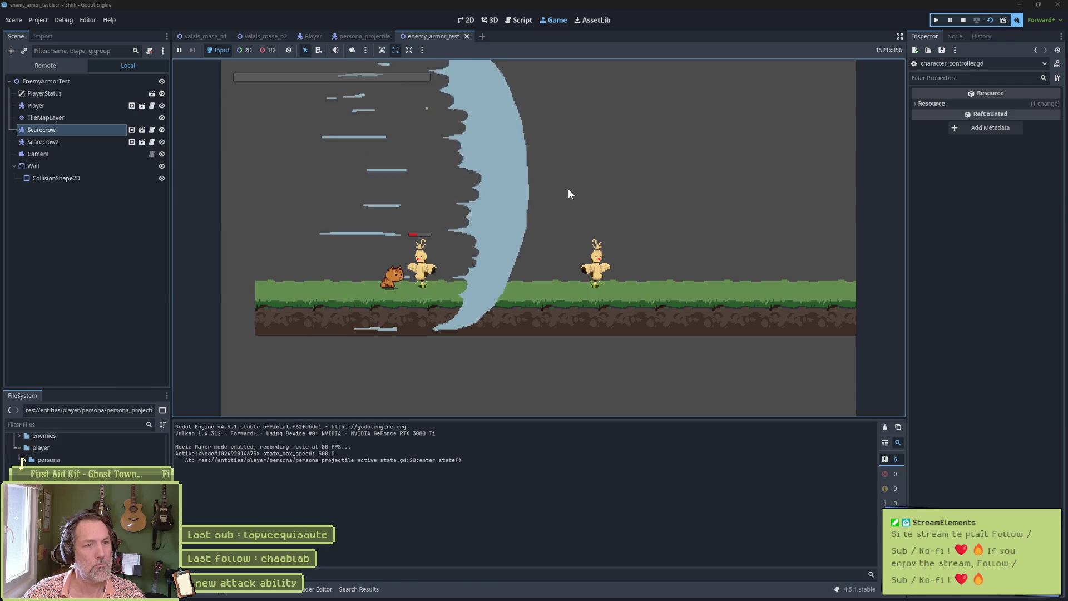
key("F8")
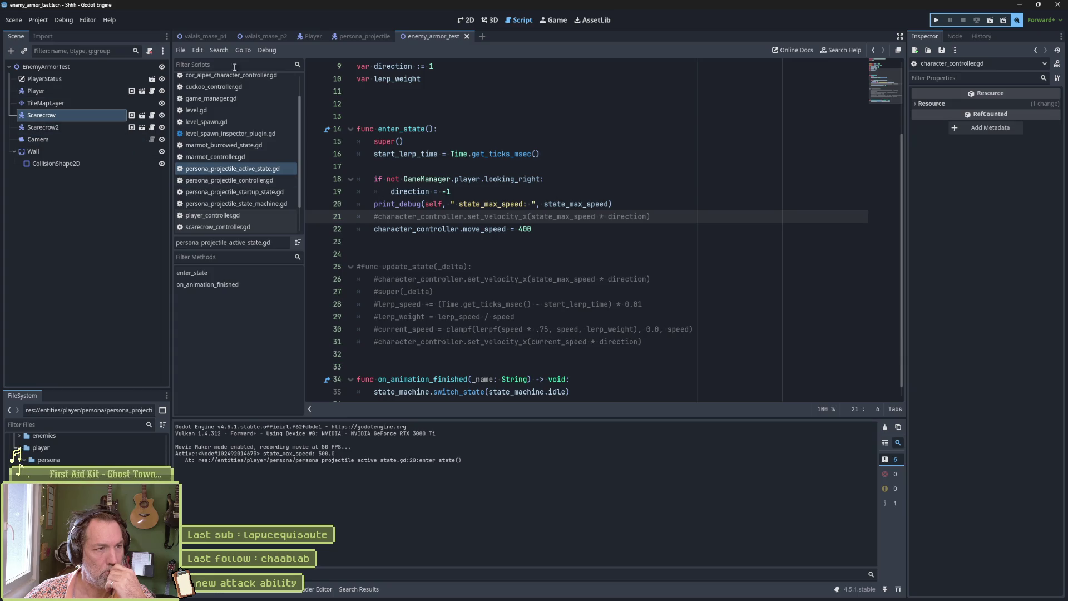
- Switch to the persona_projectile scene to view persona_projectile_controller.gd
left_click(362, 37)
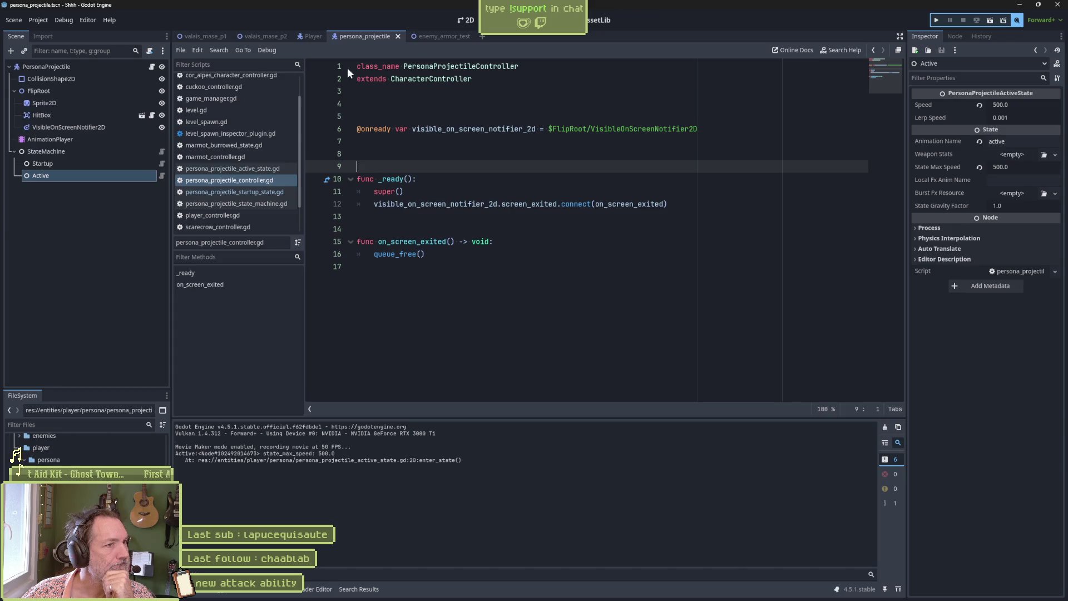
- Look through cuckoo_controller.gd, then character_controller.gd, from the script list
left_click(239, 86)
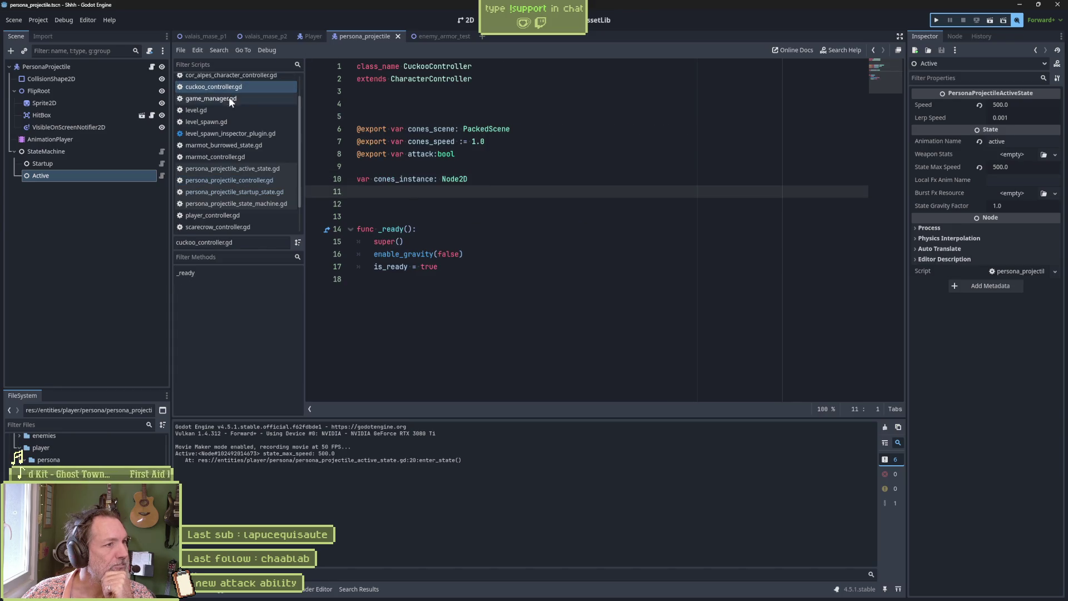
scroll(230, 100, "up", 2)
left_click(231, 80)
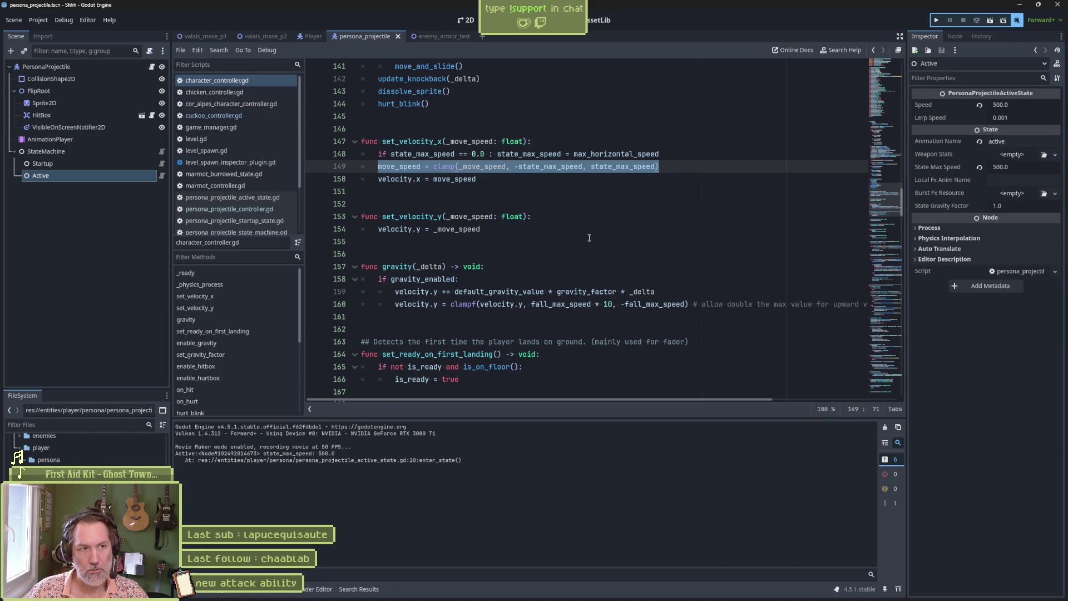
- Quick-open Marmot.tscn by searching for 'marmot'
key("ctrl+shift+o")
type("marmot.ts")
key("Return")
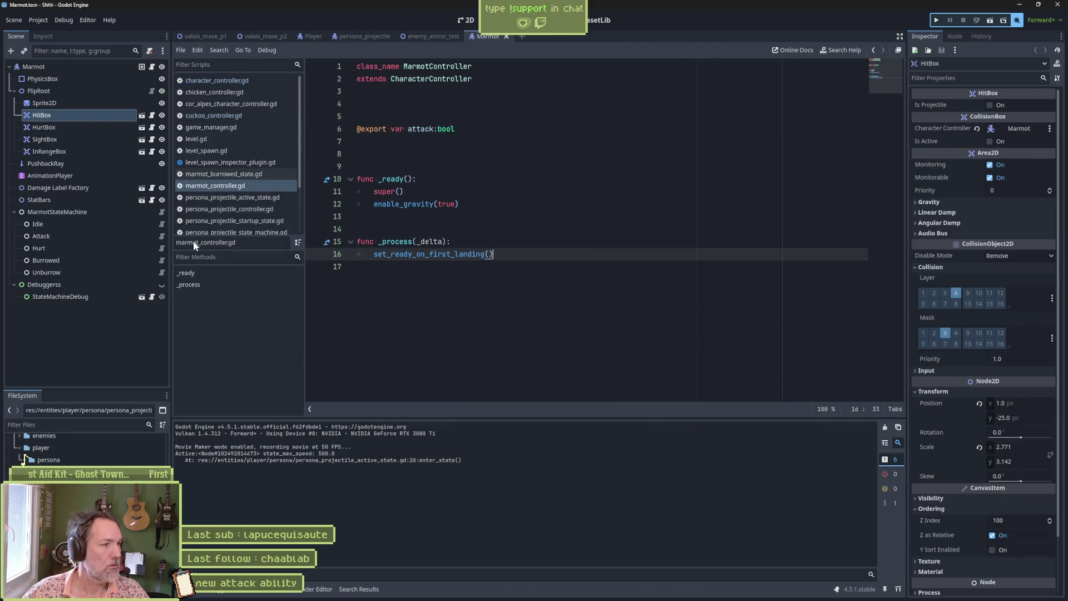
- Inspect move_speed and its set_velocity_x call in marmot_move_state.gd, then close the Marmot scene
left_click(161, 234)
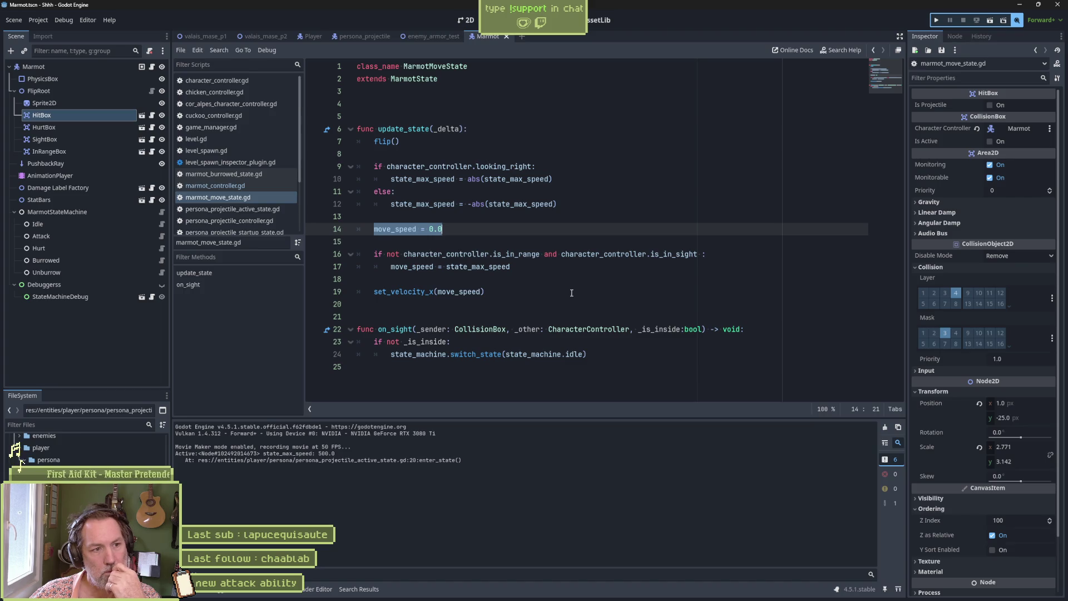
double_click(405, 230)
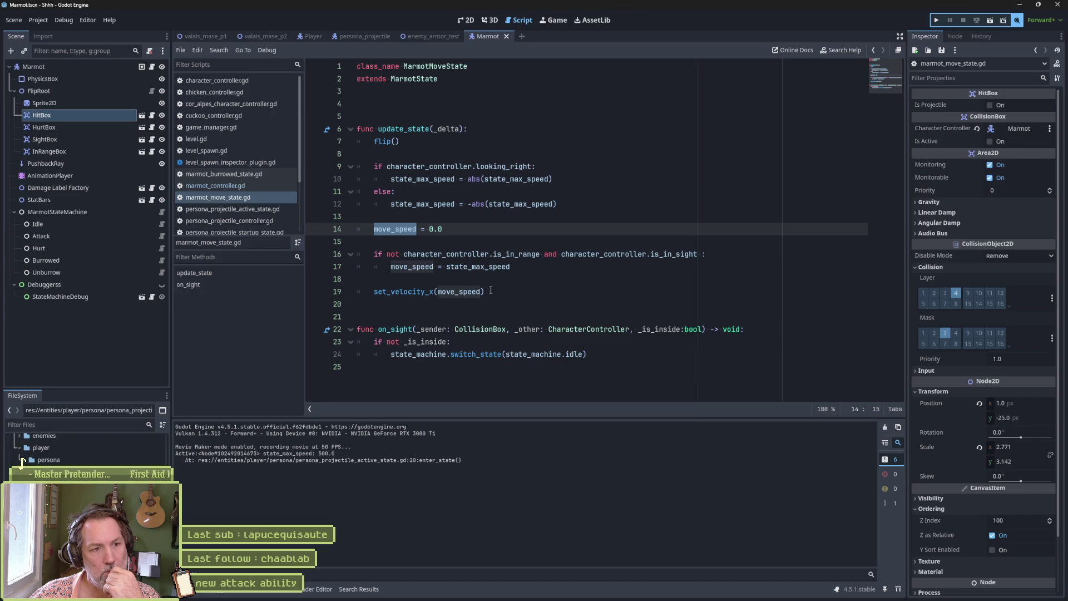
left_click(491, 290)
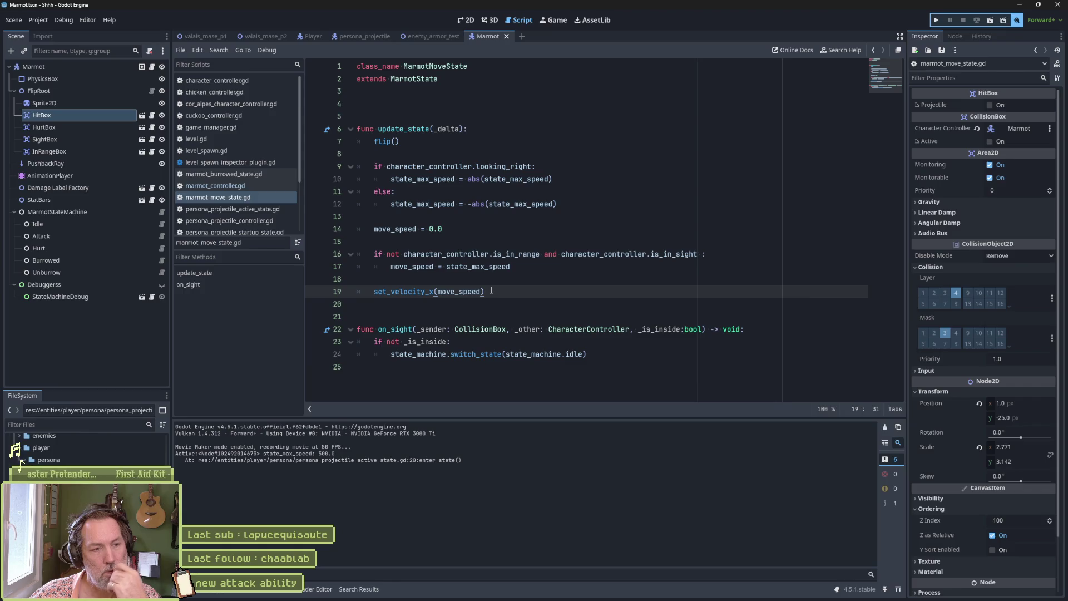
left_click(470, 229)
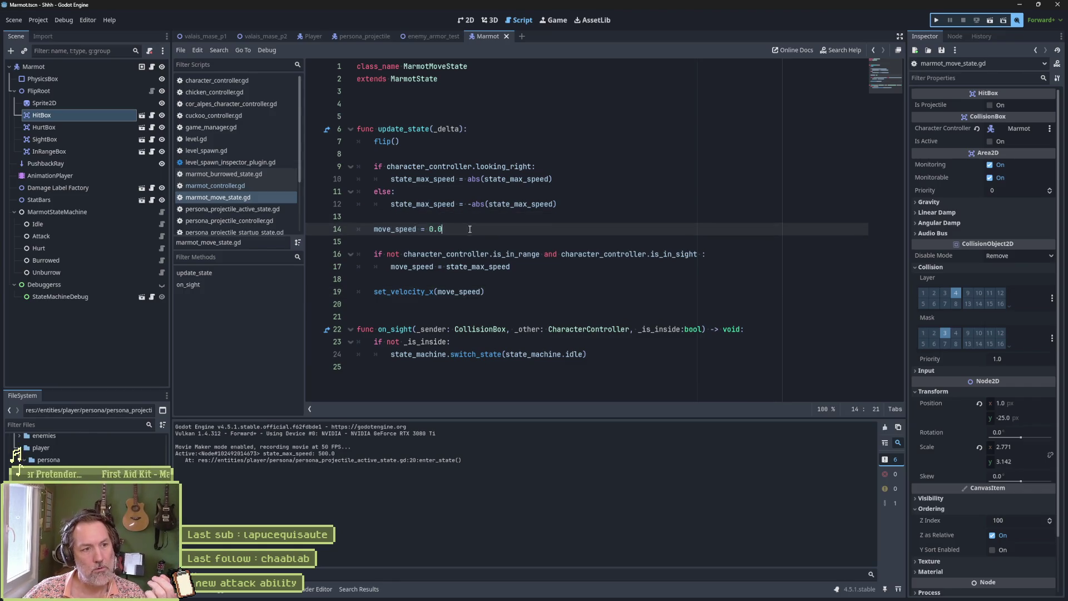
left_click_drag(470, 229, 470, 217)
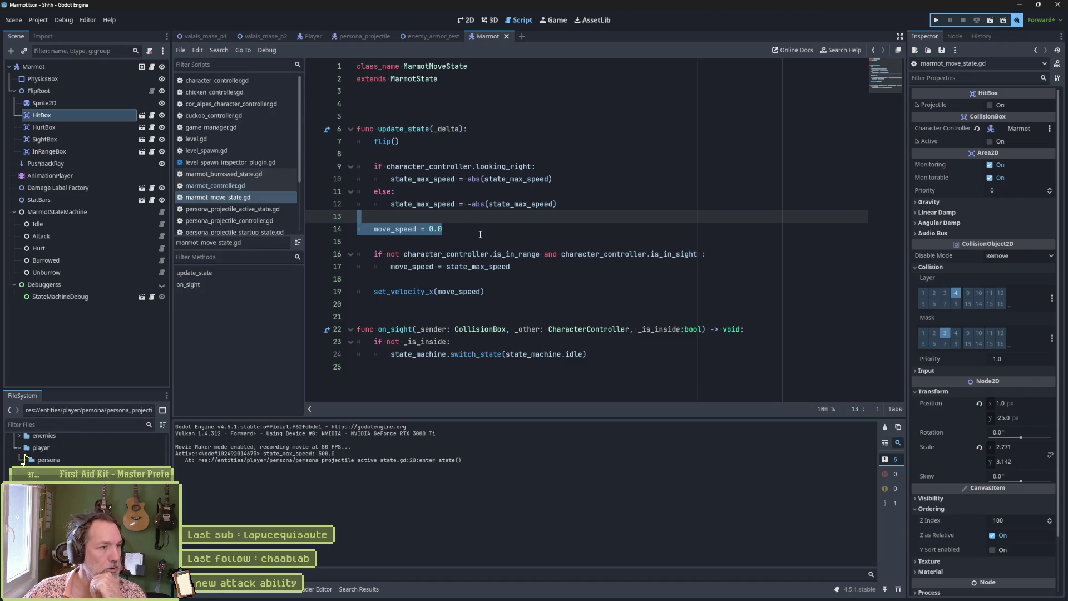
left_click(507, 37)
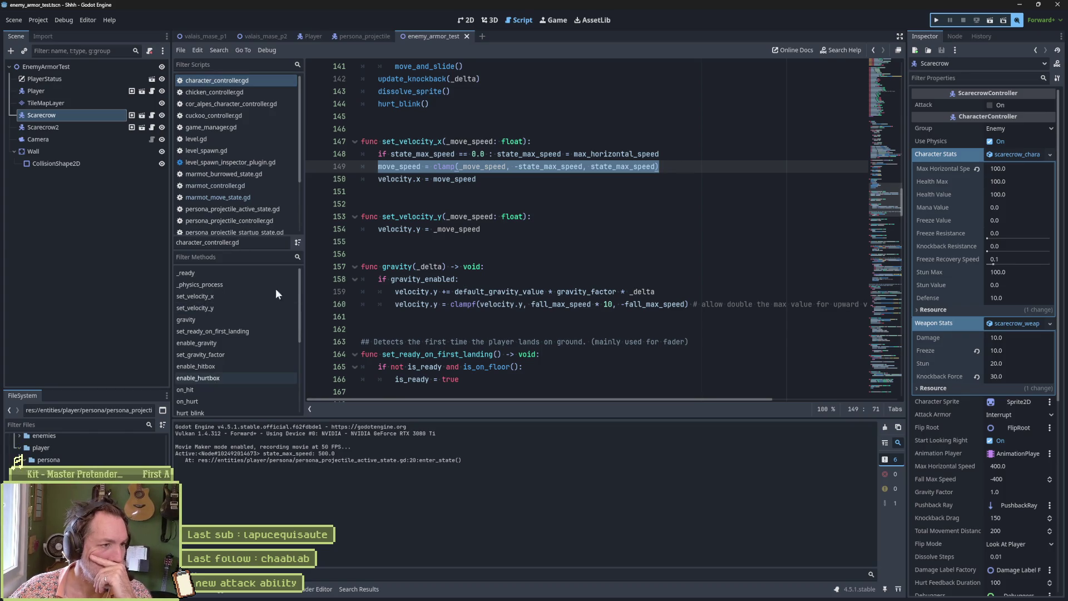
- Go to _physics_process and open move_and_slide's documentation from line 141
left_click(232, 285)
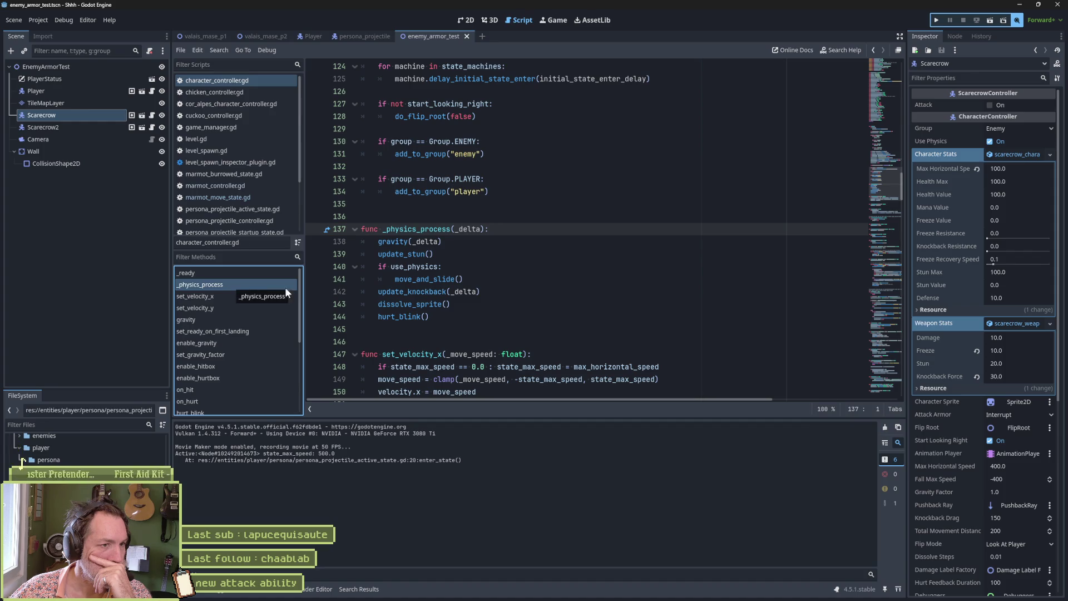
double_click(403, 281)
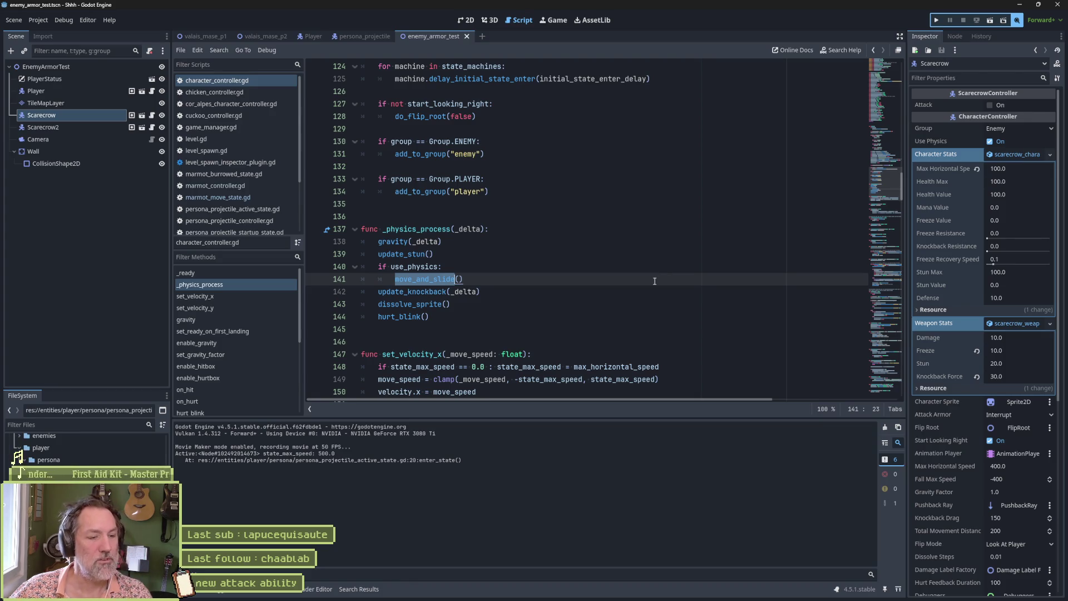
scroll(490, 278, "down", 1)
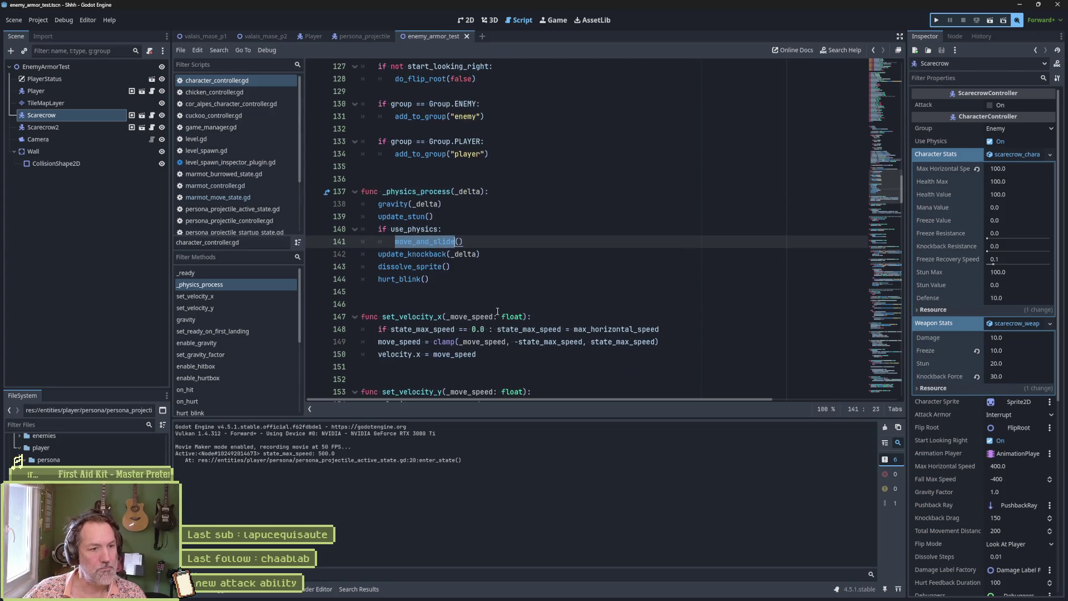
left_click(445, 247, "ctrl")
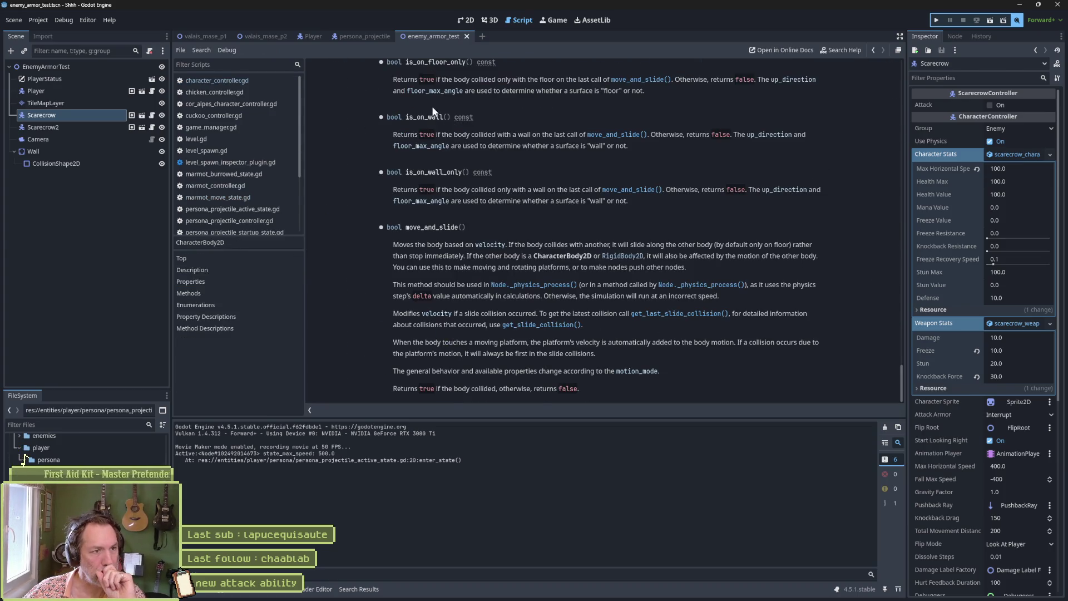
- Highlight the move_and_slide docs on velocity-based movement and platform velocity, then return to character_controller.gd
left_click_drag(421, 245, 513, 245)
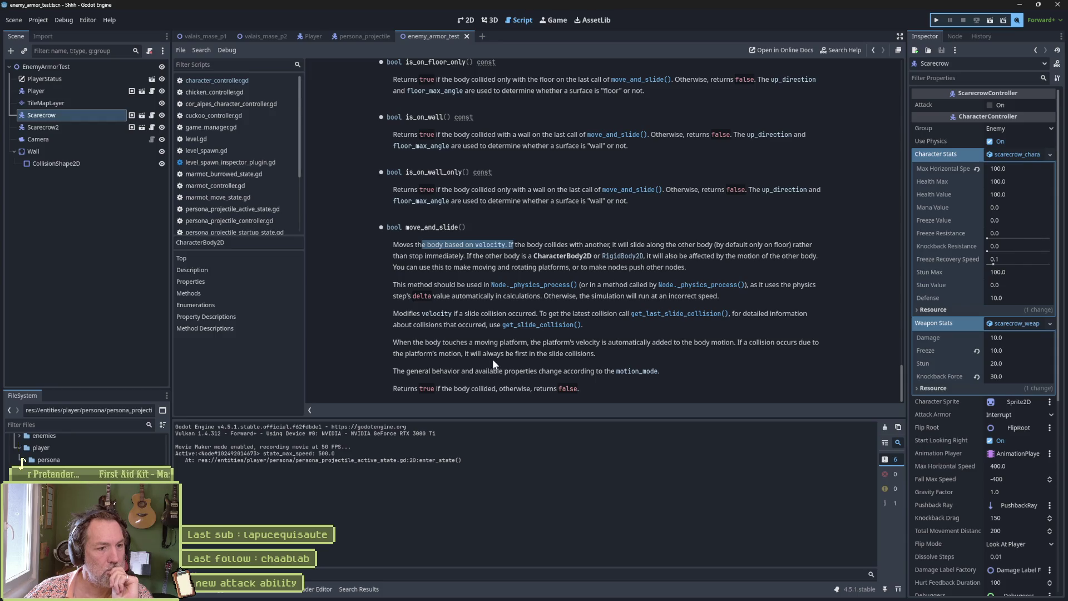
left_click_drag(527, 342, 734, 345)
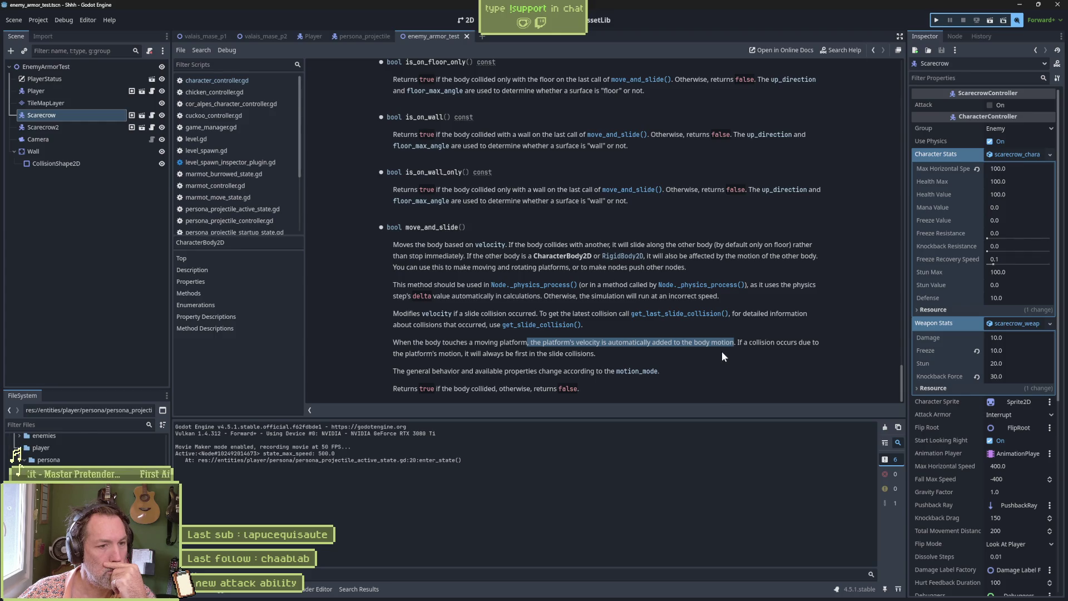
left_click(711, 372)
key("alt+Left")
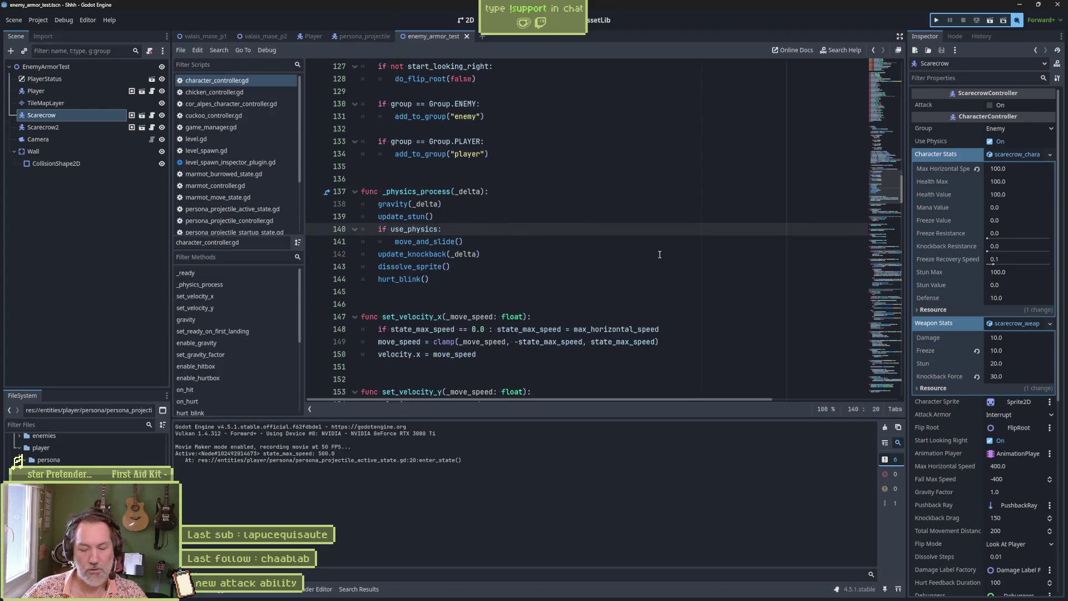
- Insert print_debug(self, " velocity: ", velocity) above move_and_slide() and save character_controller.gd
key("ctrl+shift+Return")
type("print_debug()")
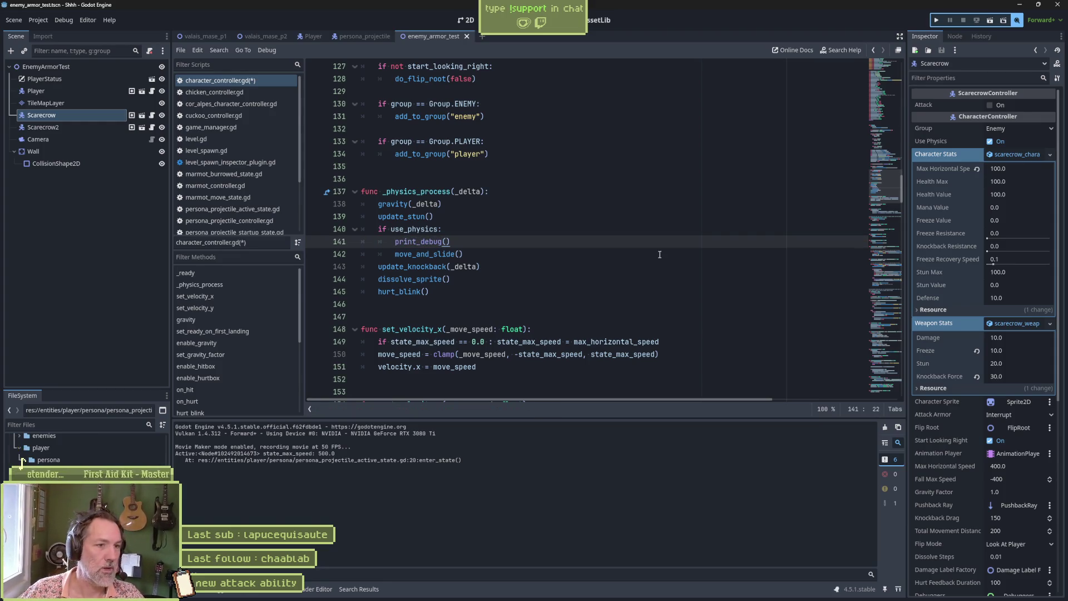
type("self, \"")
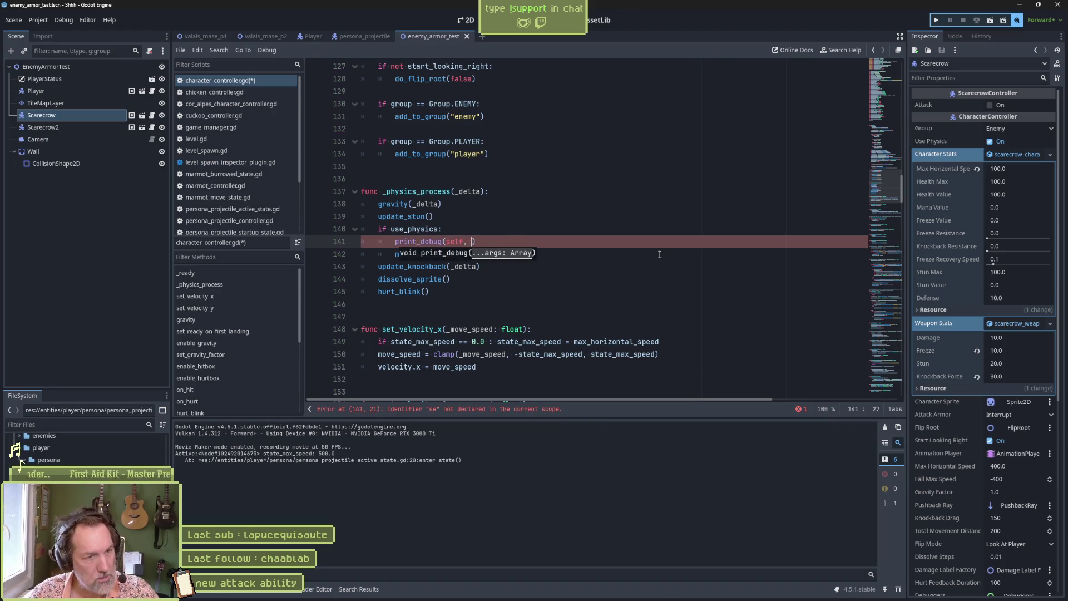
type(" velo")
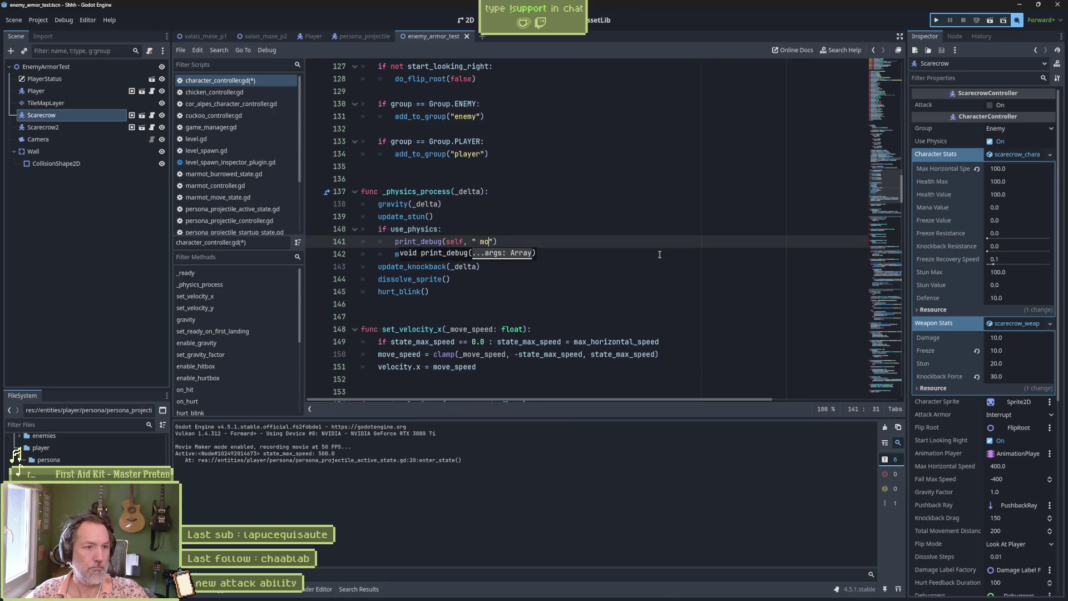
type("city: \"")
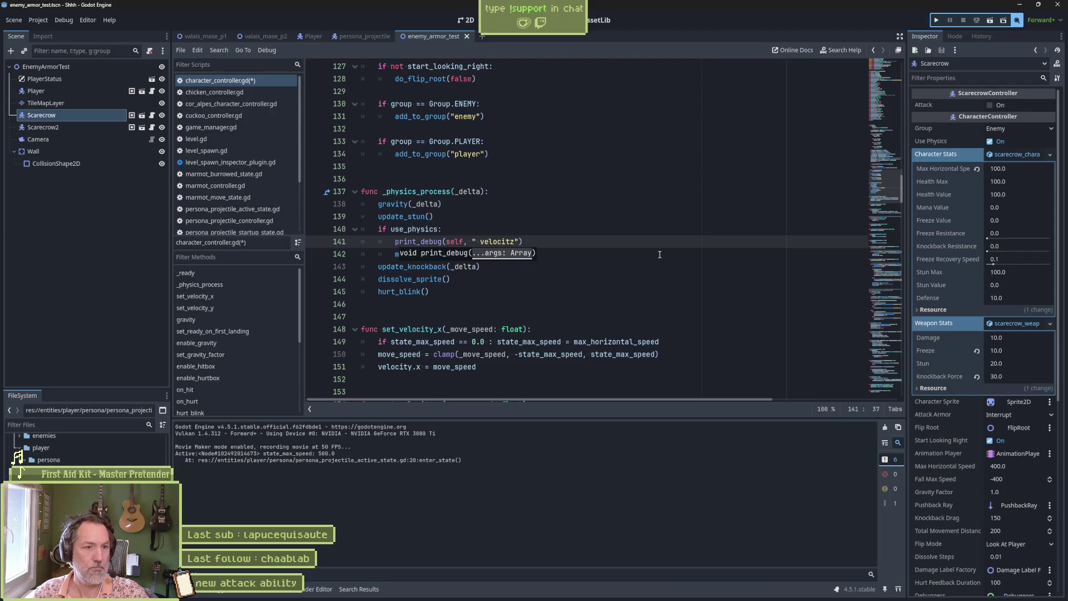
type(", velocity")
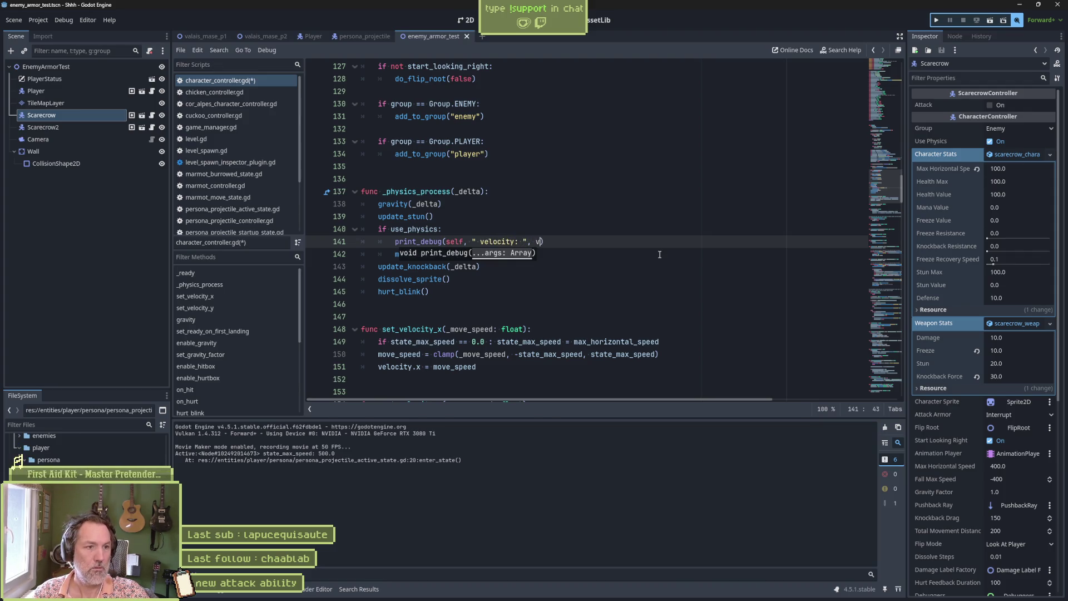
key("ctrl+s")
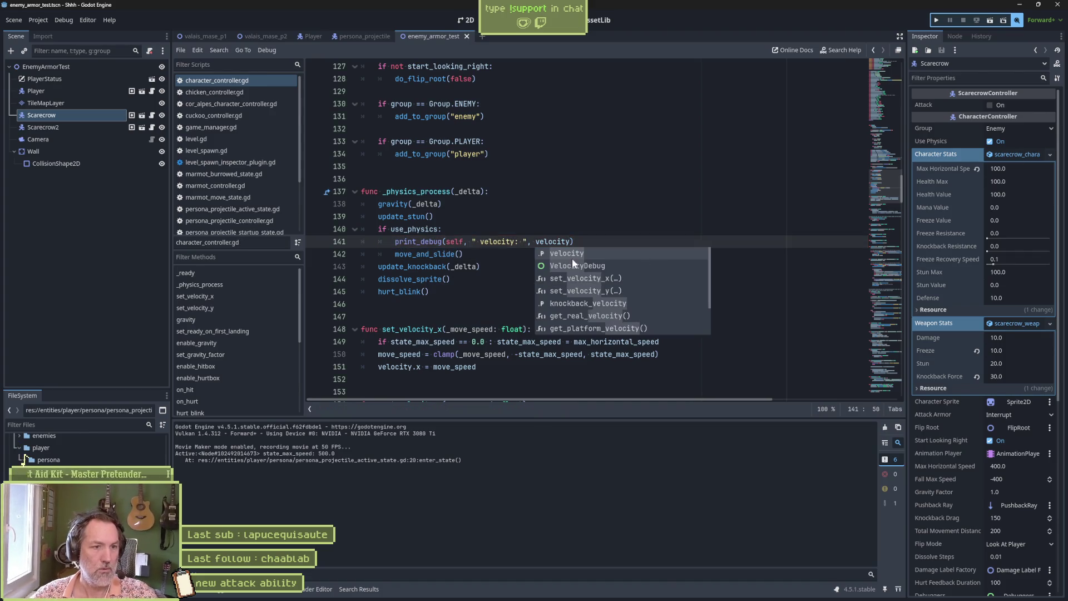
- Delete Scarecrow2 from the enemy_armor_test scene, save it, and run it with F6
left_click(367, 36)
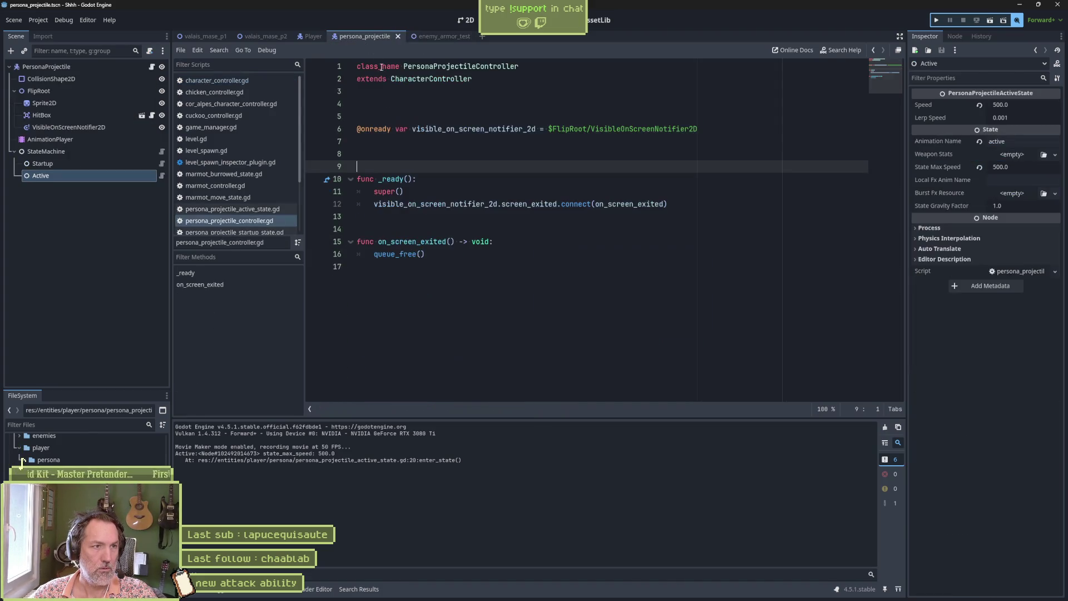
left_click(433, 36)
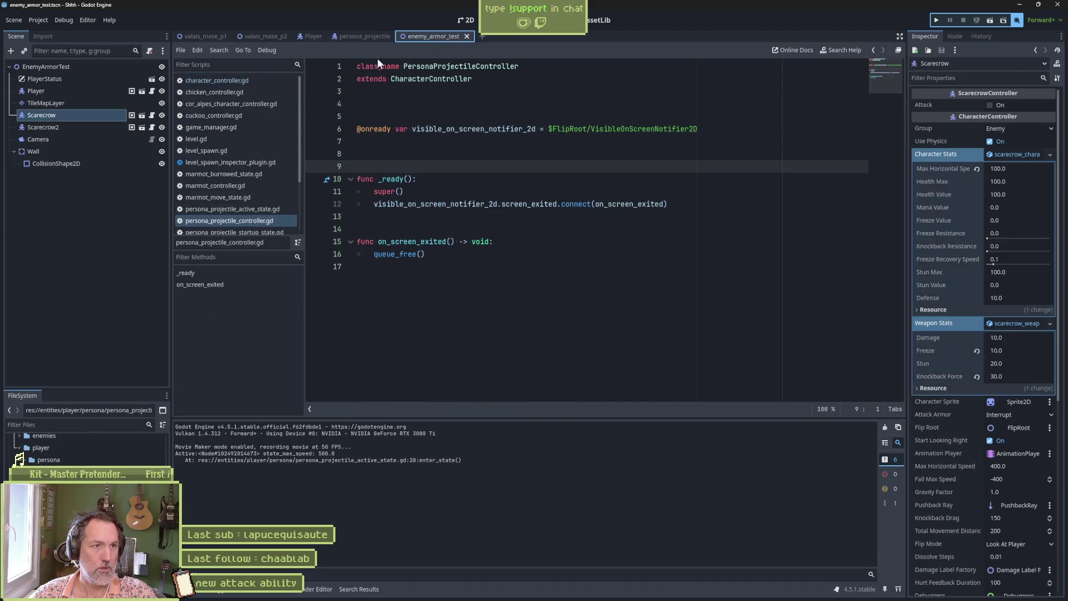
left_click(106, 126)
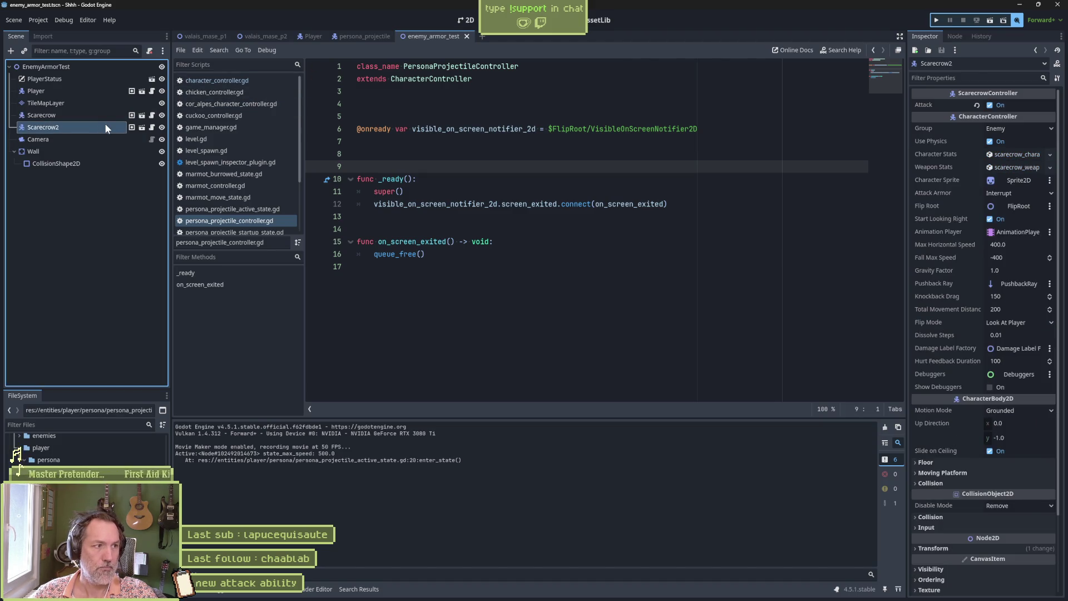
key("Delete")
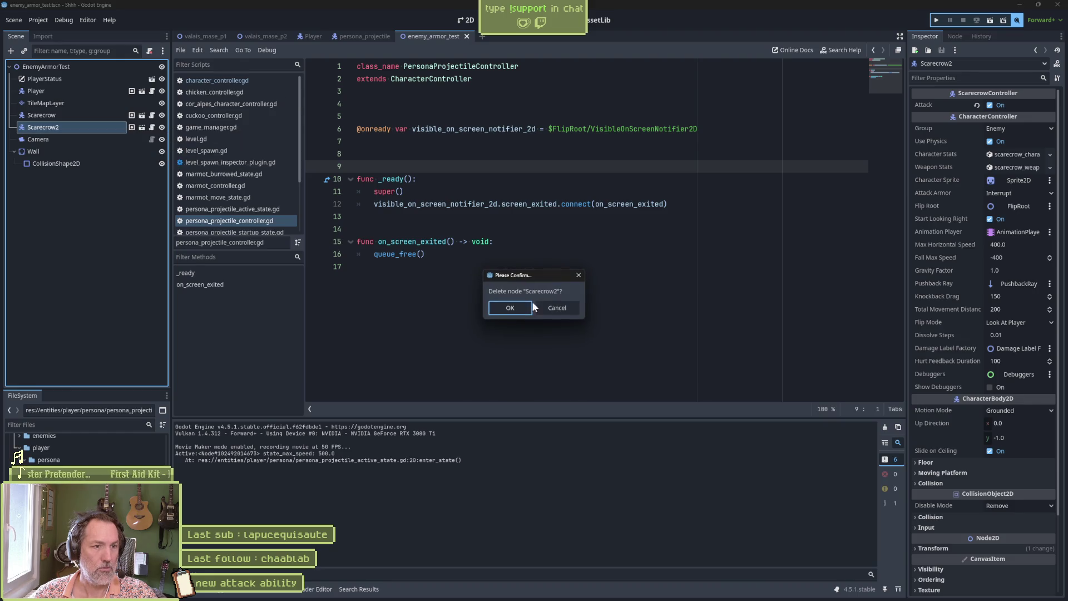
left_click(517, 306)
key("ctrl+s")
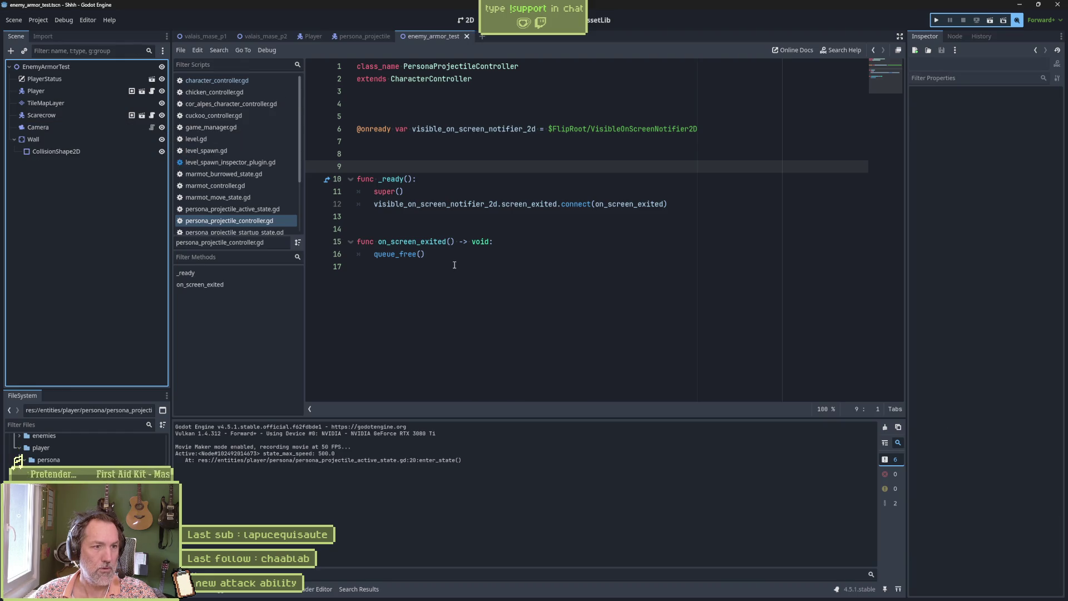
left_click(473, 267)
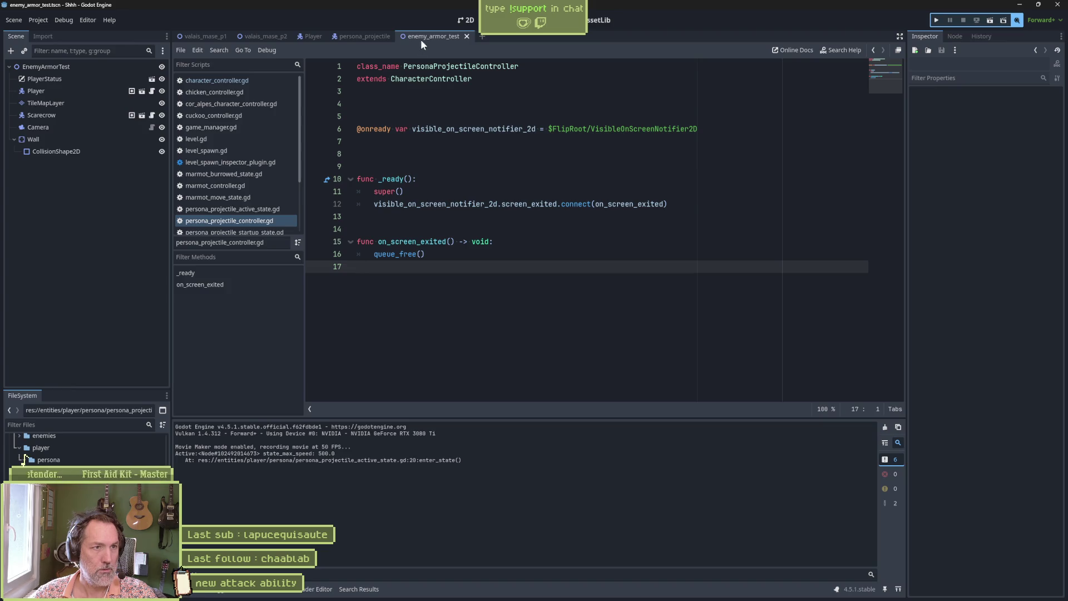
key("F6")
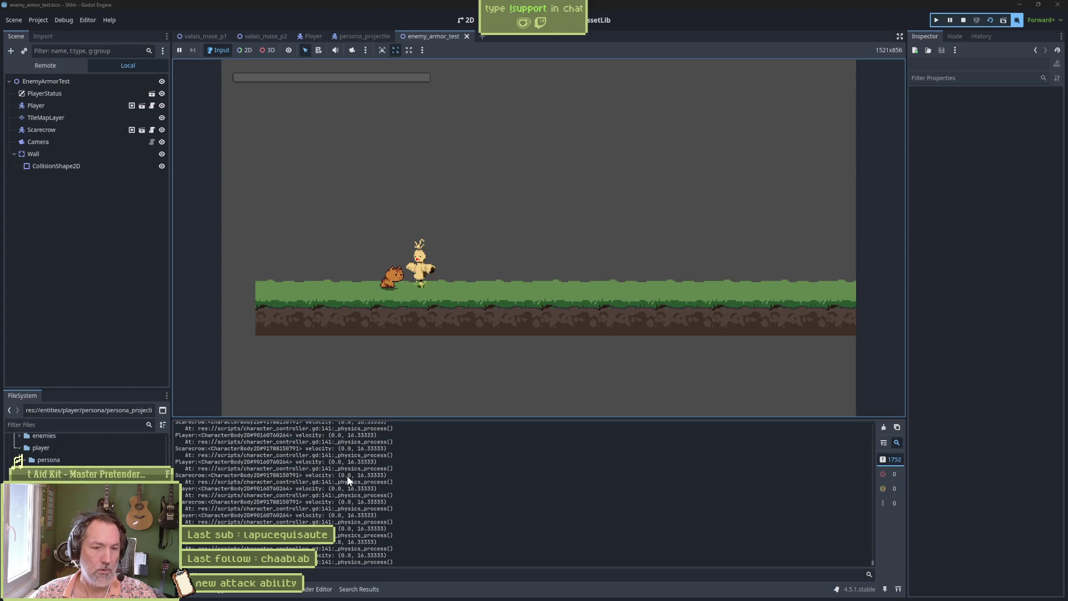
- Attack the scarecrow and launch the persona projectile in the running game, then stop it
key("x")
key("c")
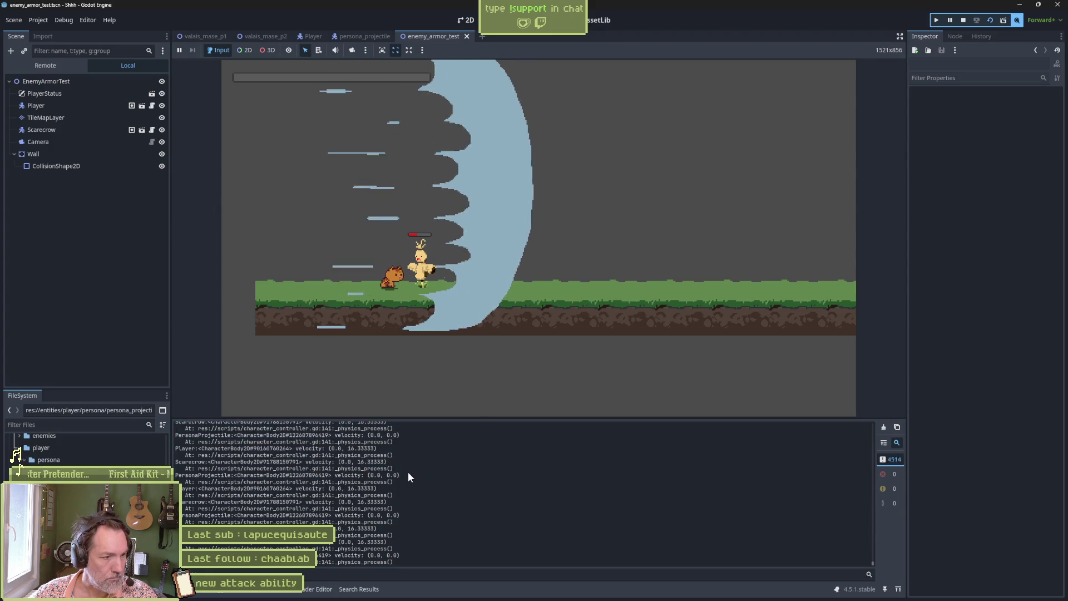
left_click(965, 21)
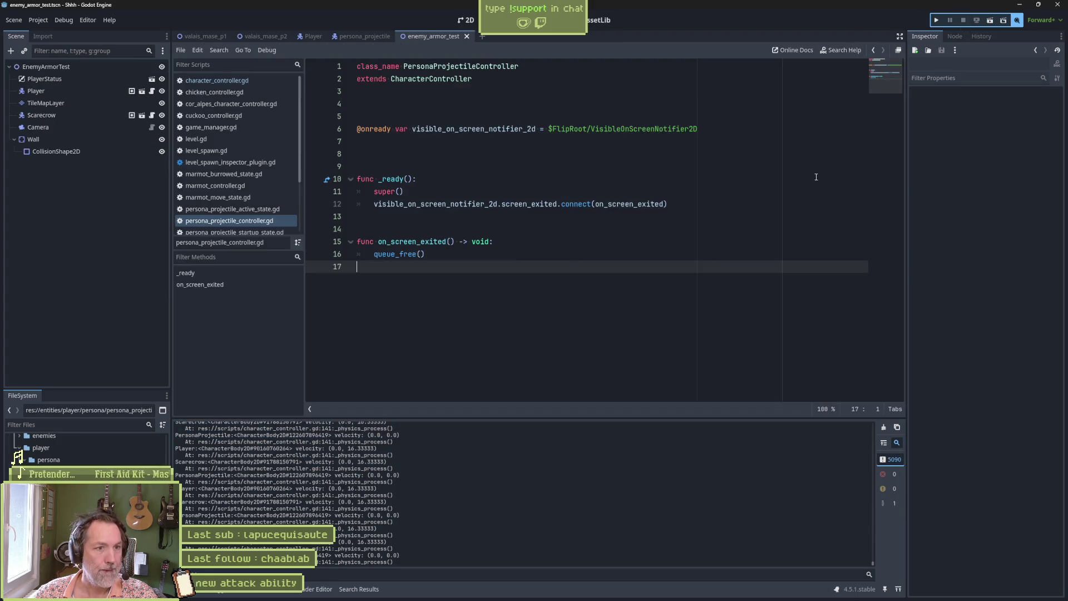
- Delete the velocity print_debug line from character_controller.gd and save
left_click(209, 81)
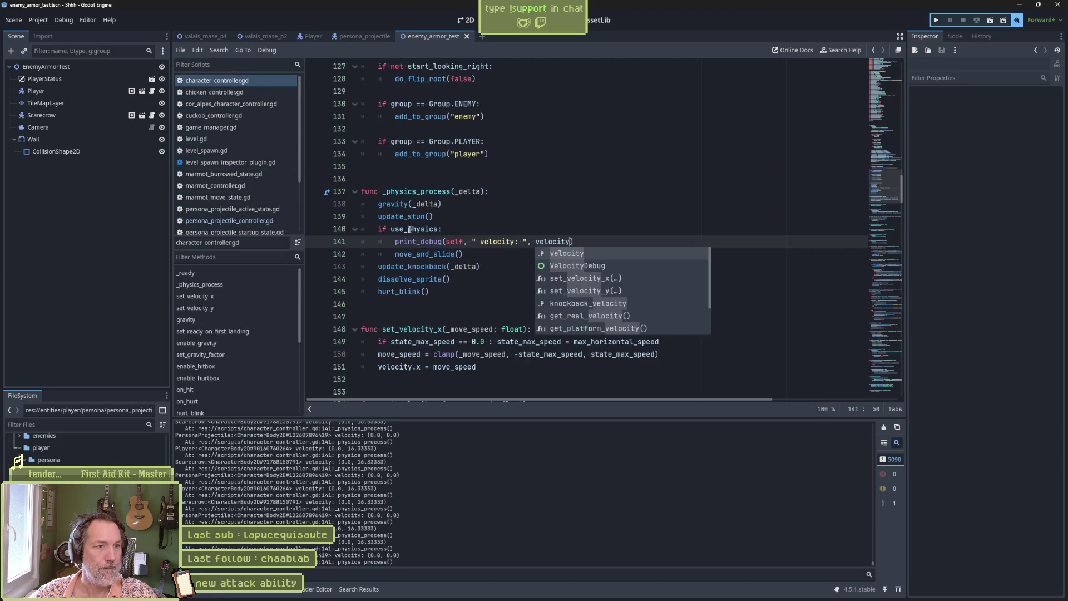
left_click(490, 243)
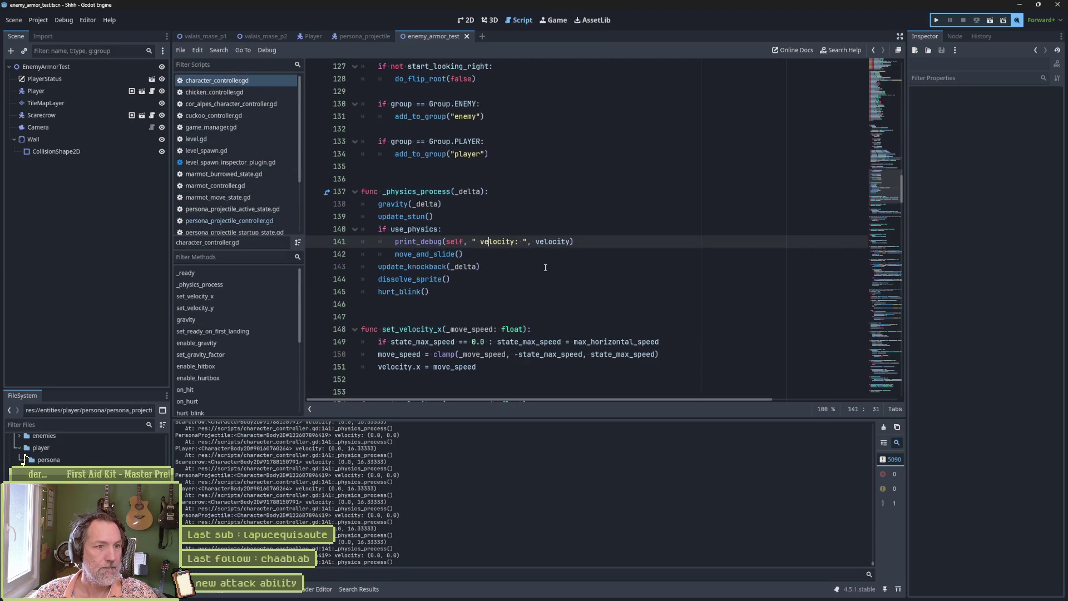
left_click_drag(576, 242, 587, 235)
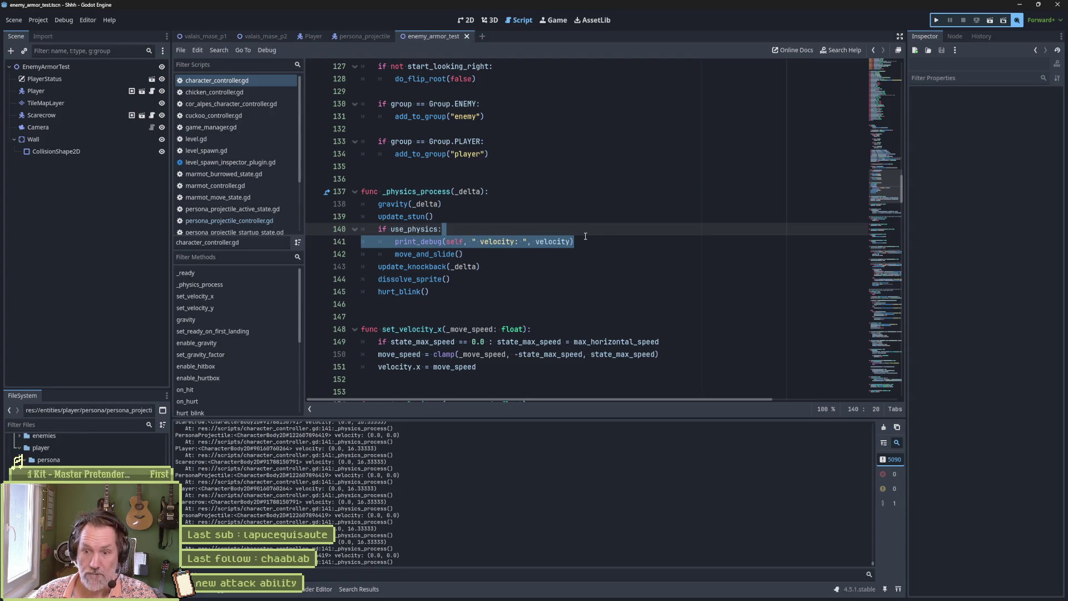
key("Delete")
key("ctrl+s")
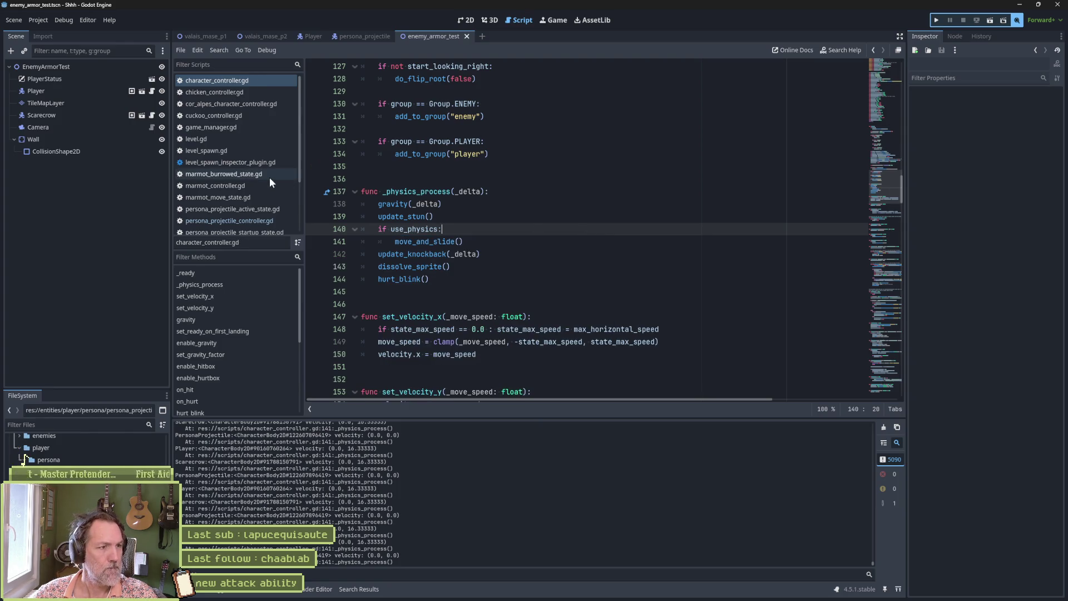
- Change line 22 of the projectile active state to character_controller.velocity.x = 400 and rerun with F6
left_click(256, 209)
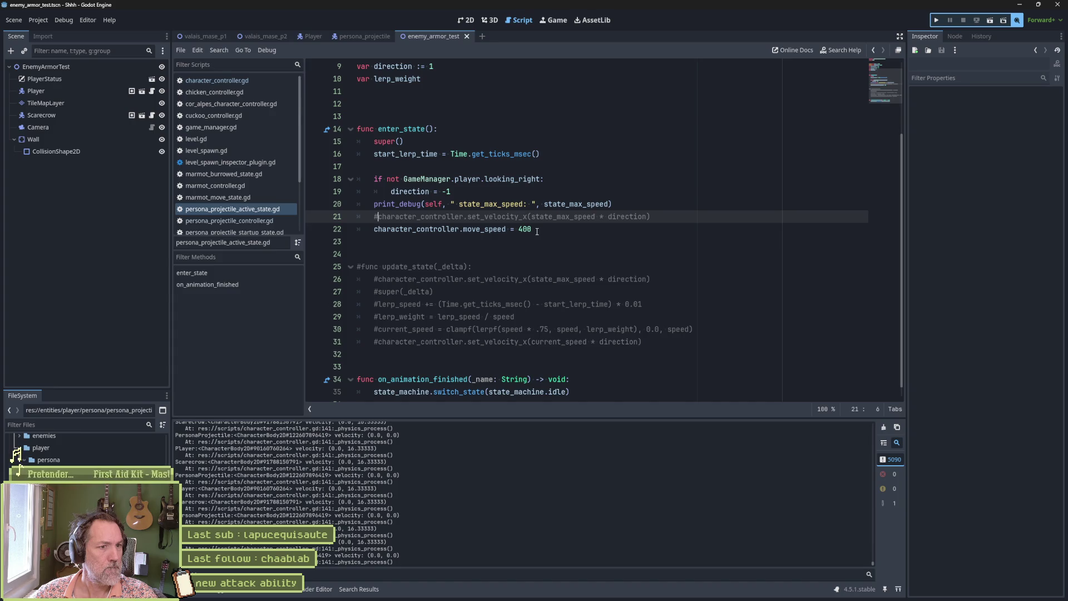
double_click(484, 229)
type("veloc")
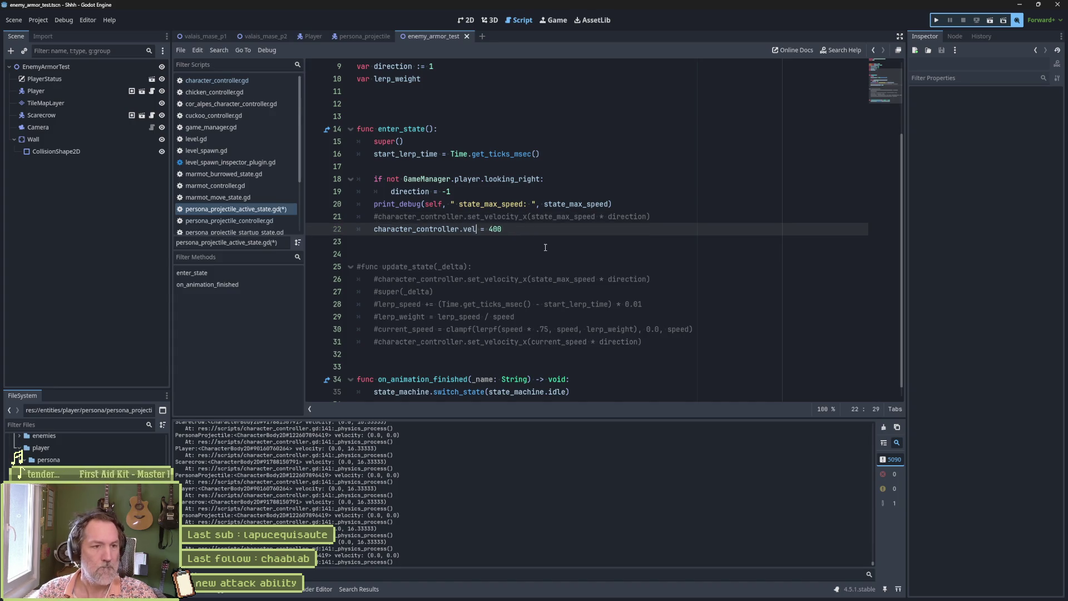
key("Return")
key("ctrl+s")
type(".x")
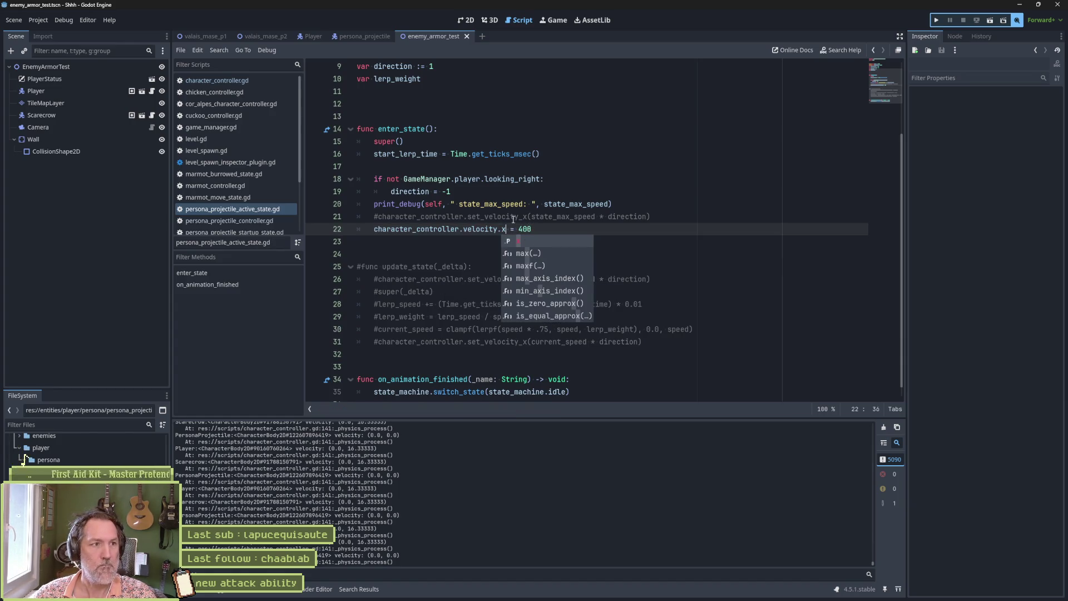
key("F6")
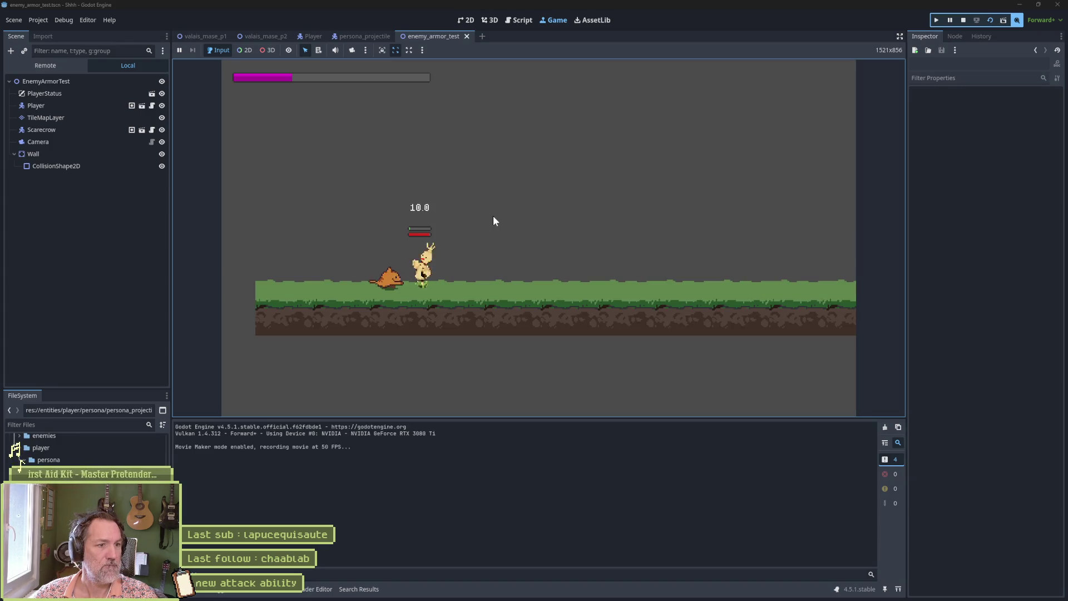
- Fire the persona at the scarecrow, stop the game, then view enter_state in base state.gd
left_click(494, 221)
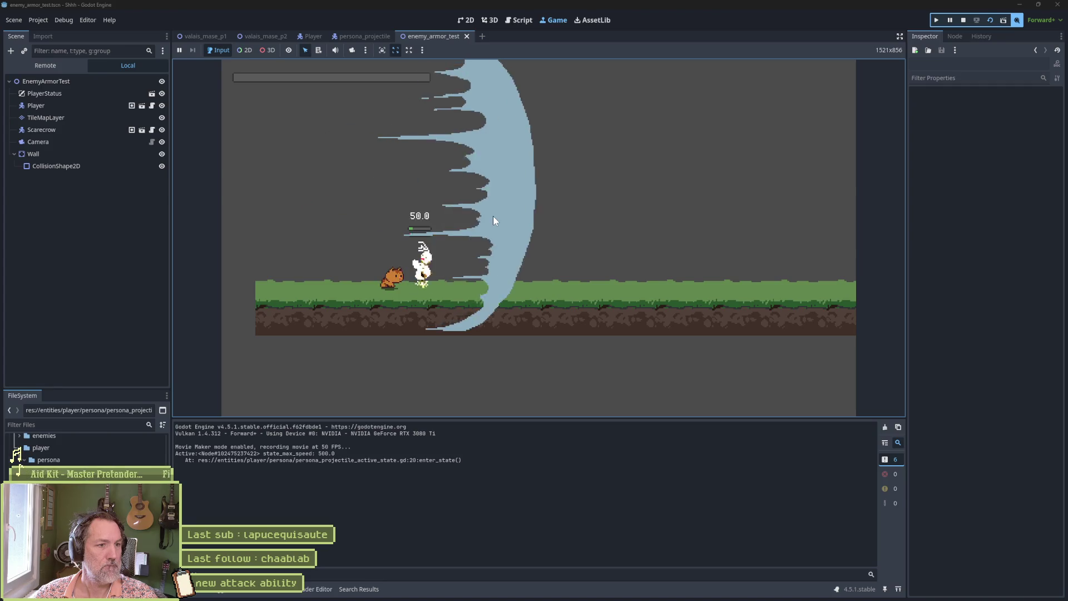
key("F8")
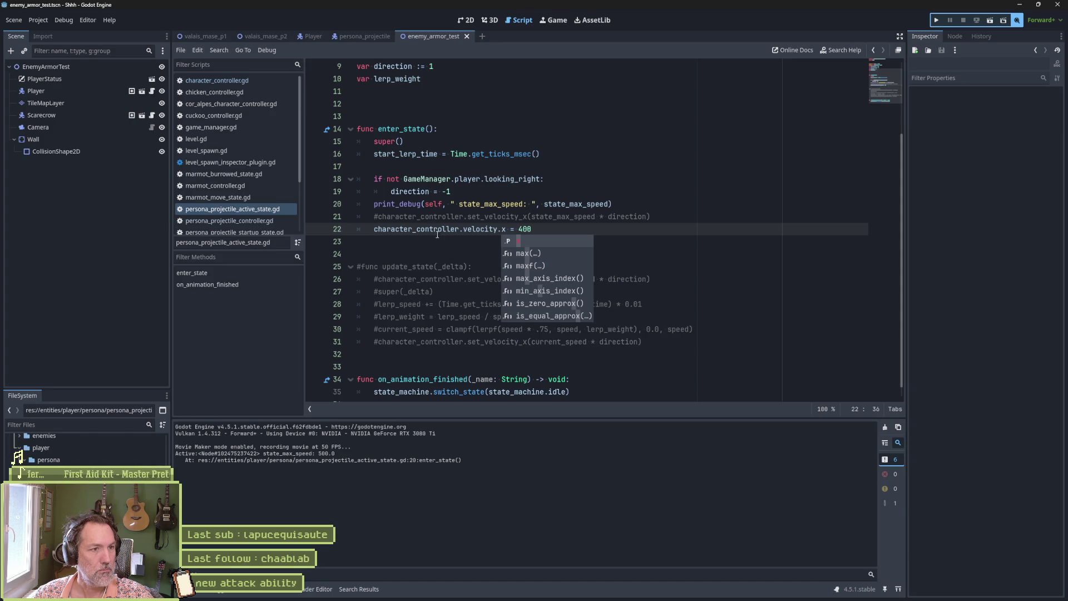
left_click(329, 130)
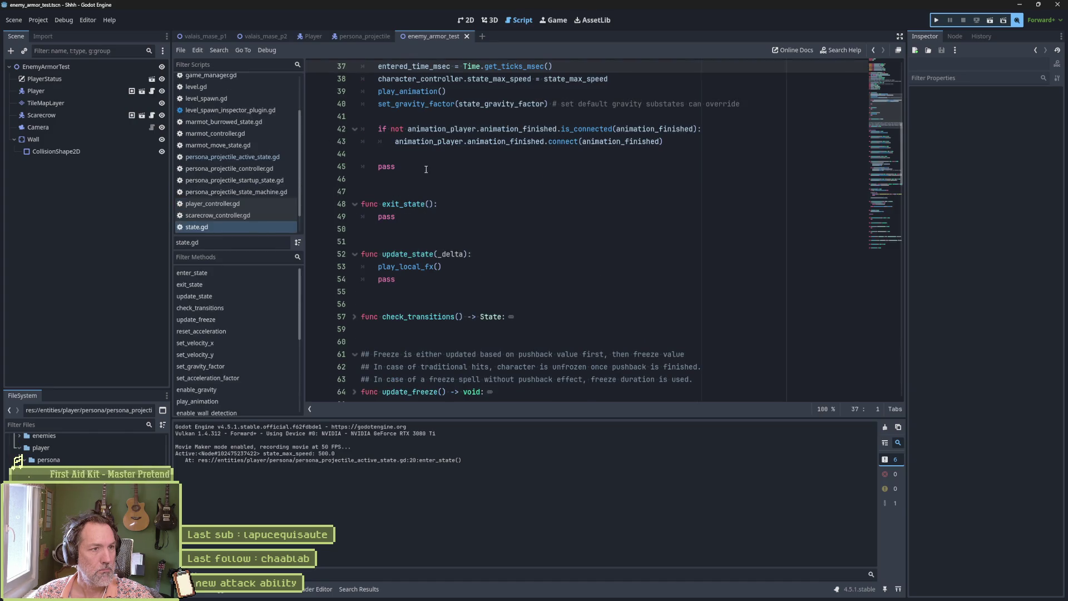
scroll(440, 184, "up", 4)
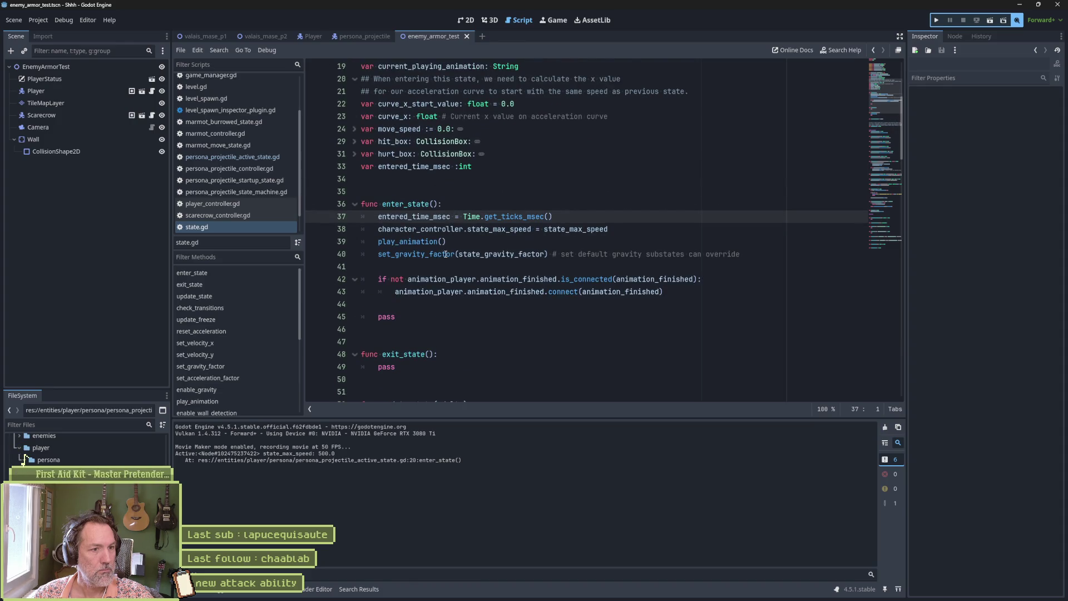
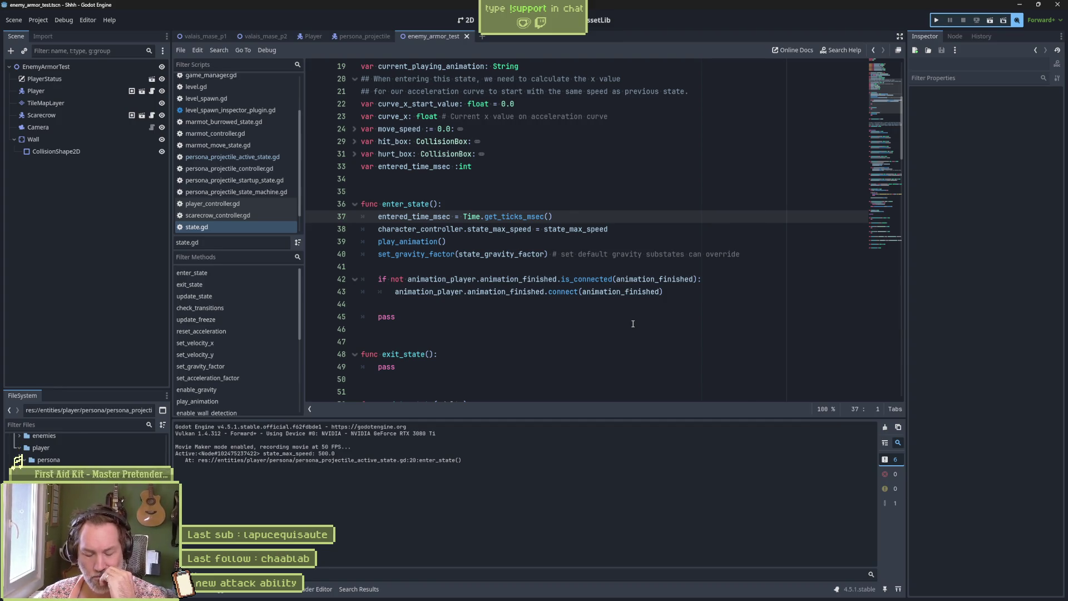
- Fold all code blocks in state.gd, briefly opening and closing the in-script search
key("ctrl+alt+f")
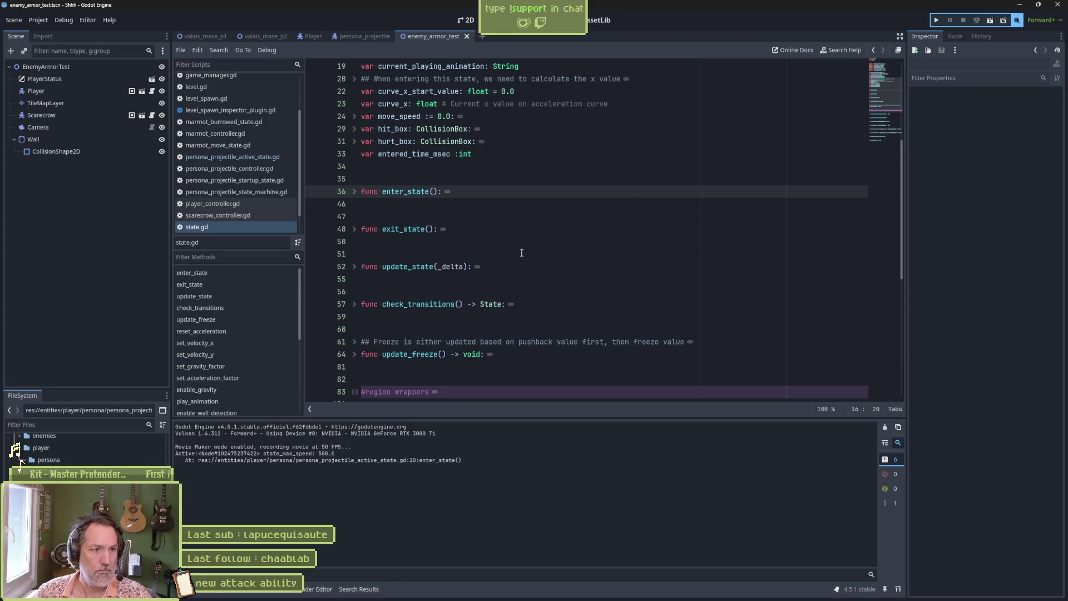
left_click(491, 212)
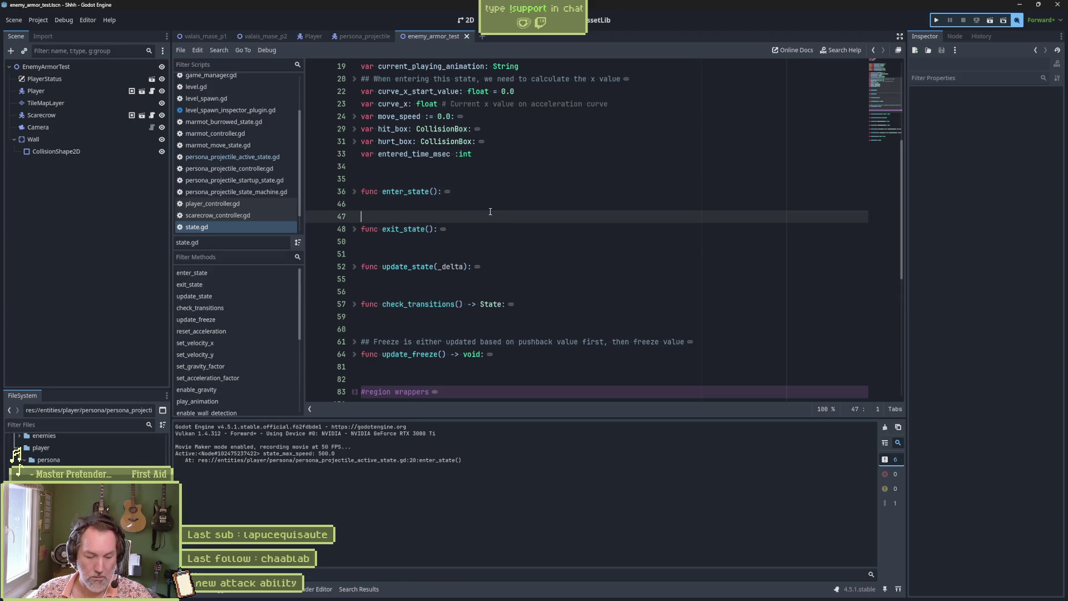
key("ctrl+f")
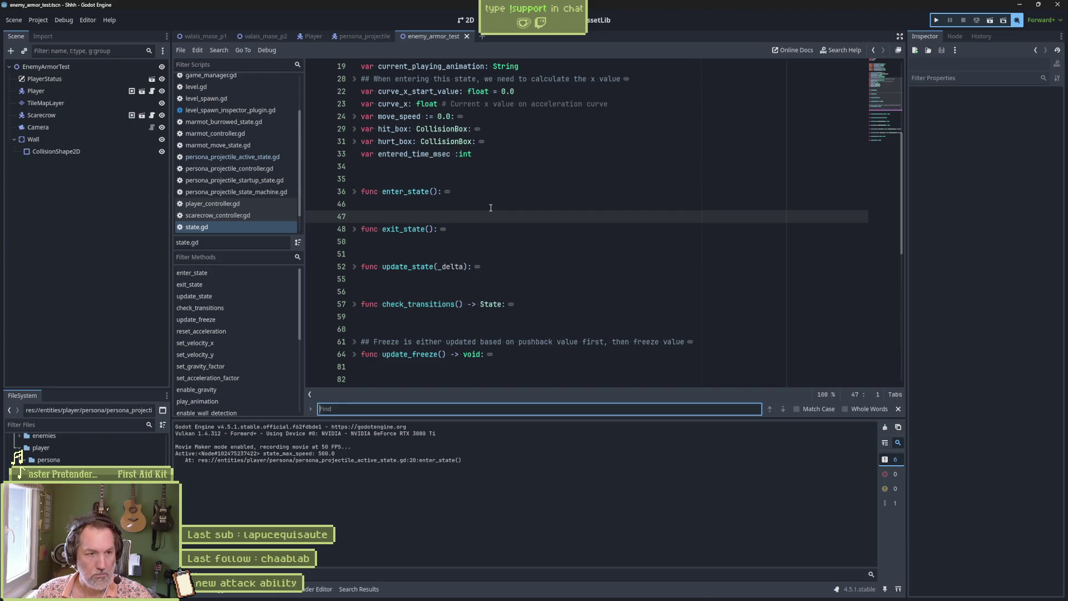
key("Escape")
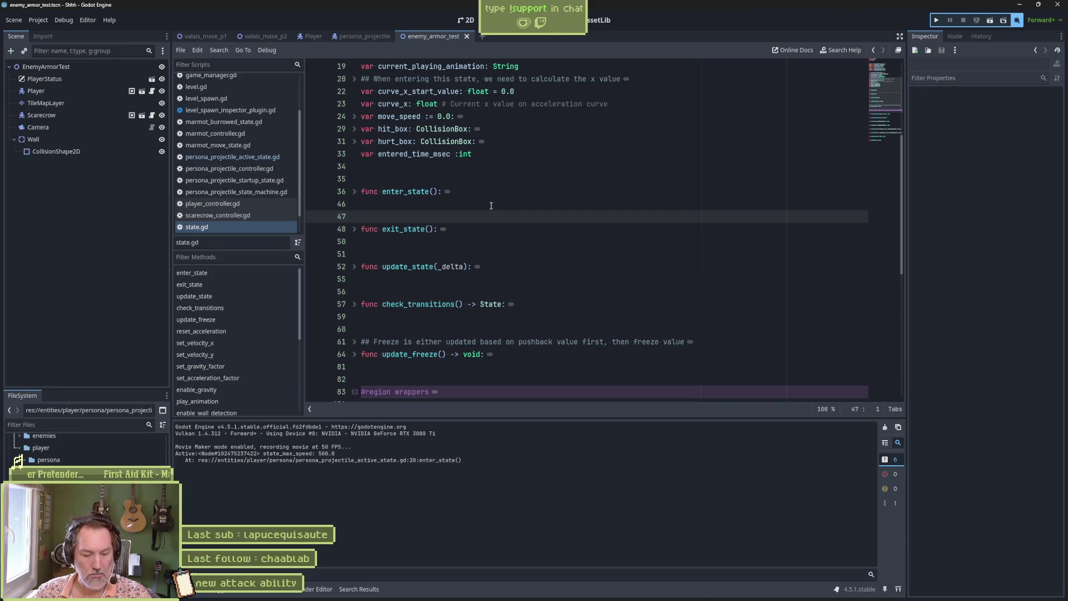
- Unfold all code and bring up Find in Files with its search field focused
key("ctrl+shift+alt+f")
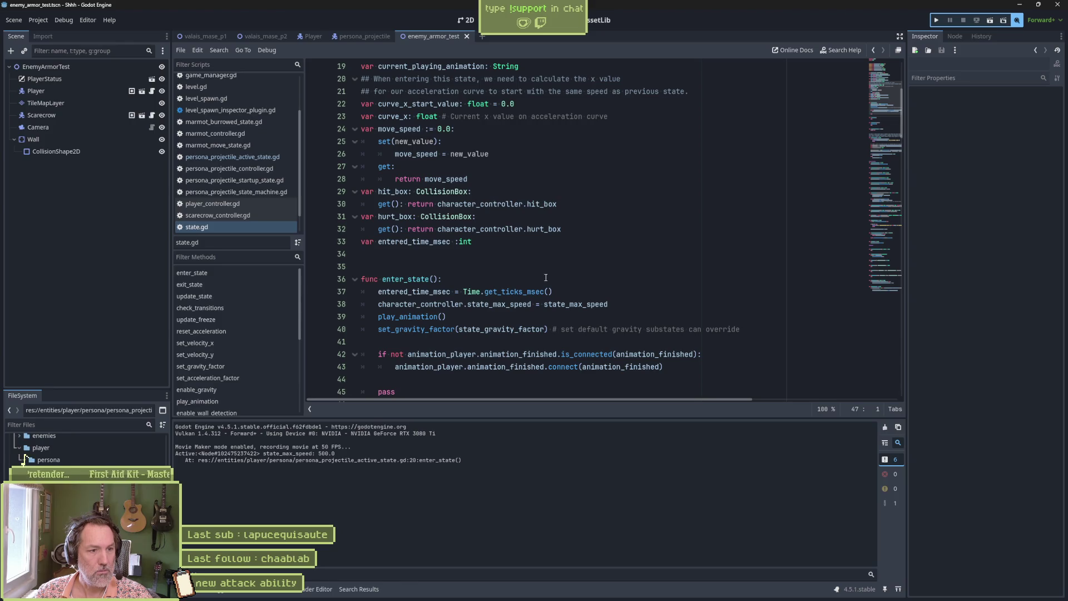
left_click(546, 278)
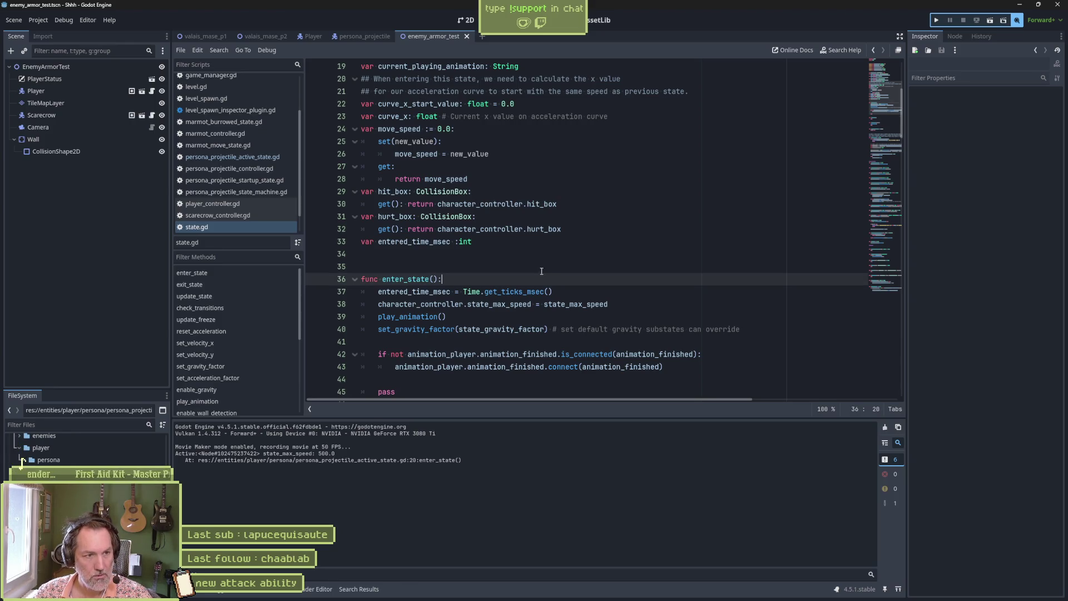
key("ctrl+shift+f")
left_click(545, 257)
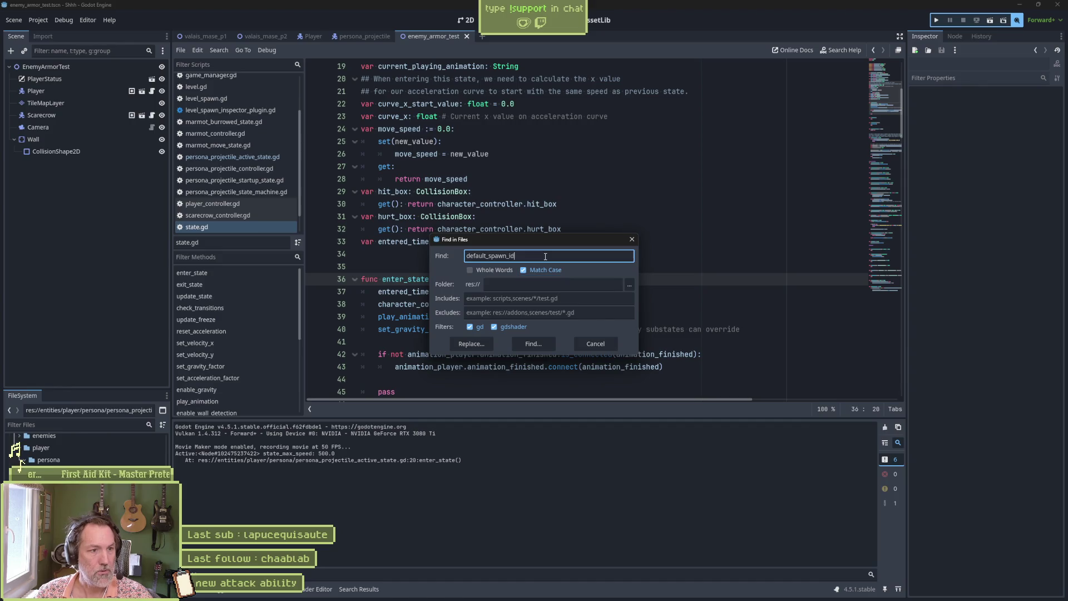
- Search the whole project for 'velocity.x'
key("ctrl+a")
type("velocity.x")
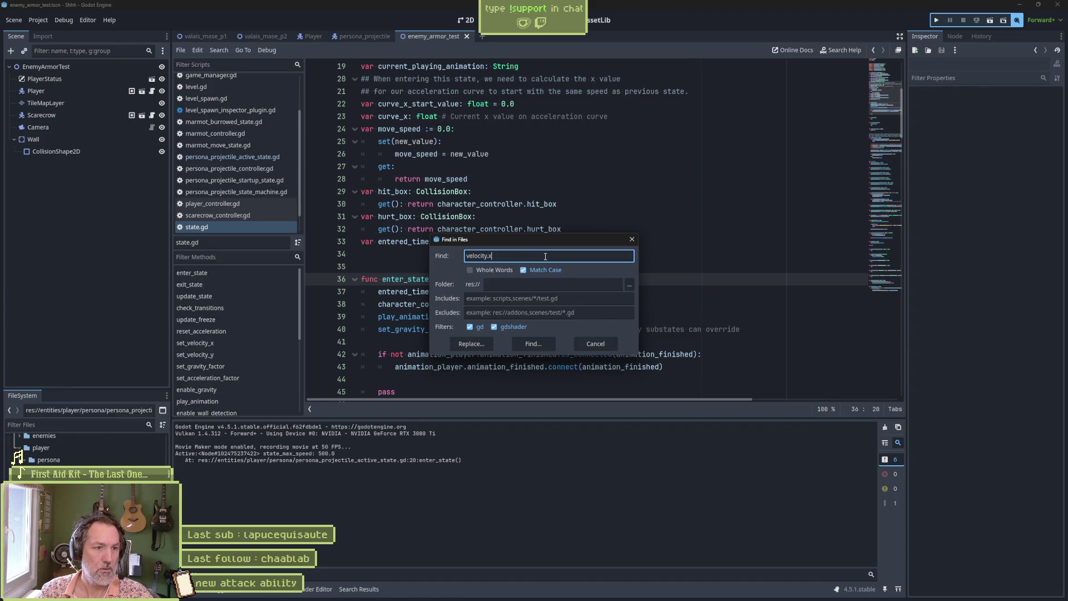
left_click(539, 346)
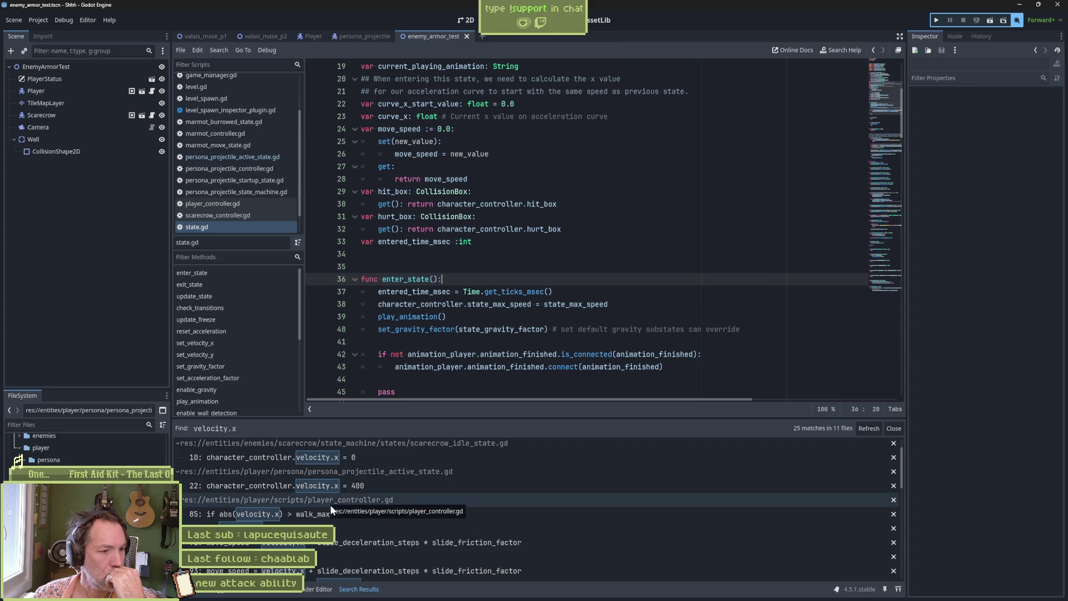
- Collapse the player controller and player state files' matches in the results list
scroll(339, 485, "down", 1)
left_click(346, 479)
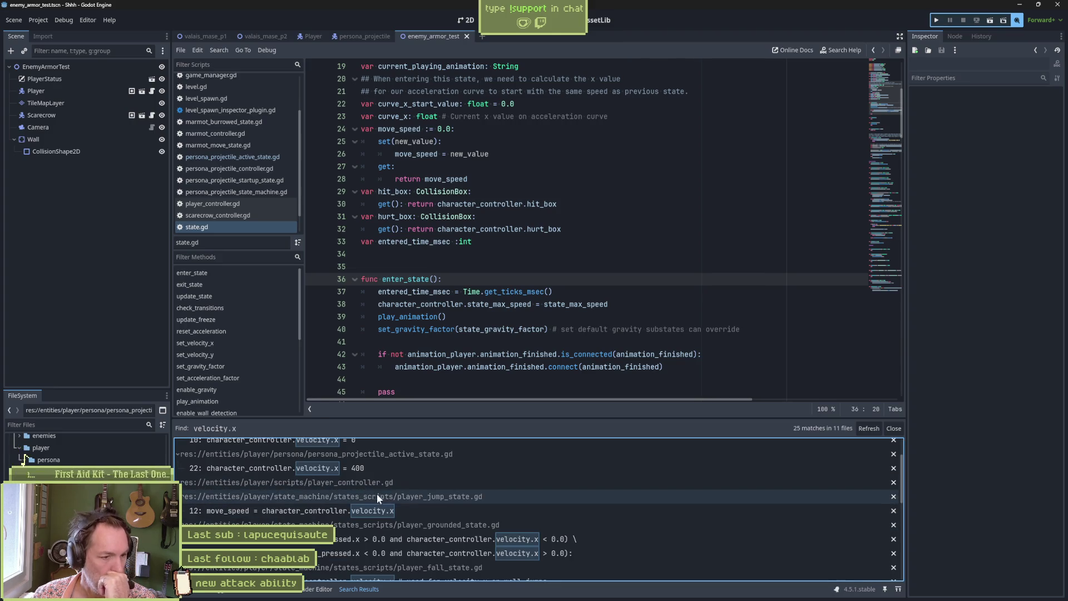
left_click(443, 500)
left_click(452, 510)
left_click(461, 525)
left_click(469, 539)
left_click(478, 553)
scroll(482, 550, "down", 1)
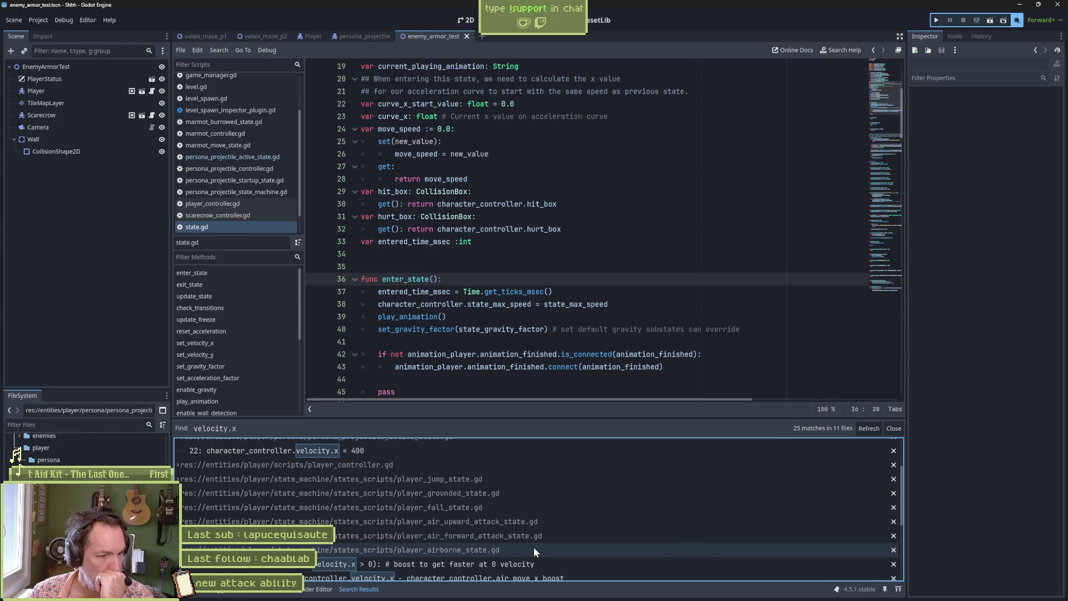
scroll(523, 551, "down", 2)
left_click(516, 557)
left_click(476, 514)
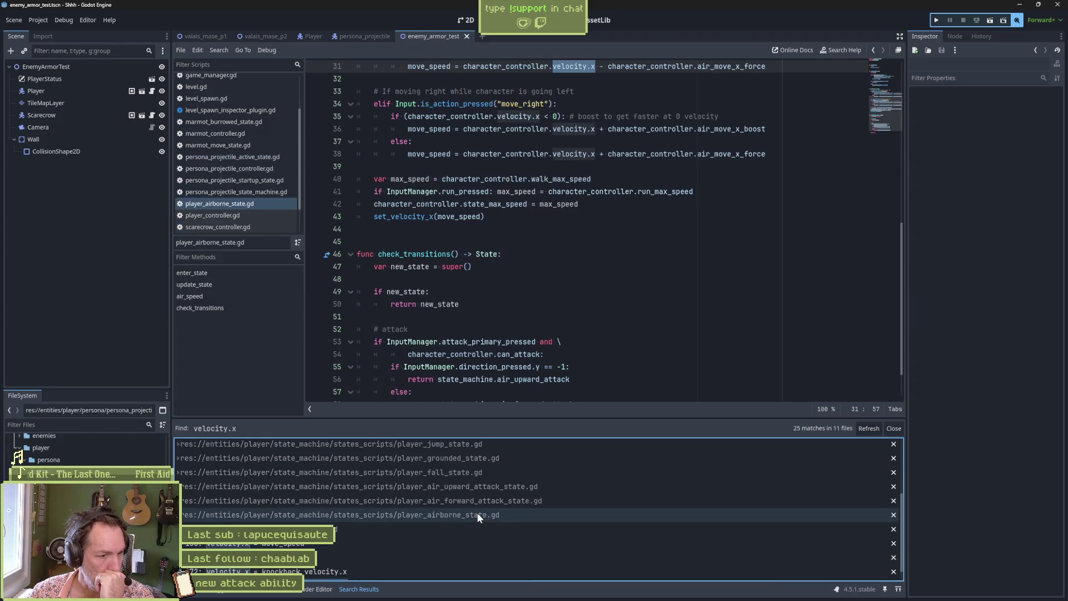
- Open character_controller.gd at the velocity.x = 0.0 line 193 in on_hit
scroll(355, 537, "down", 1)
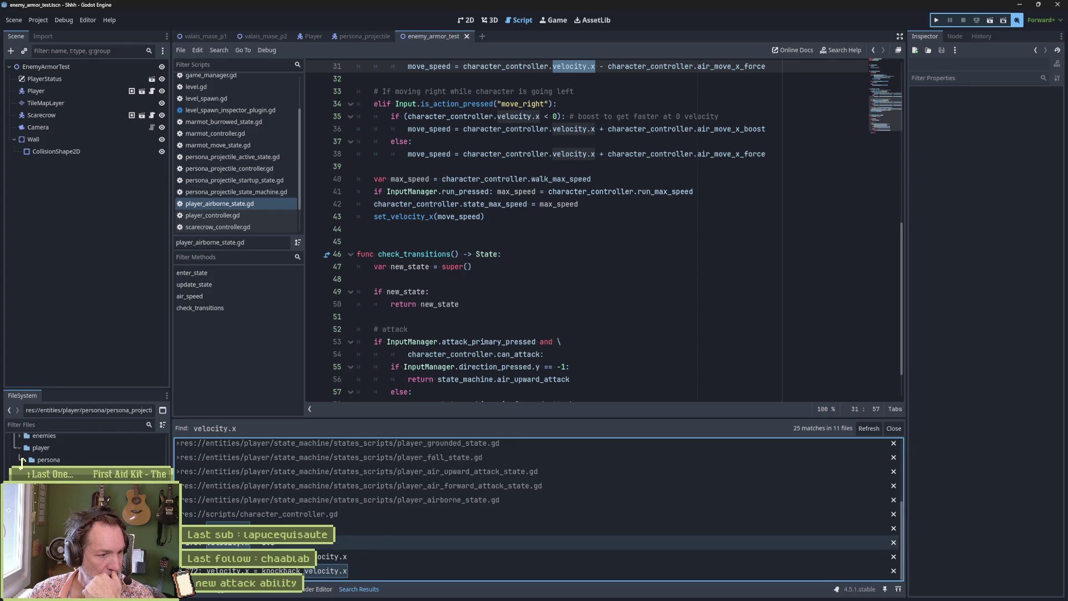
left_click(355, 528)
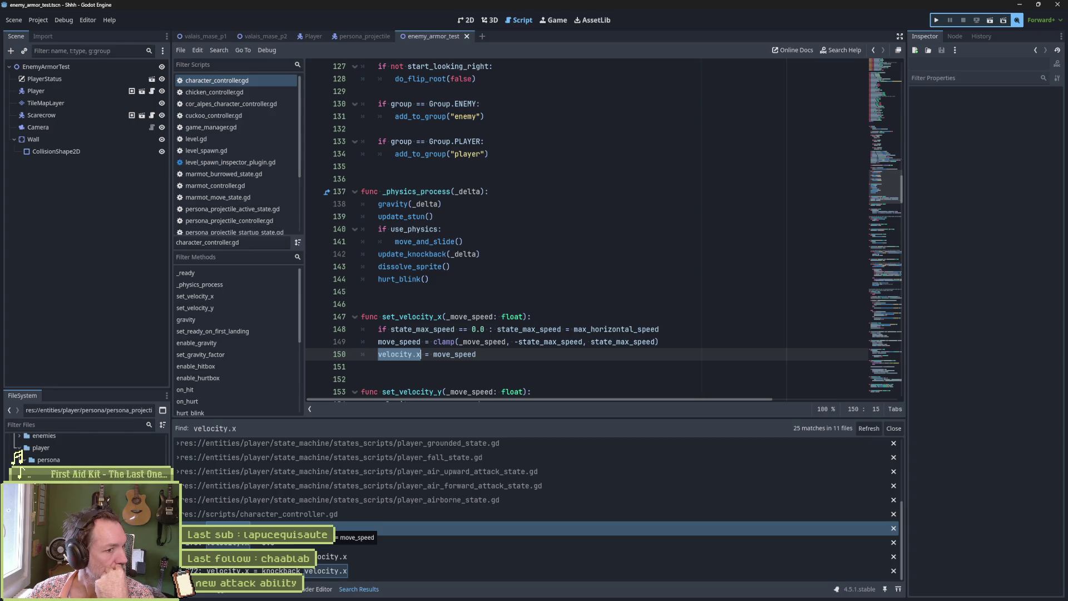
left_click(290, 544)
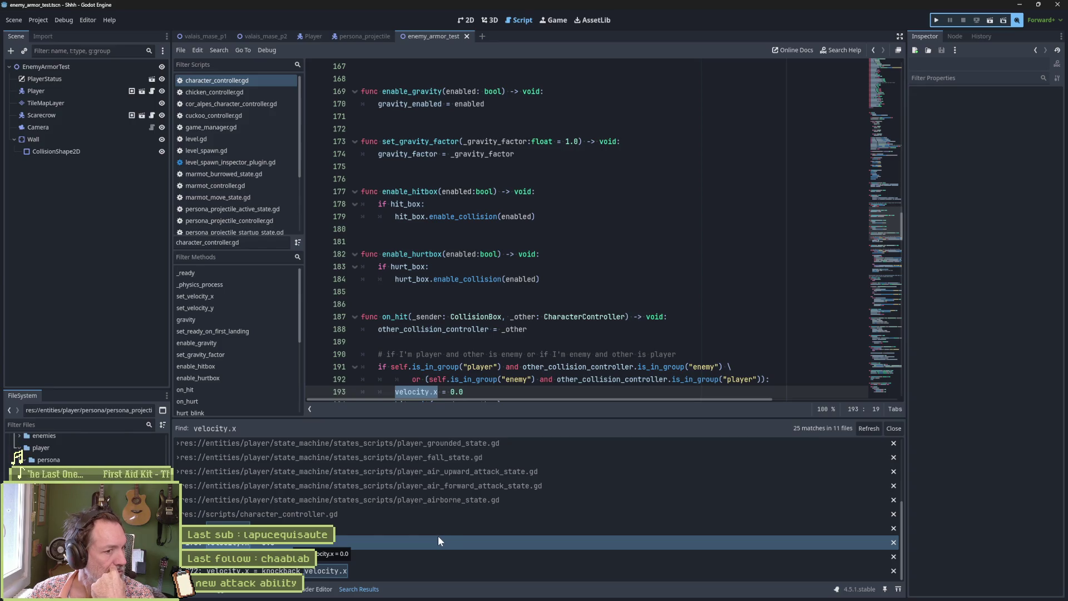
scroll(474, 335, "down", 2)
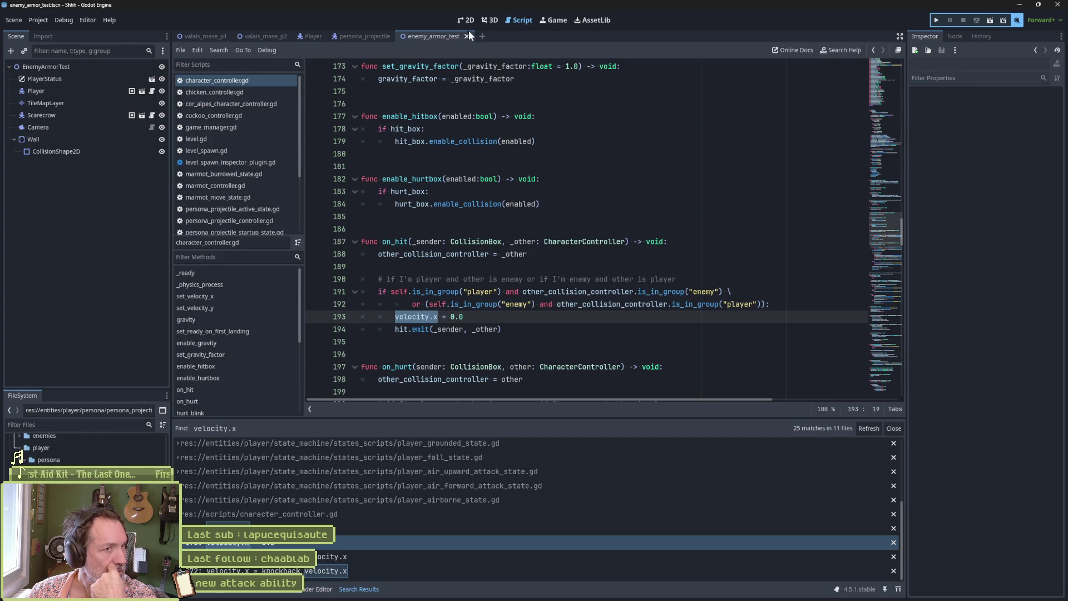
left_click(62, 18)
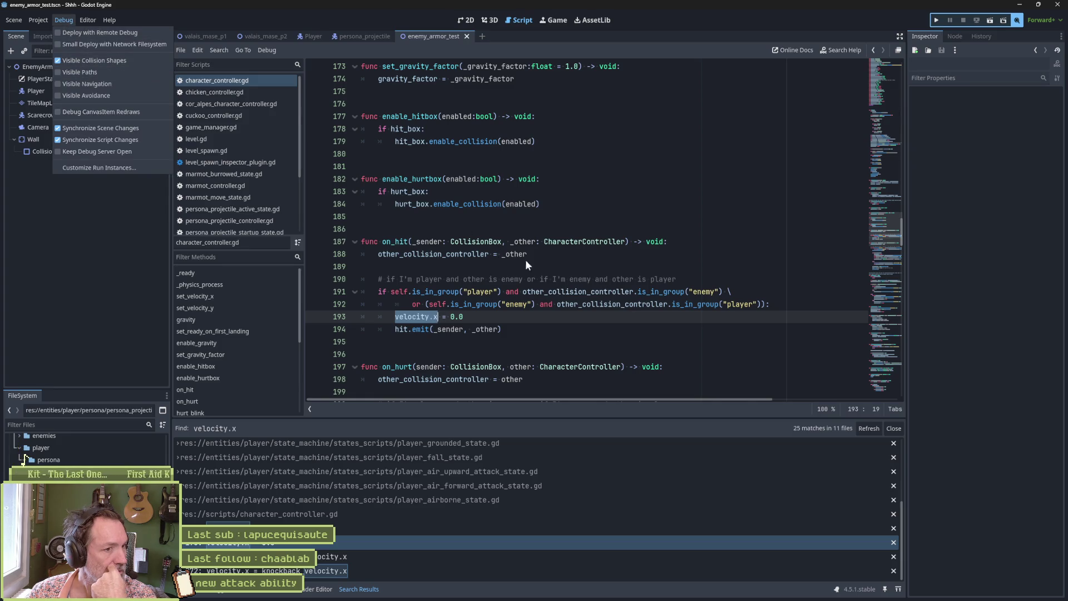
- Test-run the scene and fire the persona projectile at the scarecrow
left_click(540, 267, "shift")
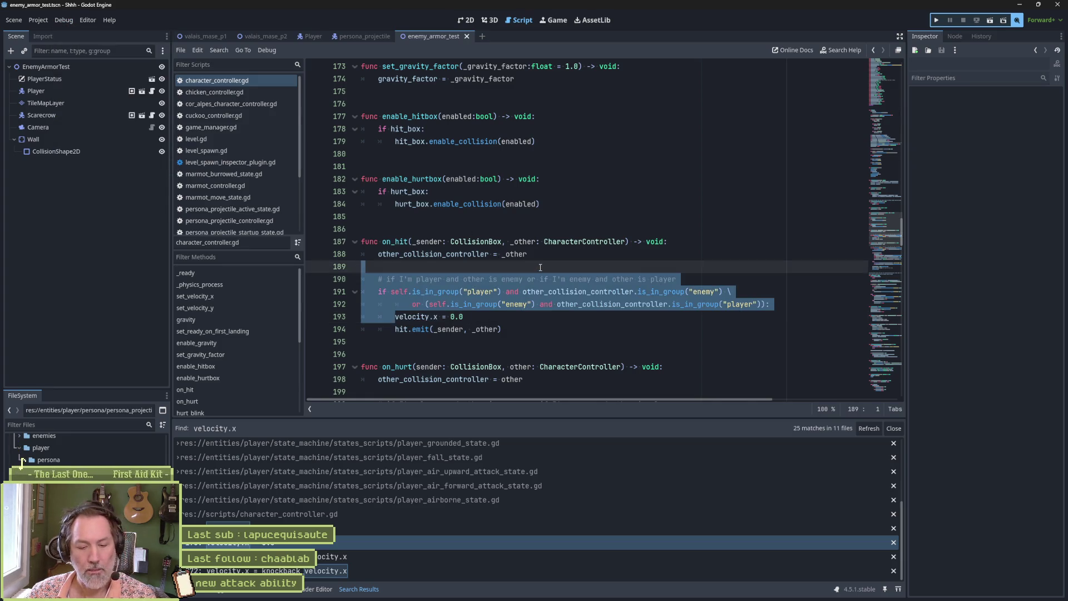
key("F6")
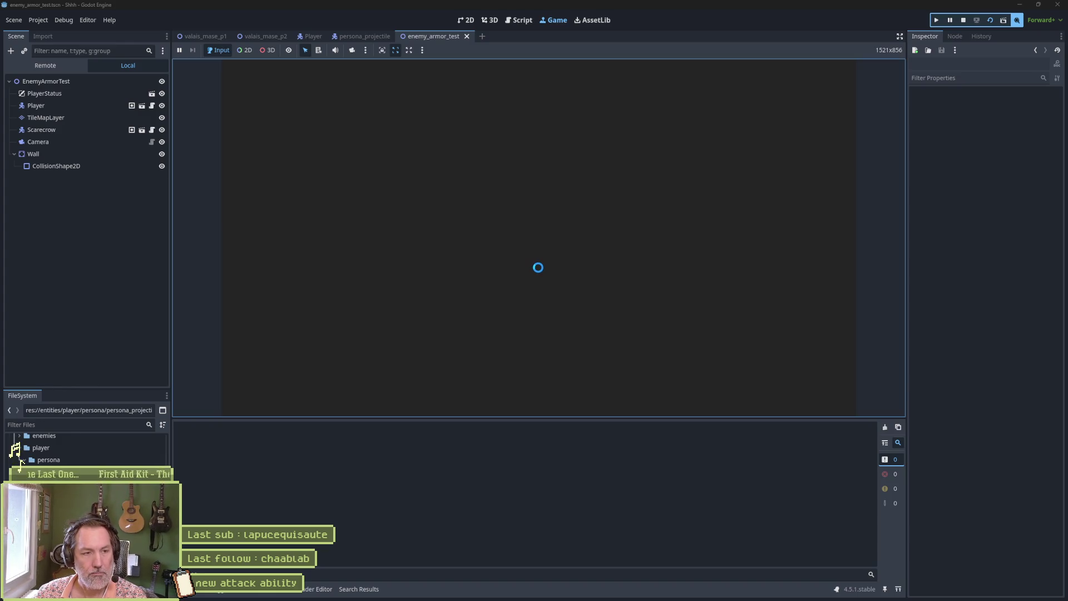
key("Left")
key("x")
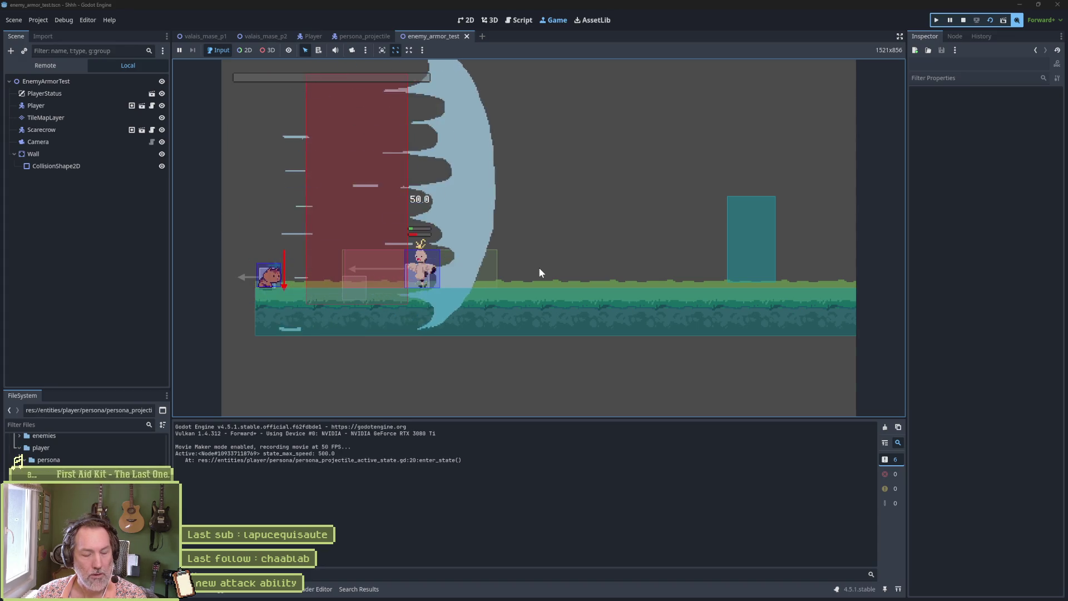
key("ctrl+F3")
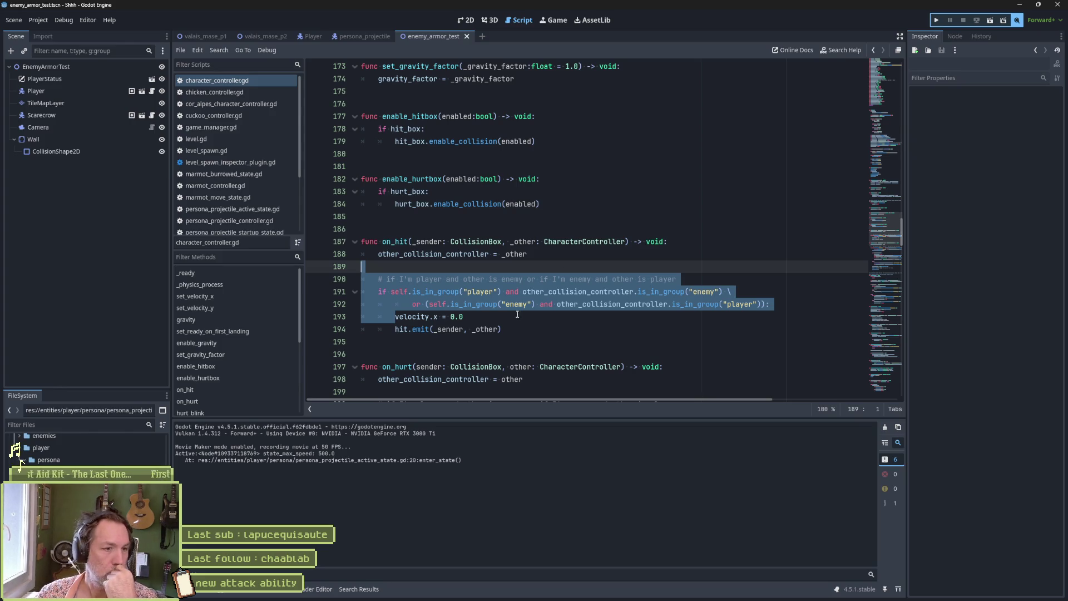
- Comment out the velocity.x = 0.0 line 193 in on_hit
key("ctrl+z")
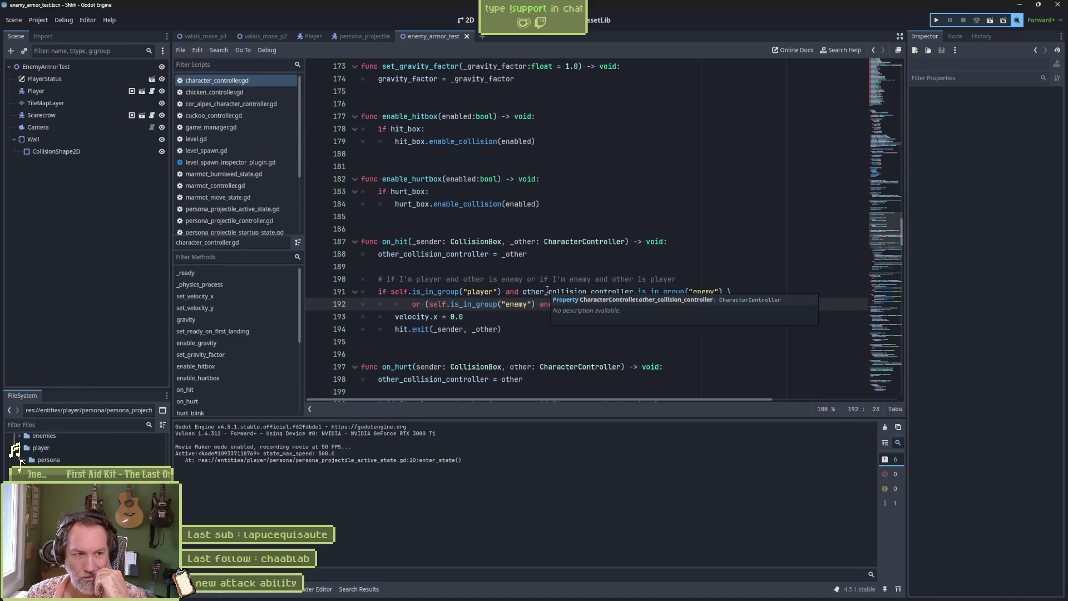
left_click_drag(395, 317, 467, 315)
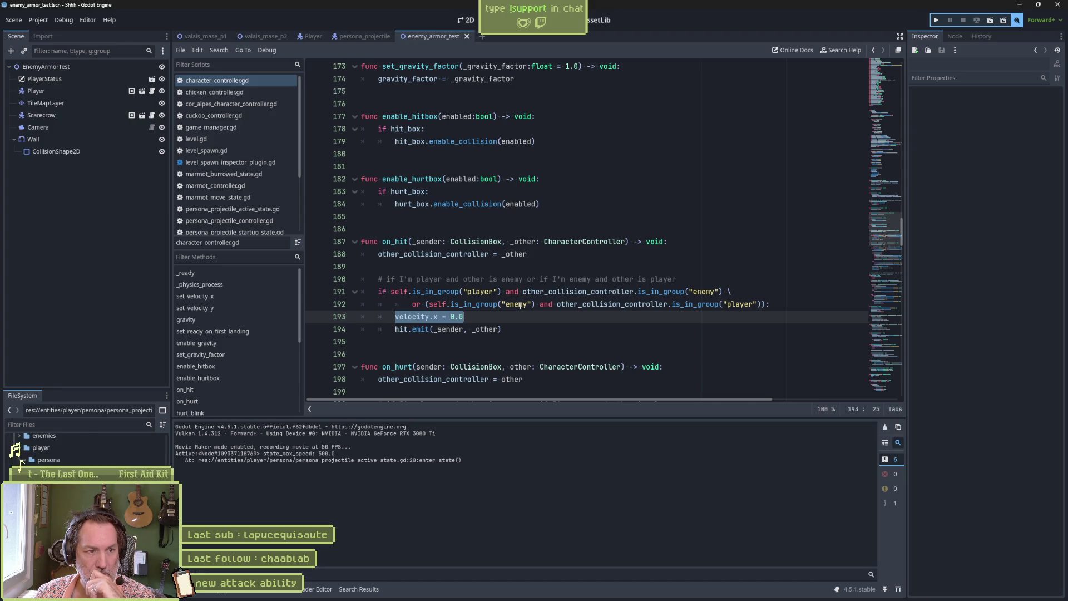
left_click(399, 318)
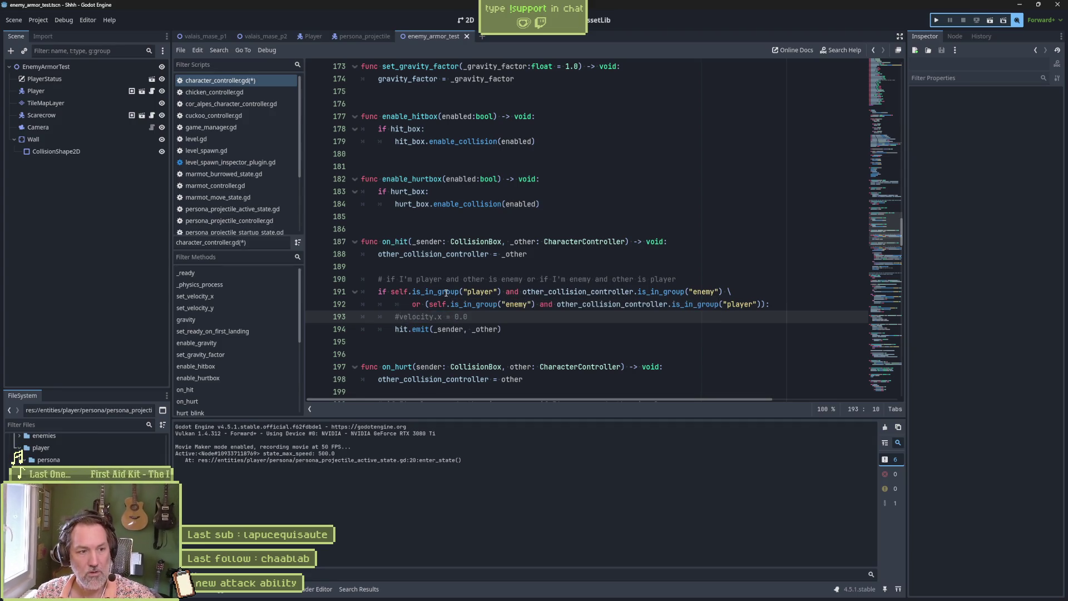
key("ctrl+k")
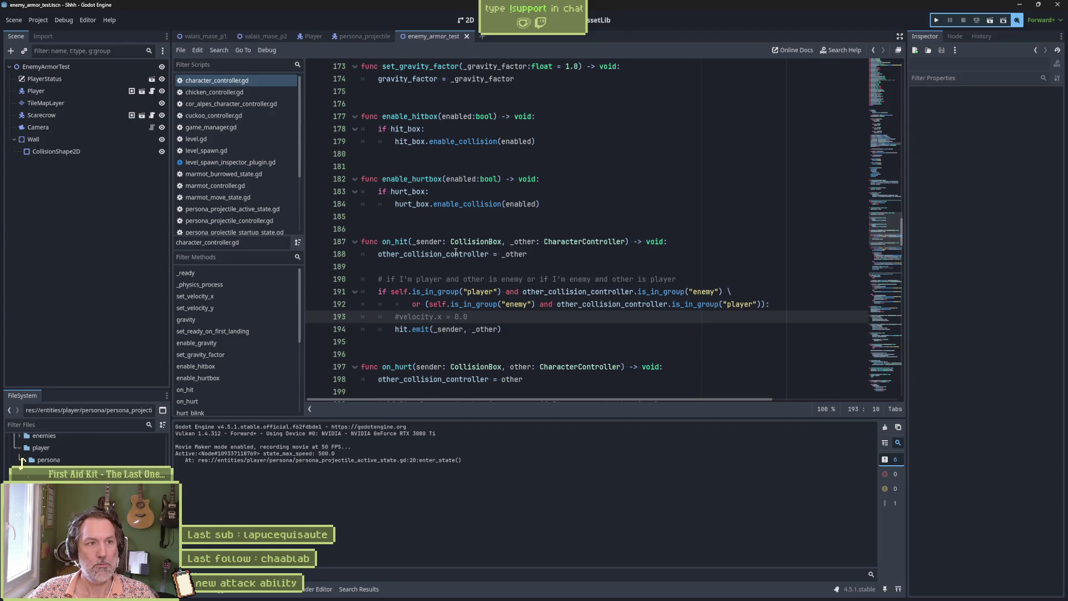
- Retest the projectile attack in the running scene, then delete the commented velocity.x line
key("F6")
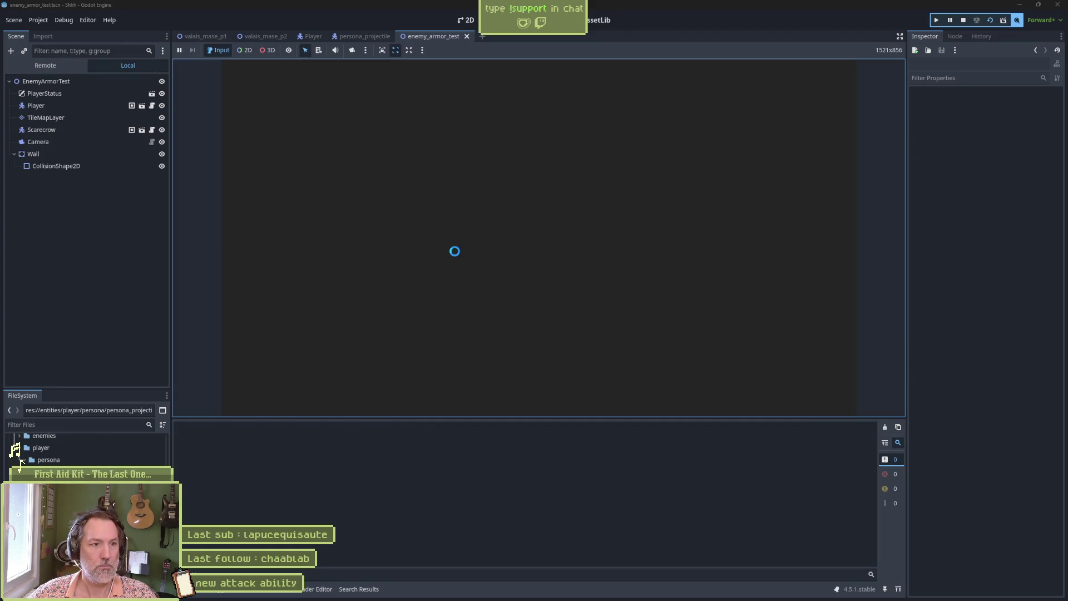
key("x")
key("F8")
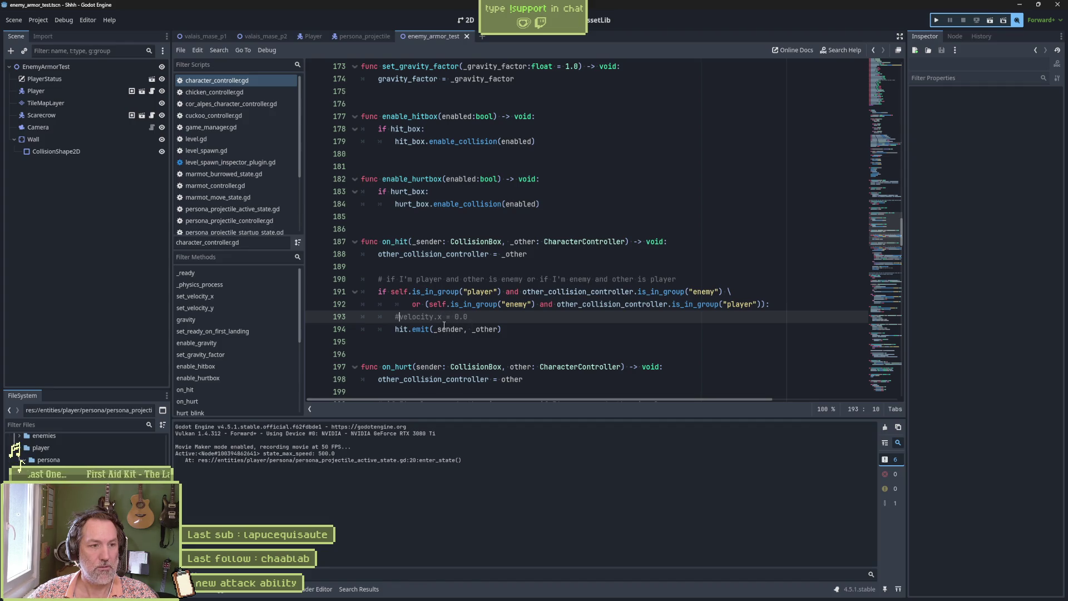
key("ctrl+shift+k")
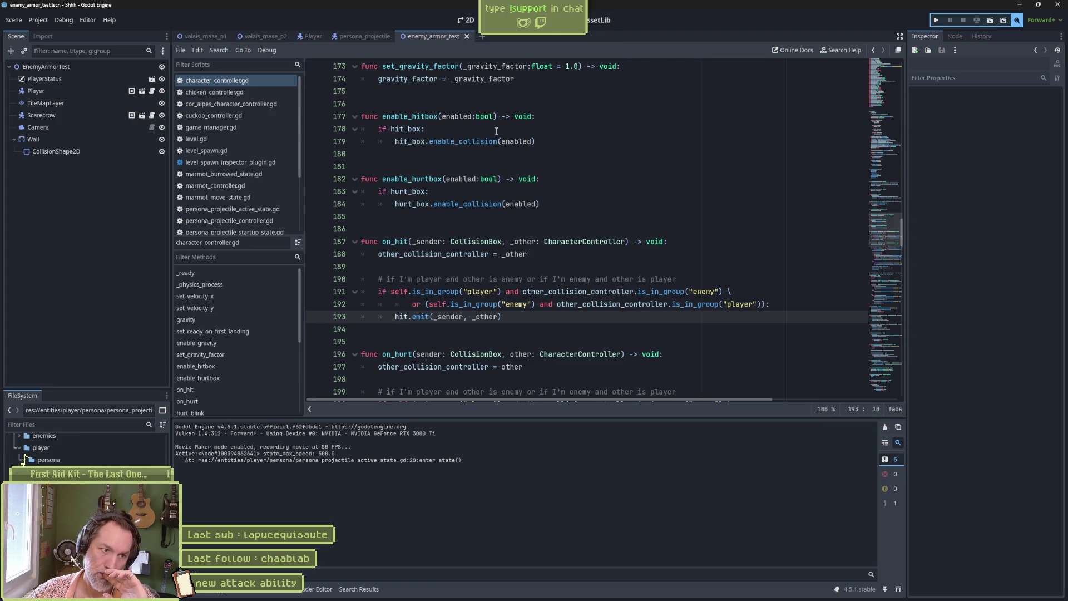
- Delete the old commented update_state code (lines 22–31) in persona_projectile_active_state.gd
left_click(248, 209)
left_click_drag(671, 336, 683, 221)
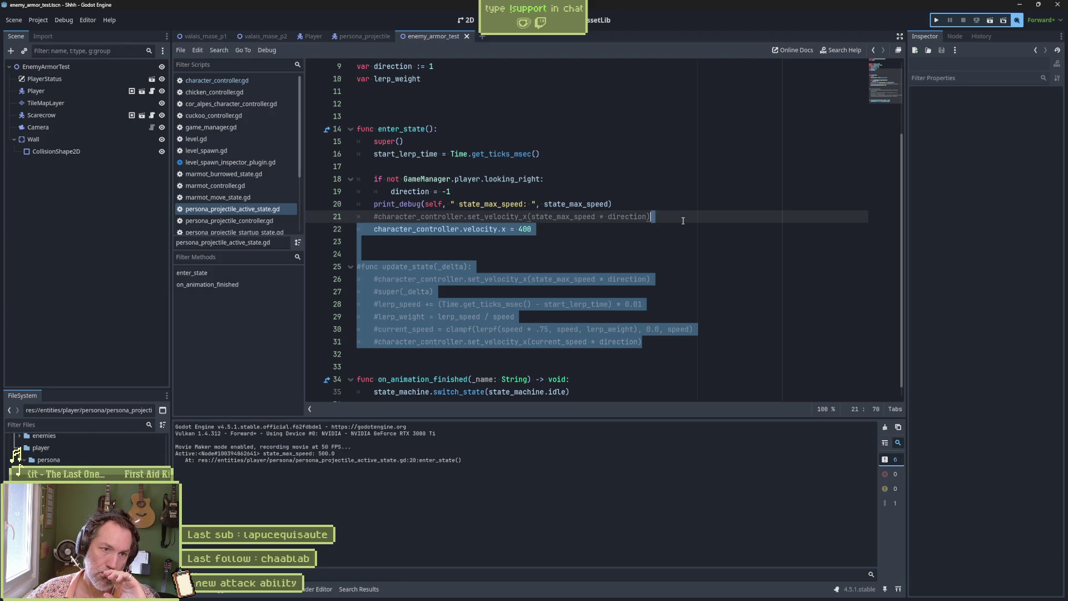
key("Delete")
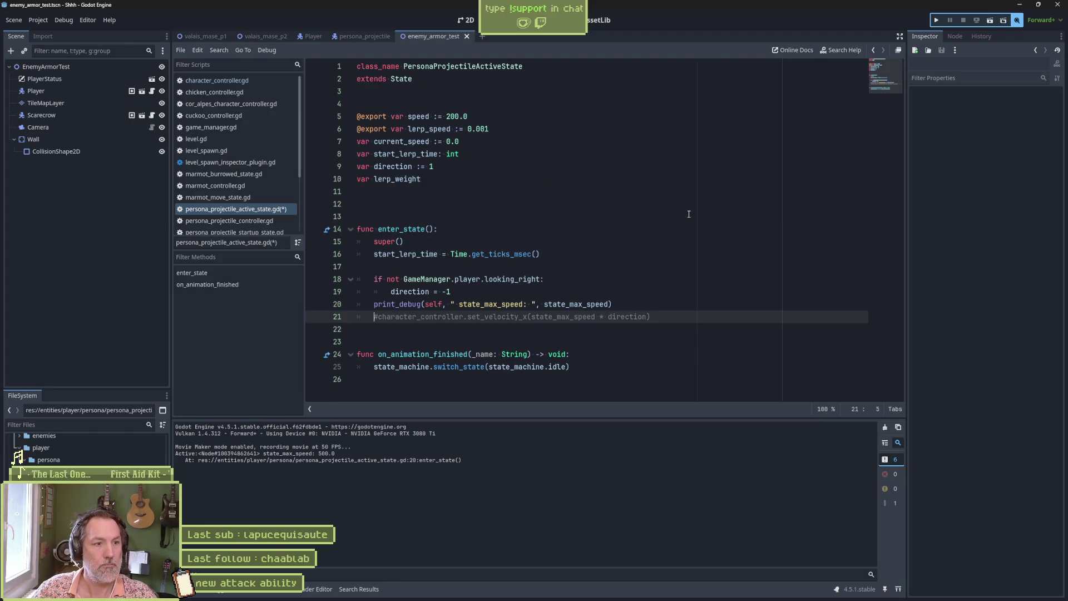
- Uncomment set_velocity_x, remove the print_debug line, and test-run the scene
key("ctrl+k")
key("Up")
key("ctrl+shift+k")
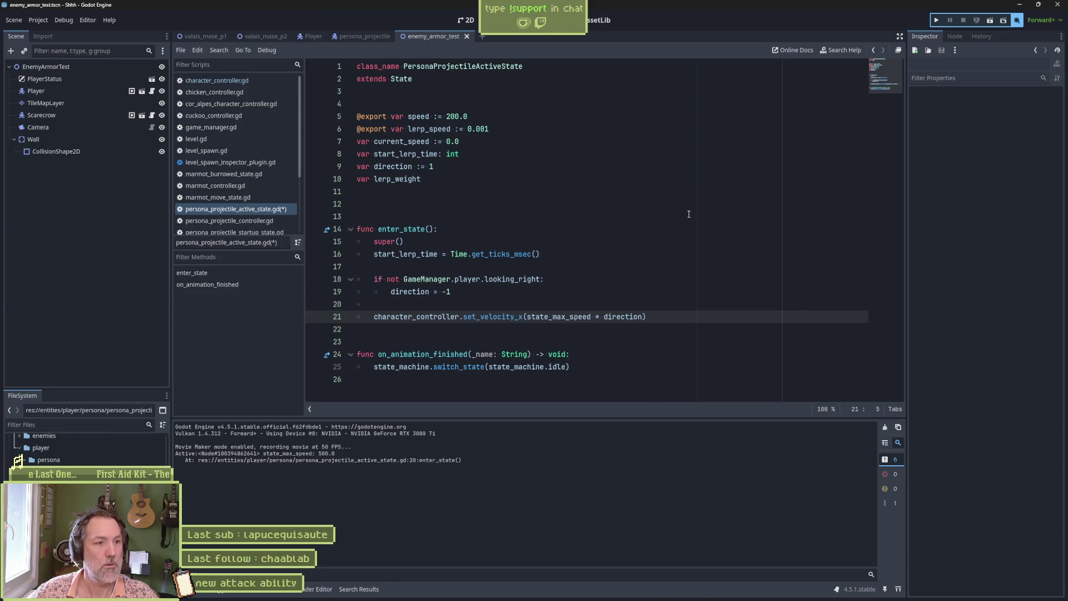
key("F6")
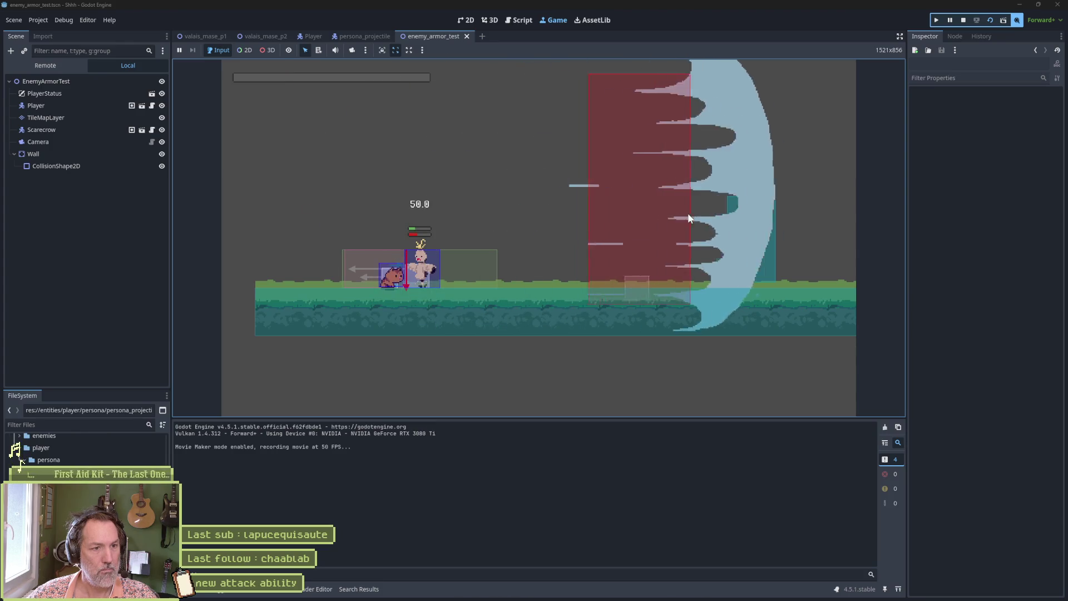
key("F8")
- Show the persona_projectile scene in 2D with its active animation selected
left_click(362, 36)
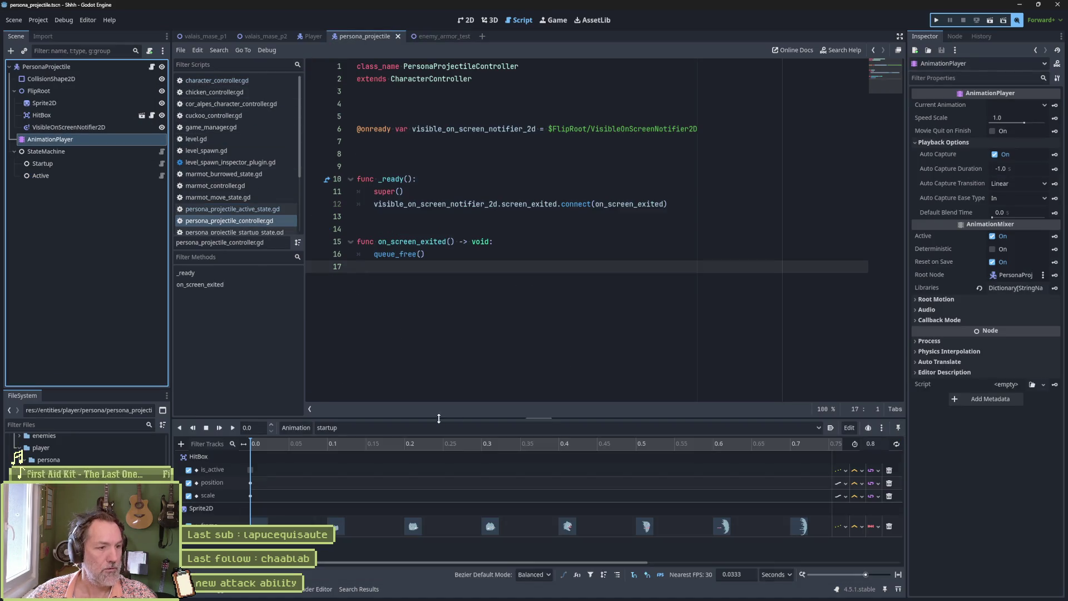
left_click(466, 20)
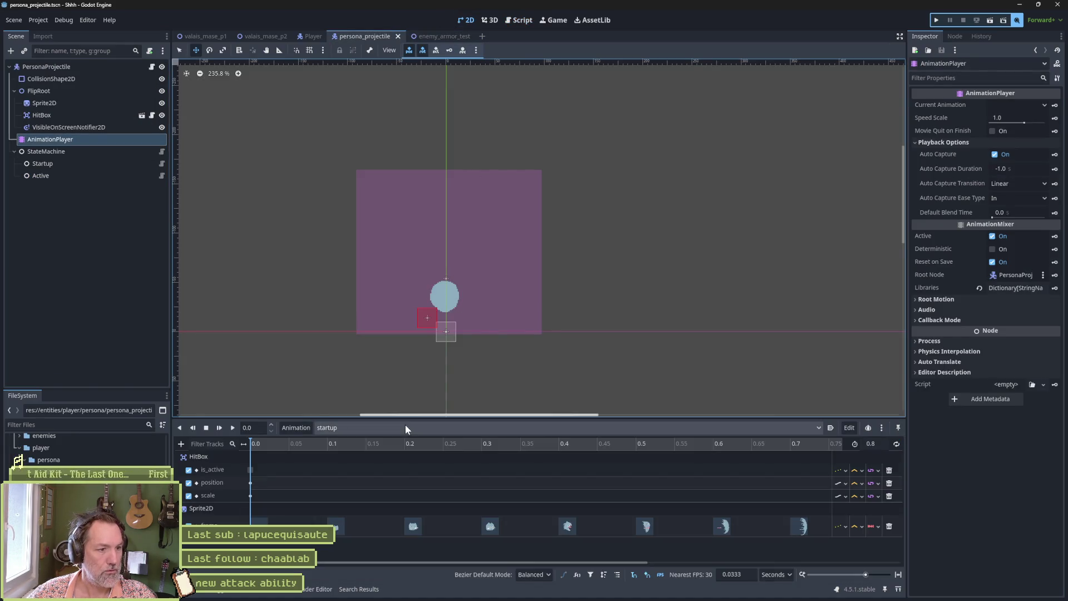
left_click(378, 428)
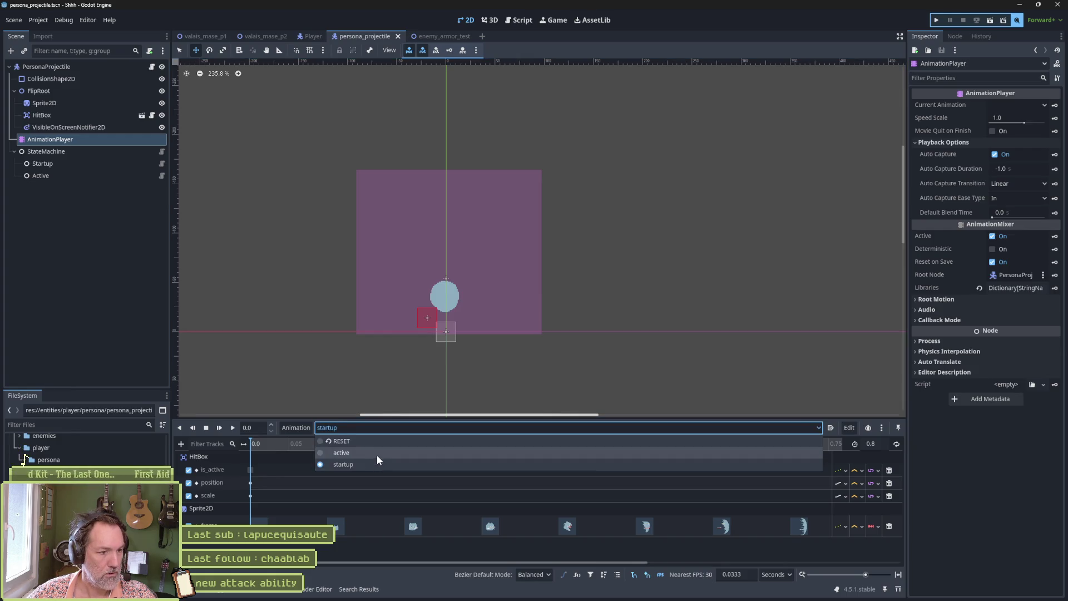
left_click(376, 451)
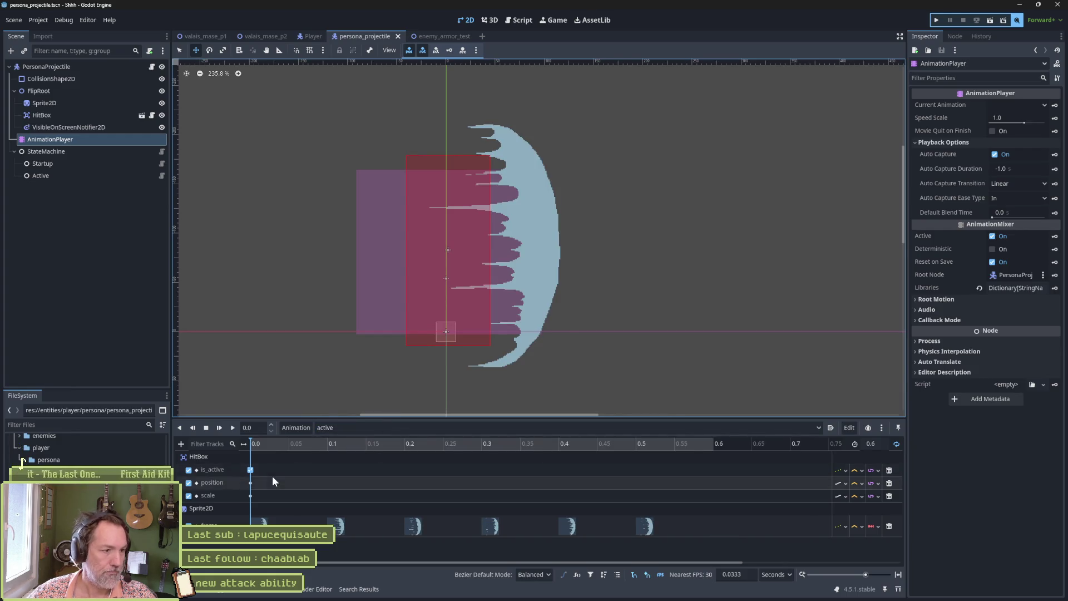
- Move and stretch the HitBox over the wave sprite, keying its Position and Scale
left_click(62, 117)
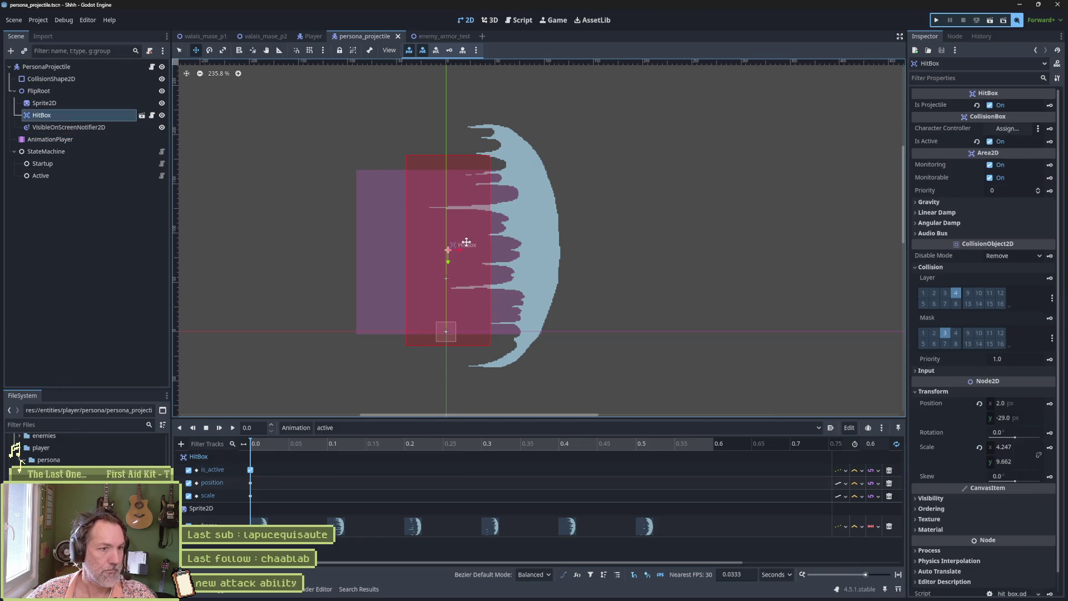
mouse_move(453, 249)
left_mouse_down()
mouse_move(523, 256)
mouse_move(515, 289)
left_mouse_up()
key("s")
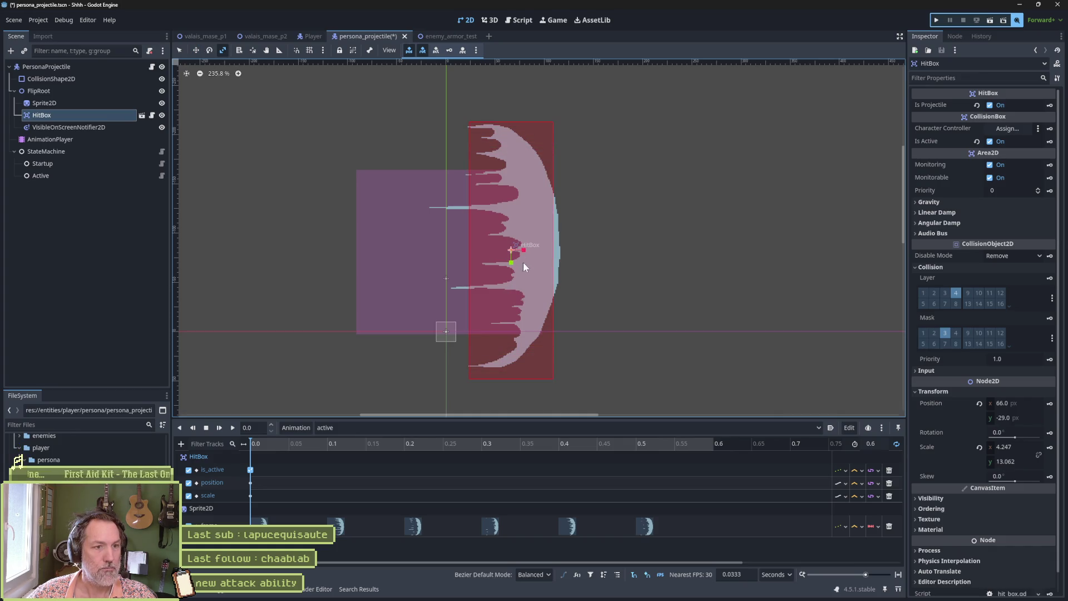
key("w")
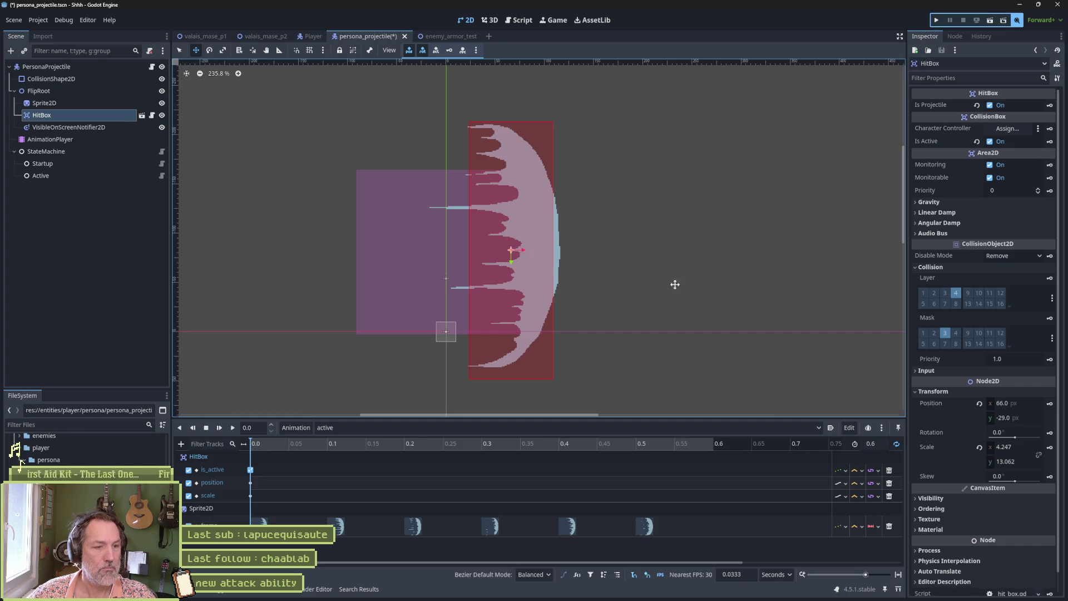
left_click(1050, 403)
left_click(1050, 448)
- Save the projectile scene and relaunch the test run
key("ctrl+s")
key("F5")
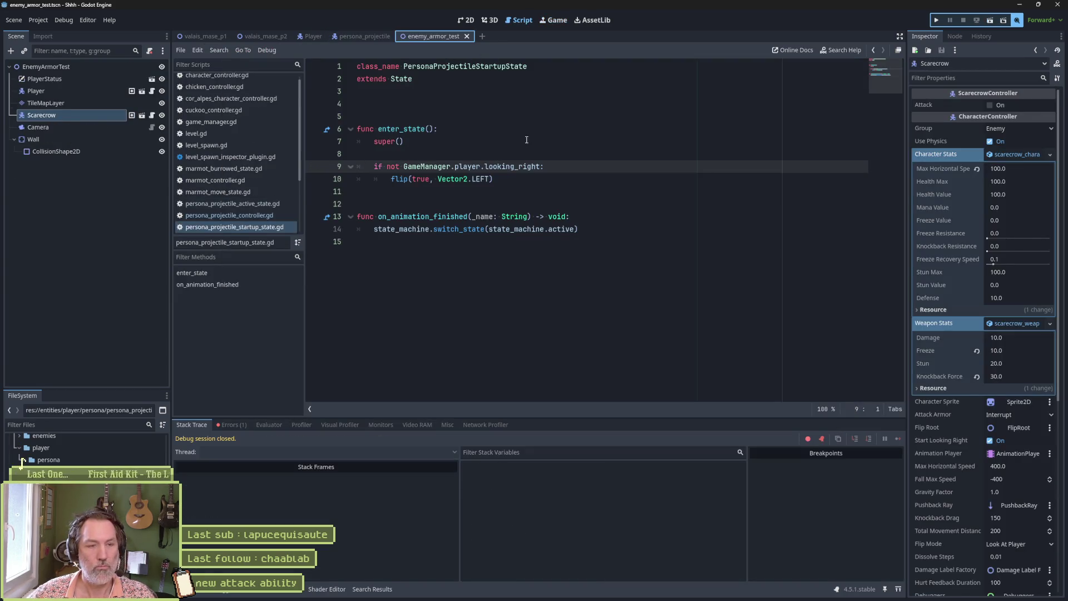
key("F5")
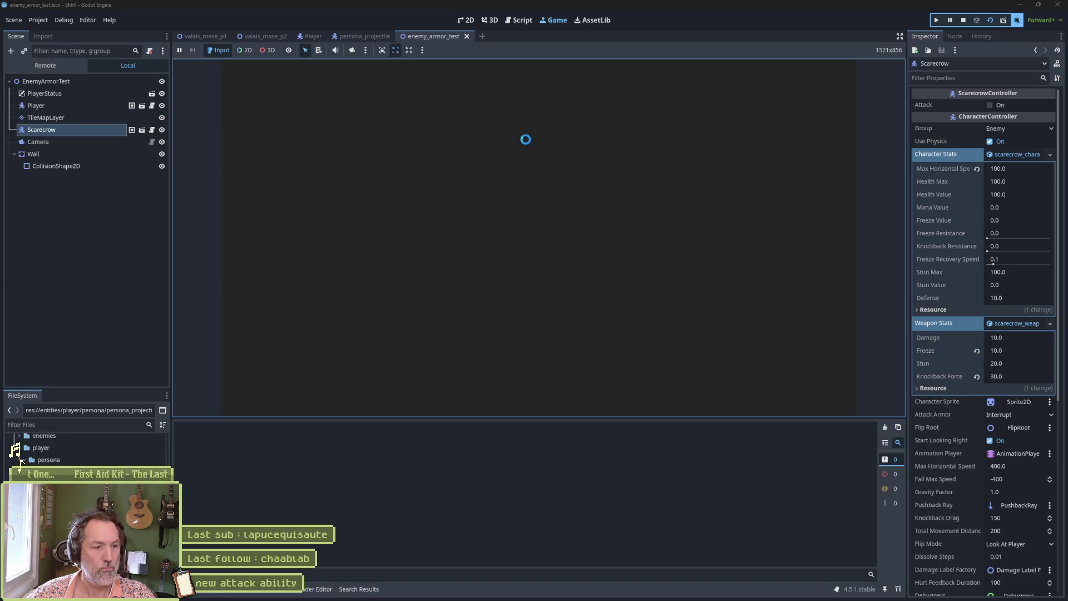
- Fire the persona wave at the scarecrow, stop the game, and bring up the Shhh.avi recording
key("e")
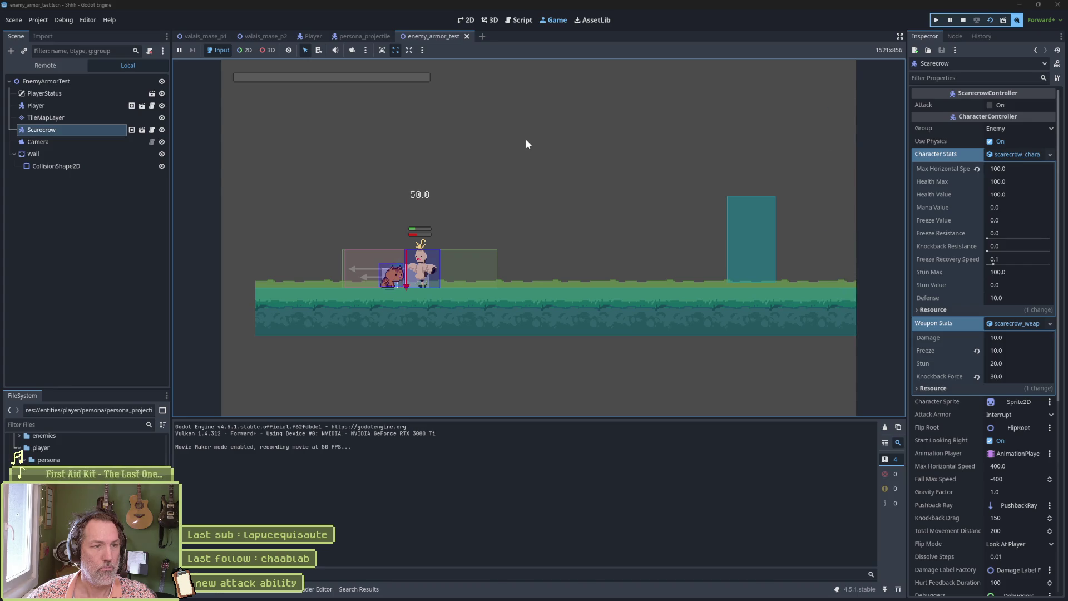
key("F8")
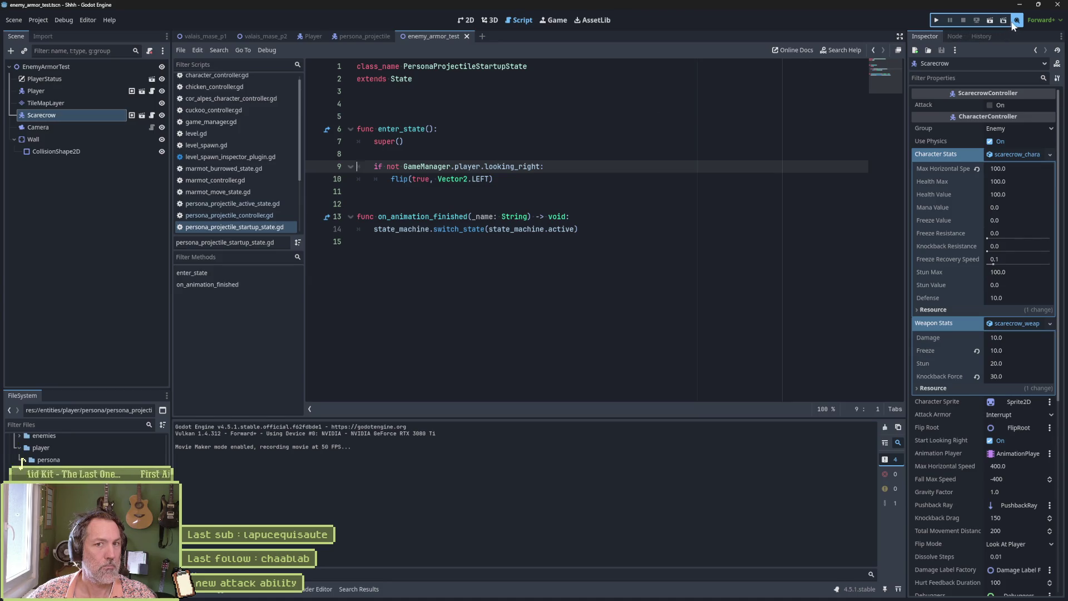
mouse_move(664, 596)
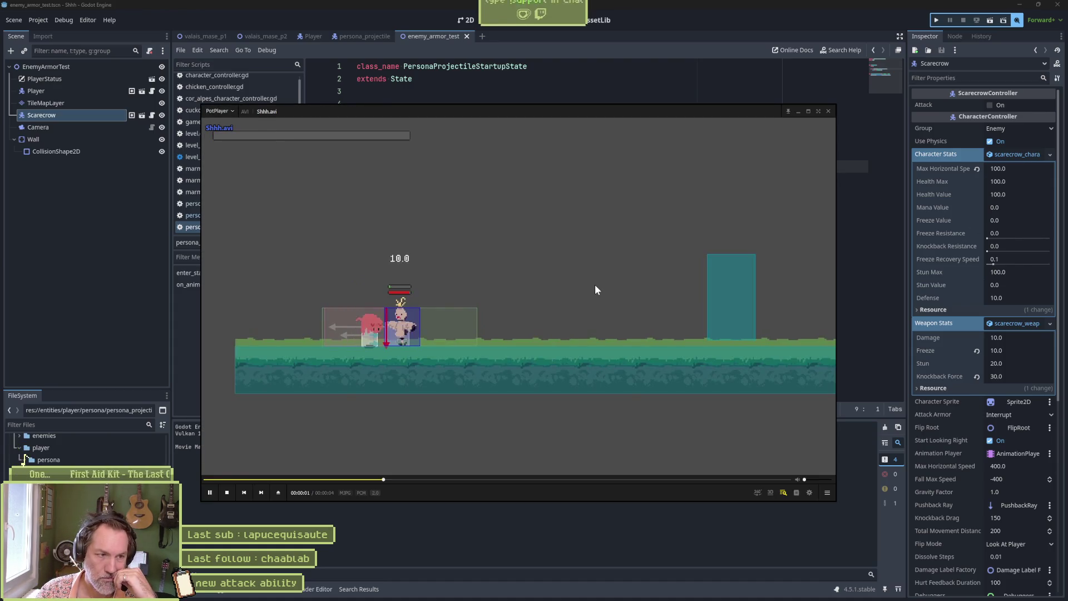
- Pause the clip and step forward through the cat frames until the slash appears
key("f")
key("f")
key("f")
key("f")
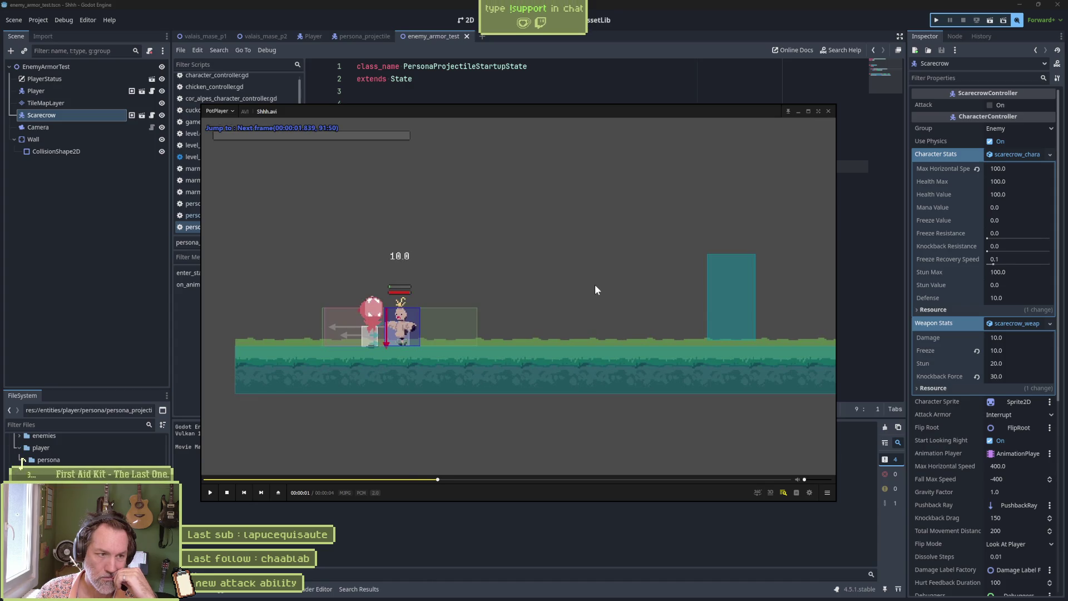
key("f")
key("f")
key("f")
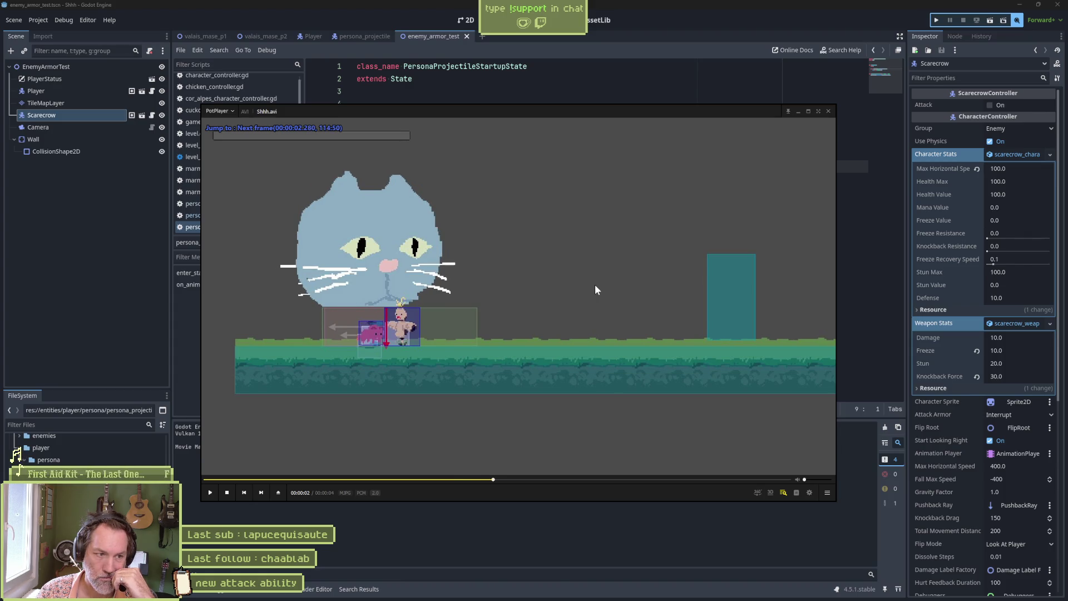
key("f")
key("f")
key("f")
key("f")
key("f")
key("f")
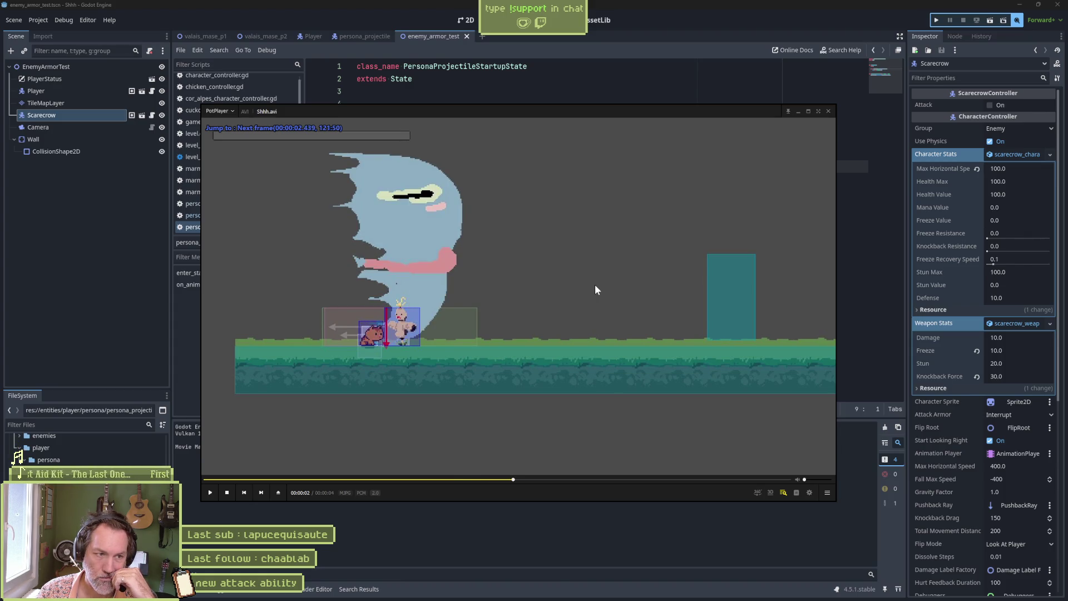
key("f")
key("f")
key("f")
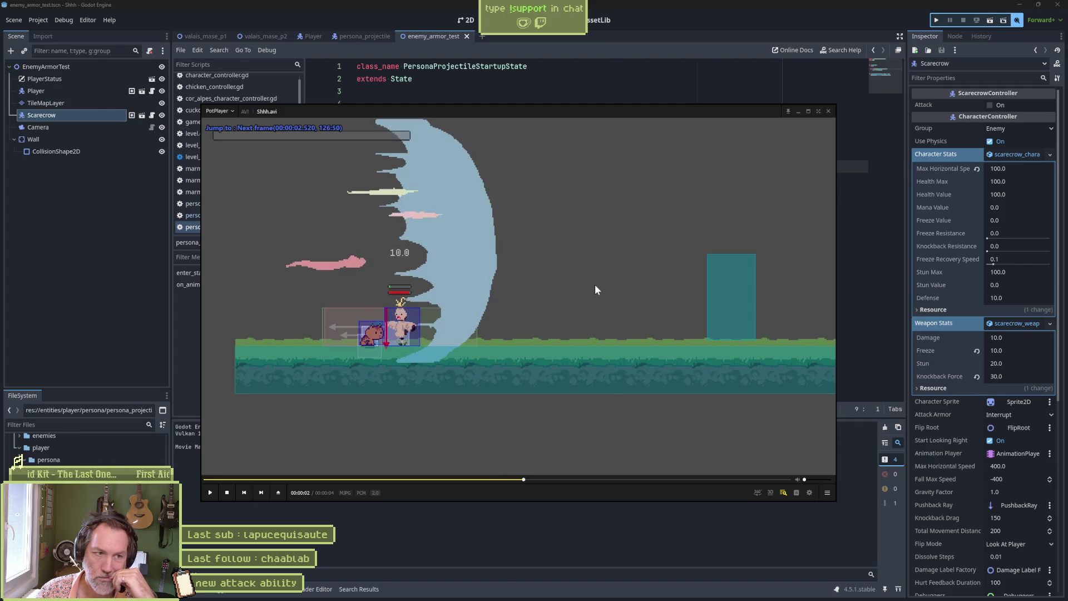
key("f")
key("f")
key("f")
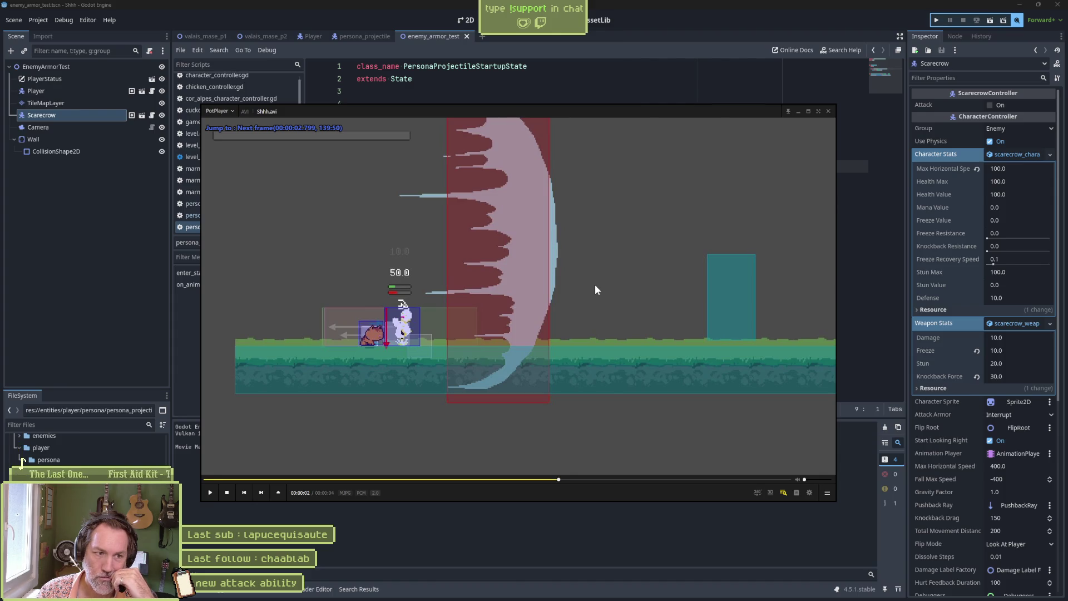
- Step back and forth to the frame with the red hitbox over the wave, then switch to Aseprite
key("d")
key("d")
key("d")
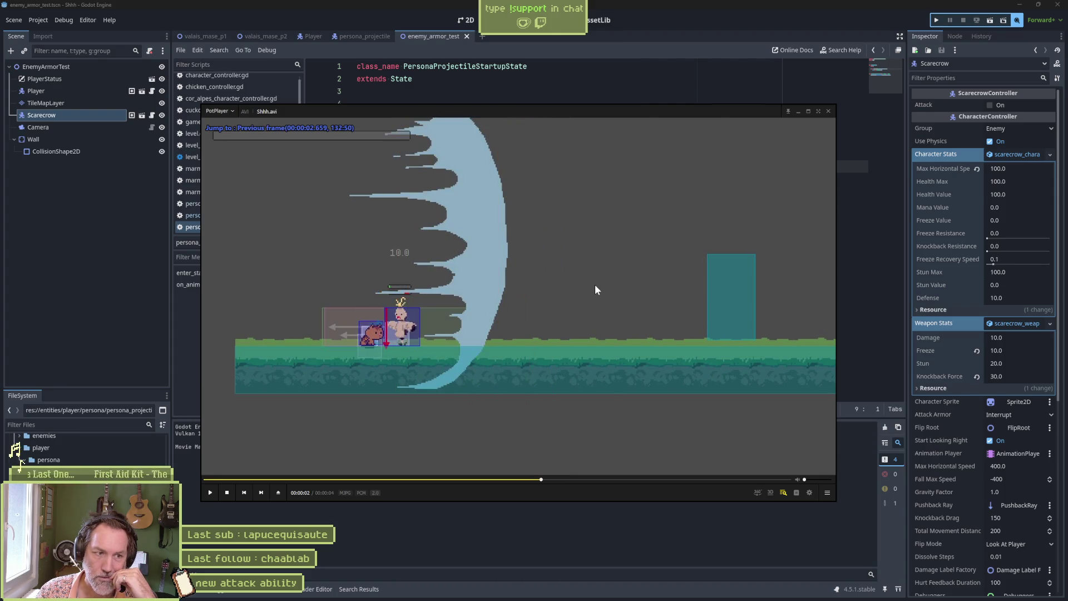
key("d")
key("d")
key("d")
key("d")
key("d")
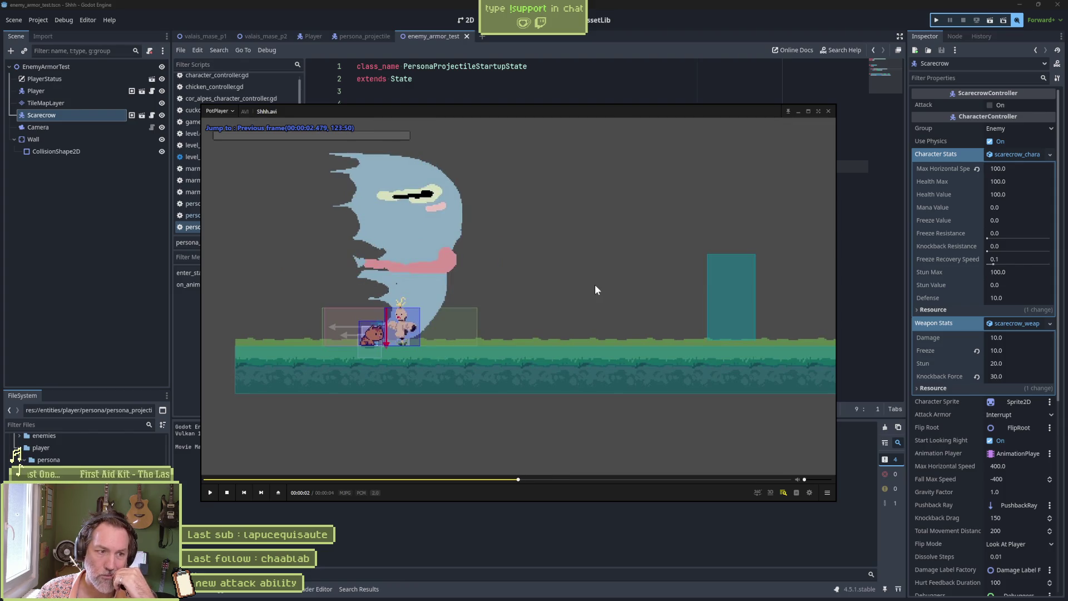
key("d")
key("f")
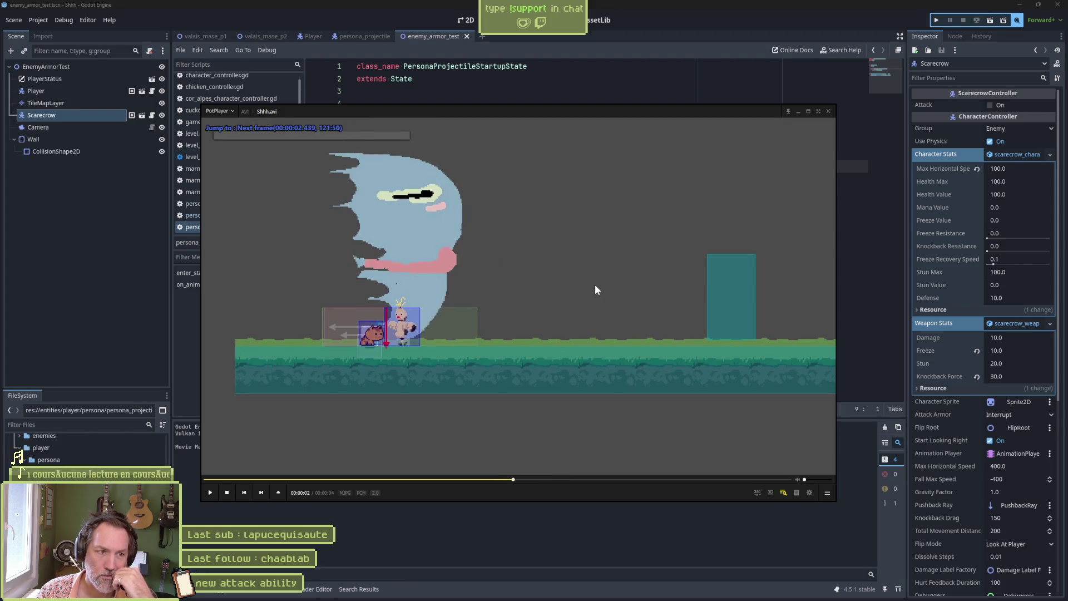
key("f")
key("f")
key("f")
key("f")
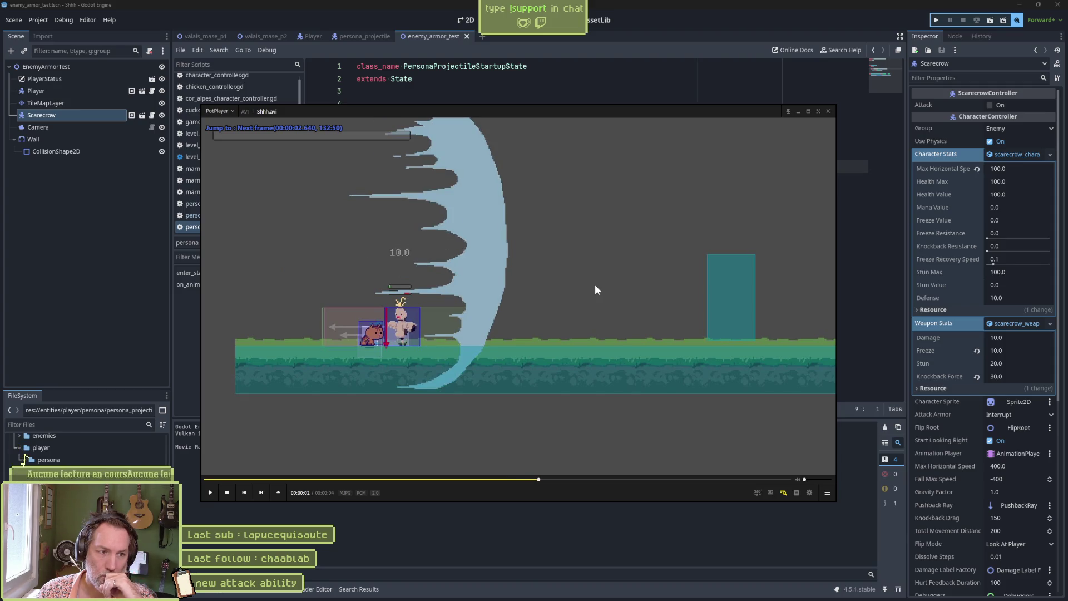
key("f")
key("f")
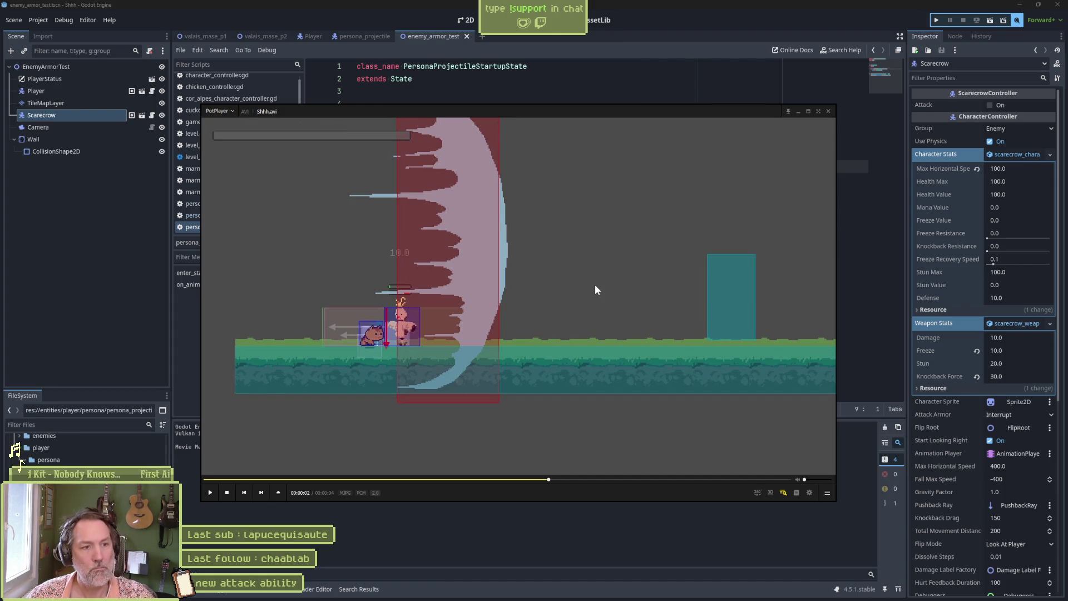
mouse_move(695, 600)
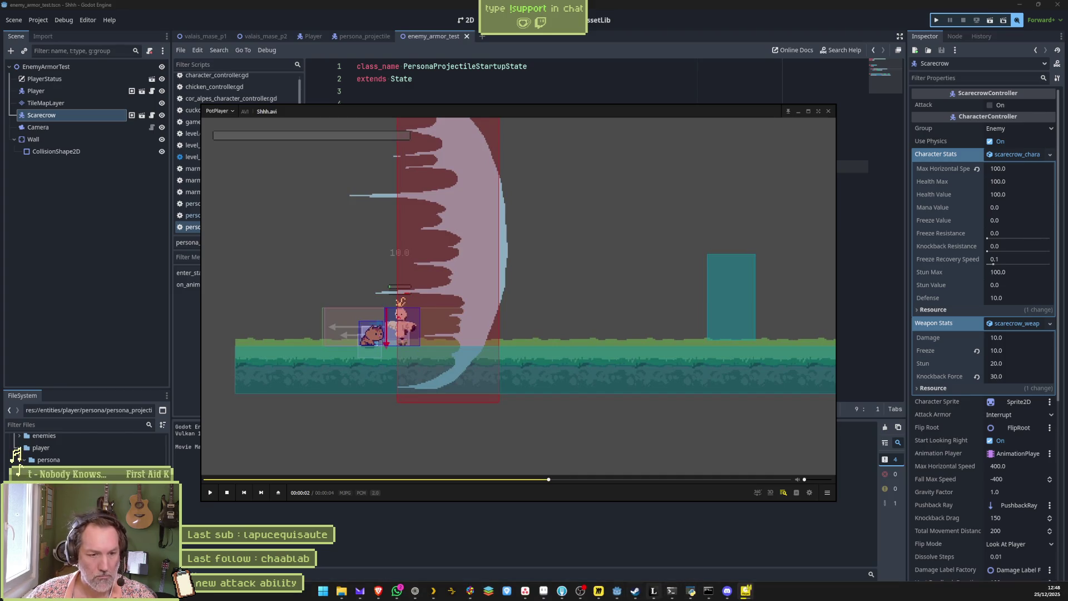
left_click(549, 595)
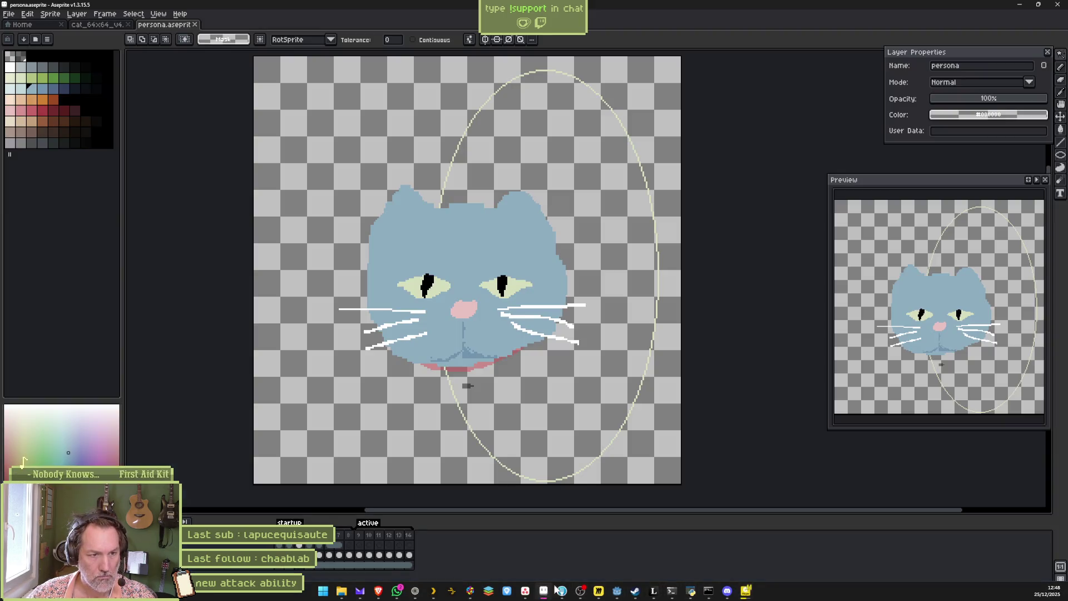
- Compare persona sprite frames 8 and 9 with onion skin against the recorded clip
left_click(357, 540)
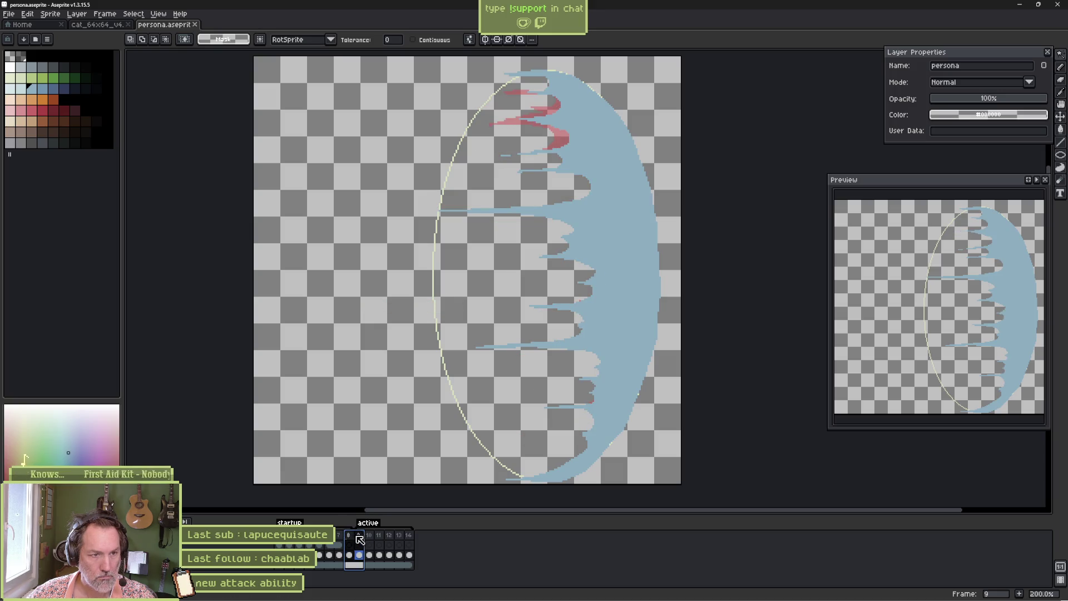
left_click(352, 534)
key("Right")
key("Left")
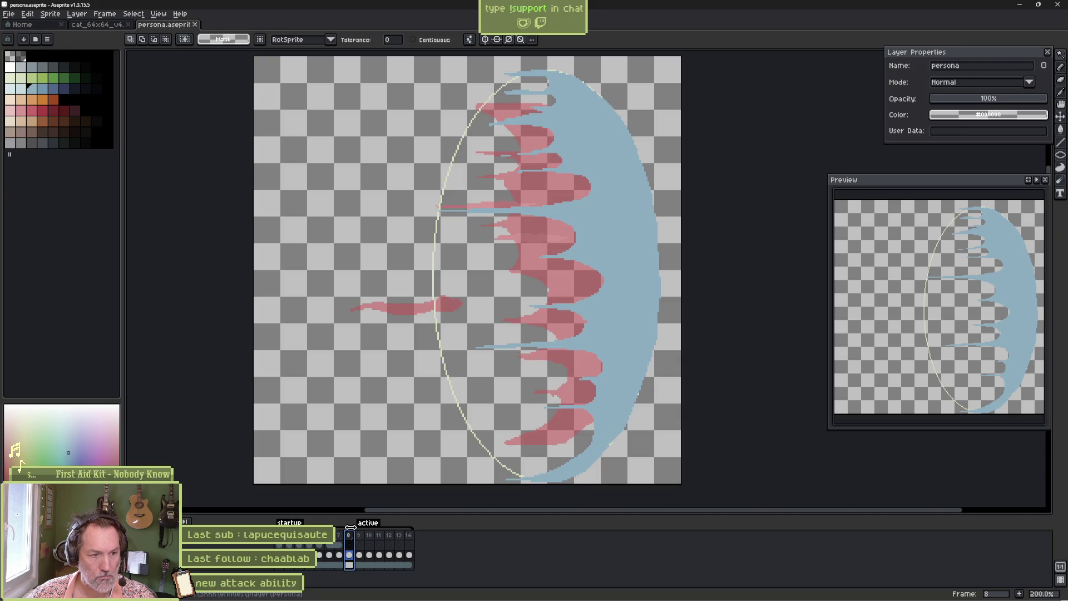
key("alt+Tab")
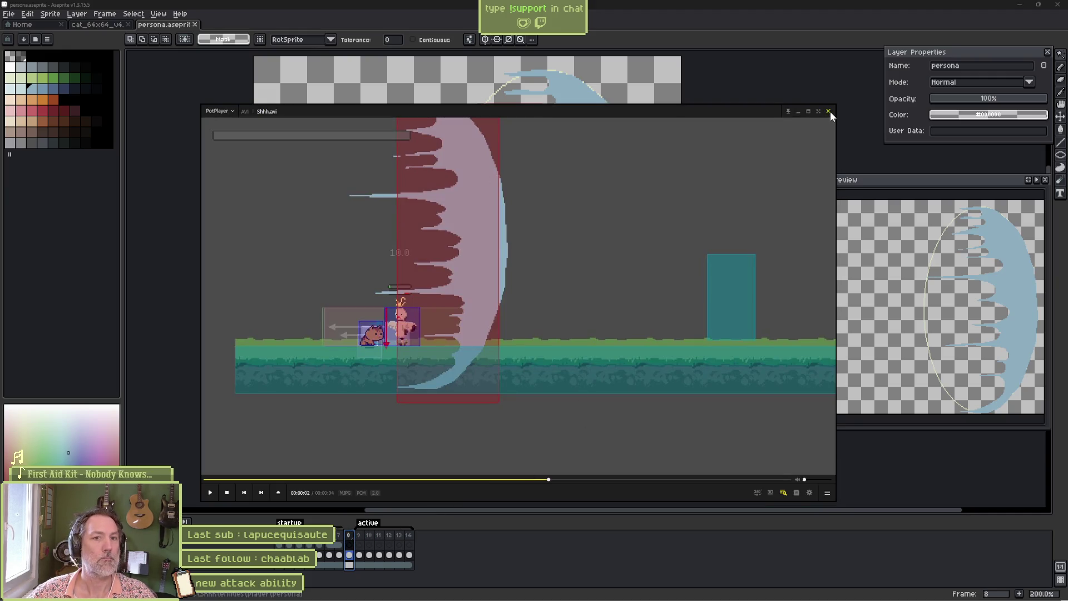
left_click(828, 112)
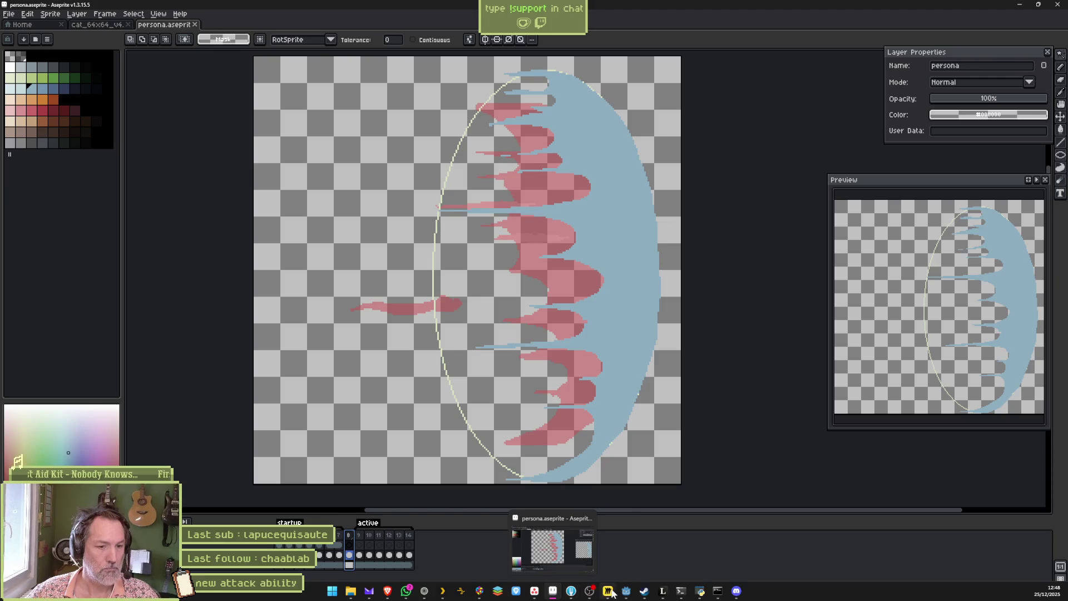
- Inspect the persona_projectile Sprite2D's Aseprite import settings in Godot
left_click(626, 591)
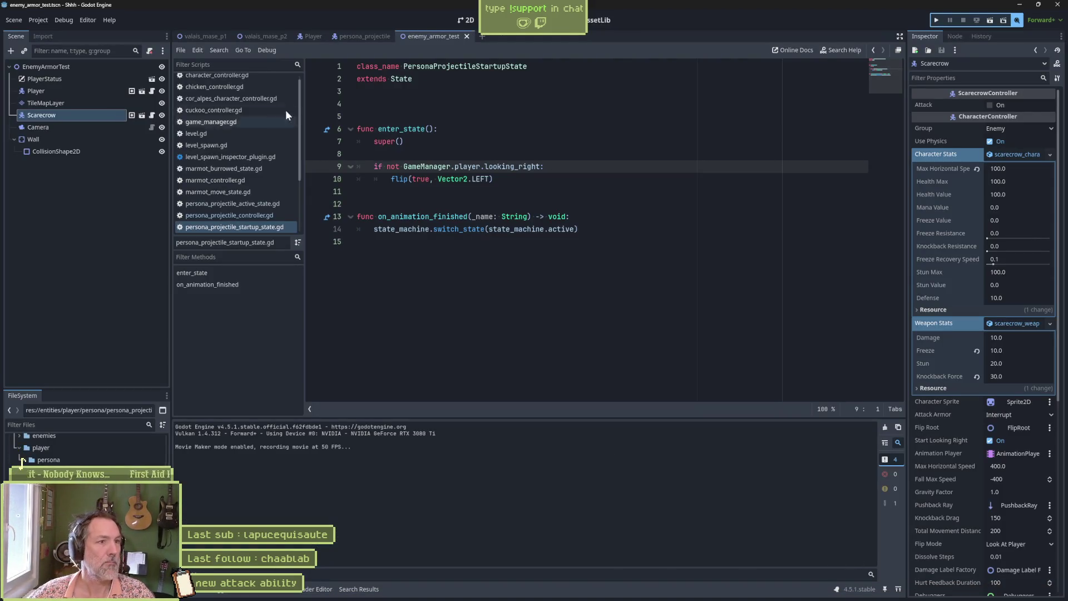
left_click(362, 34)
left_click(75, 101)
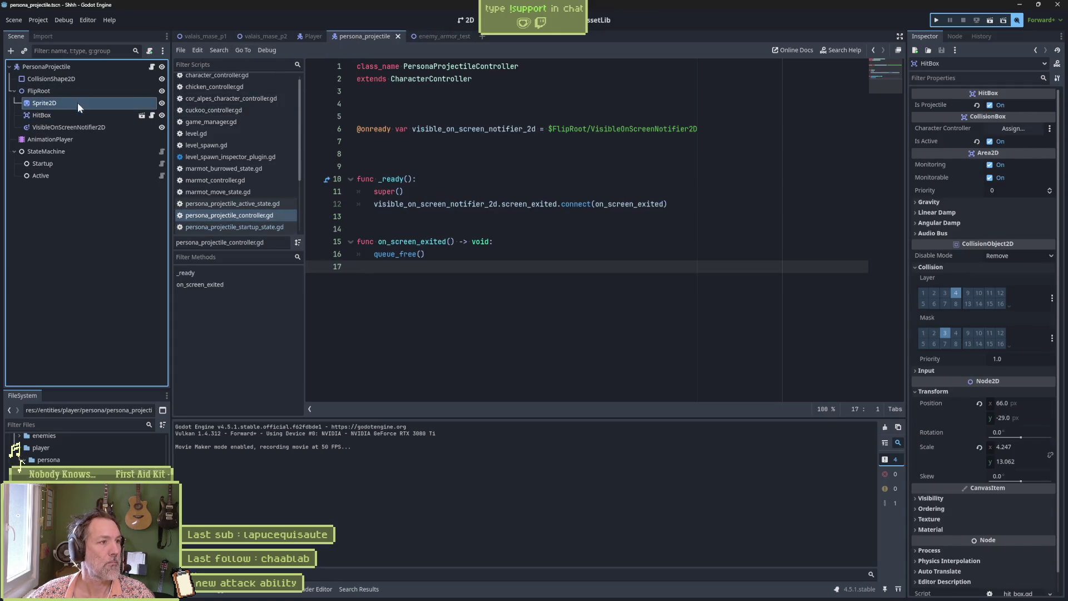
scroll(985, 557, "down", 1)
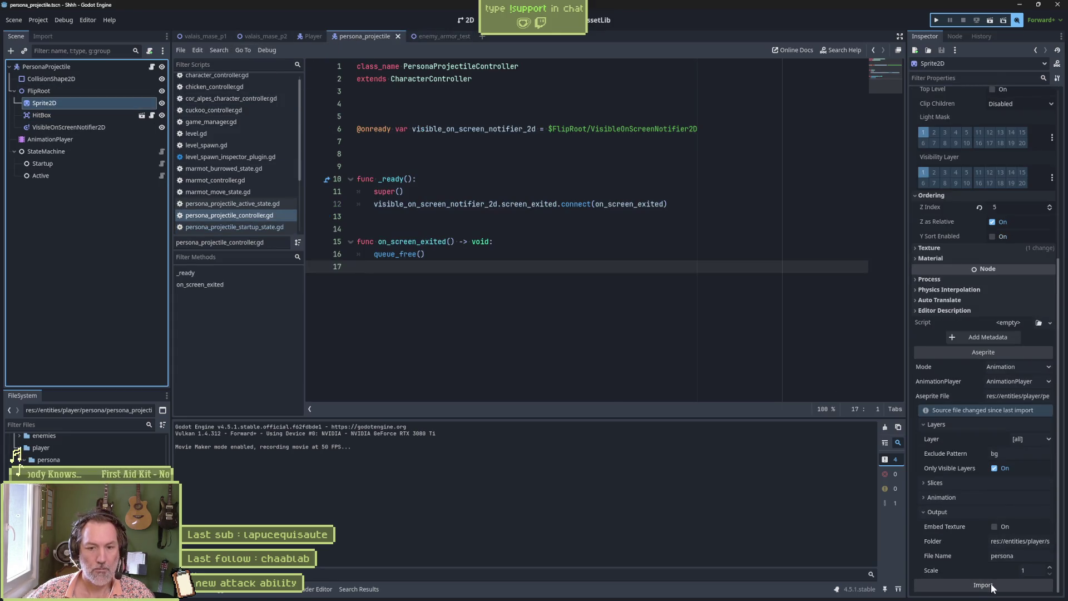
key("alt+Tab")
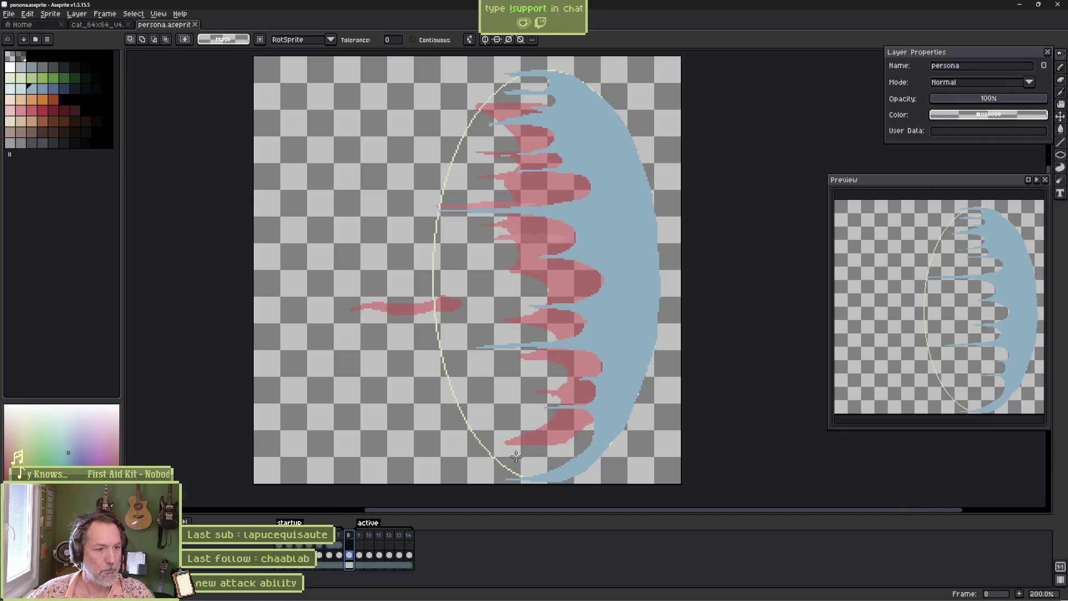
- Confirm the startup tag spans frames 1–7 and active tag frames 9–14, then return to Godot
double_click(301, 523)
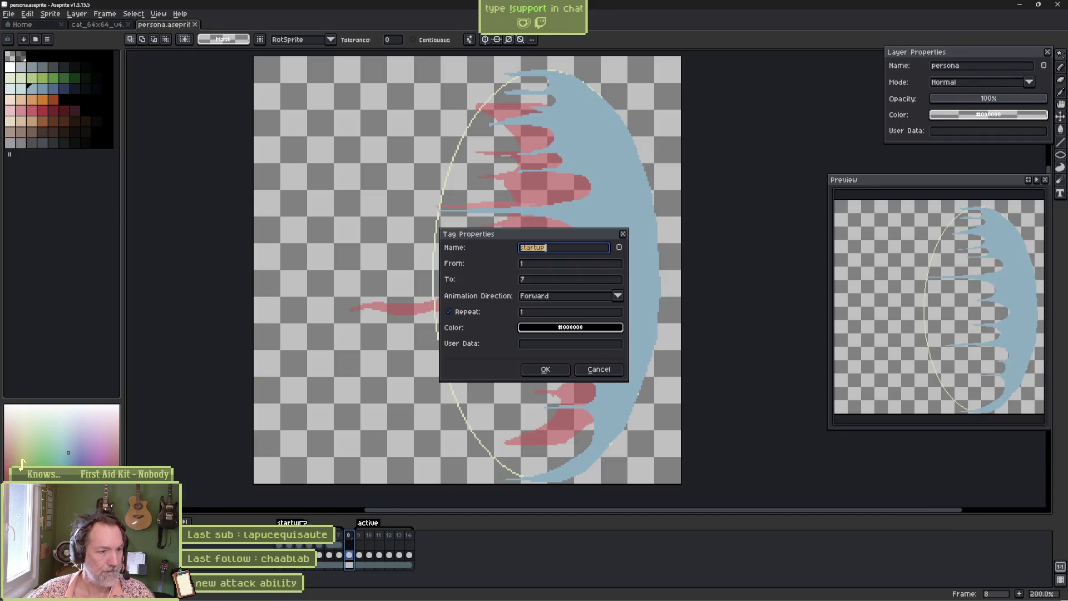
left_click(551, 370)
double_click(368, 523)
left_click(548, 370)
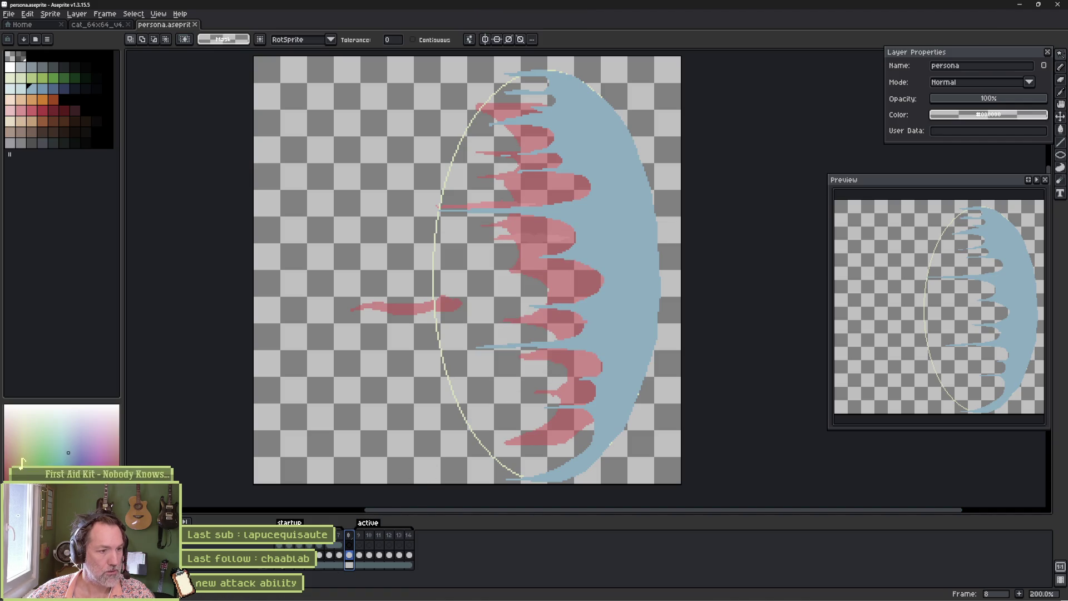
key("alt+Tab")
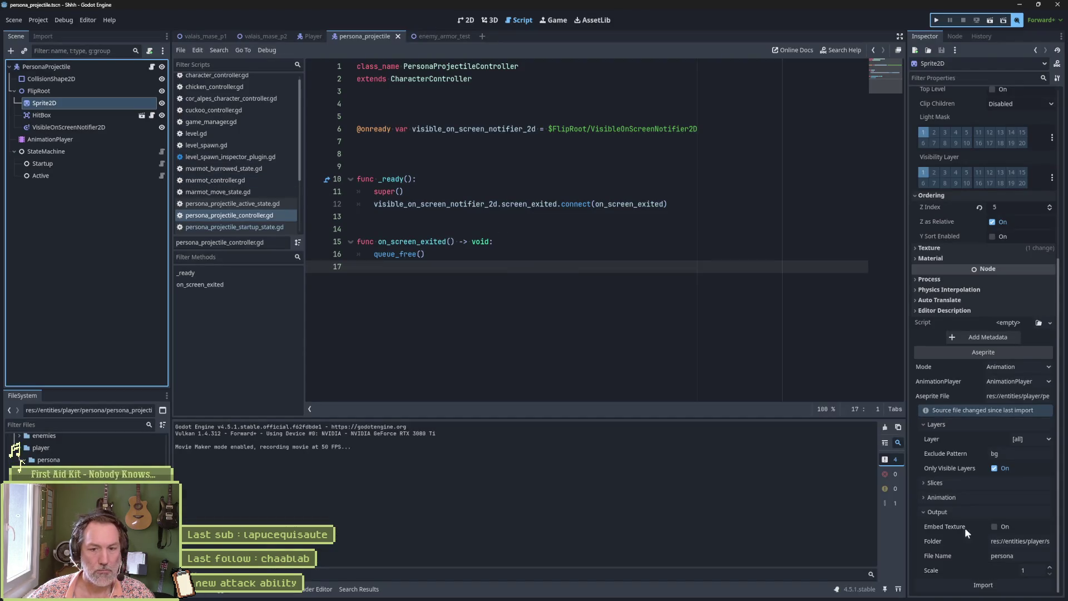
- Record a run of enemy_armor_test with Movie Maker, stop it, and bring up the new Shhh.avi
left_click(433, 37)
key("F6")
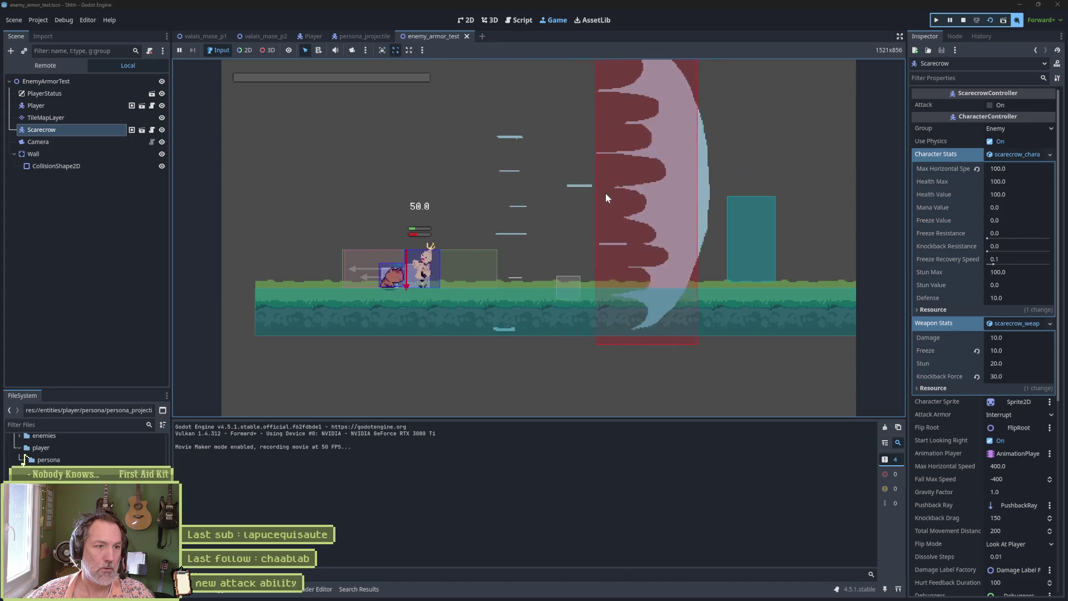
key("F8")
mouse_move(362, 599)
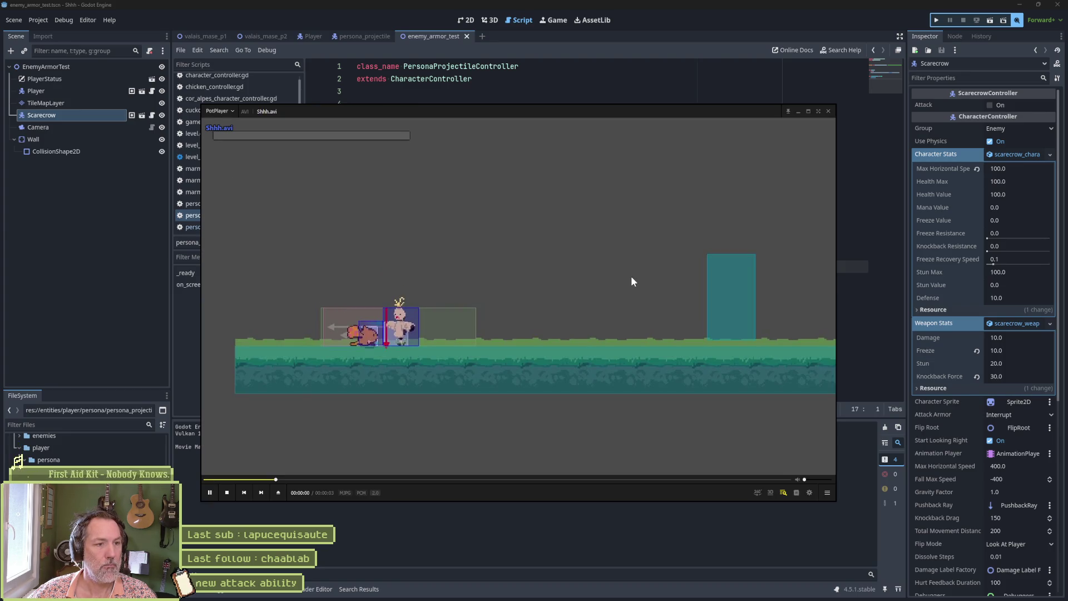
- Pause the recording and step forward as the cat grows and the slash crosses toward the wall
key("space")
key("f")
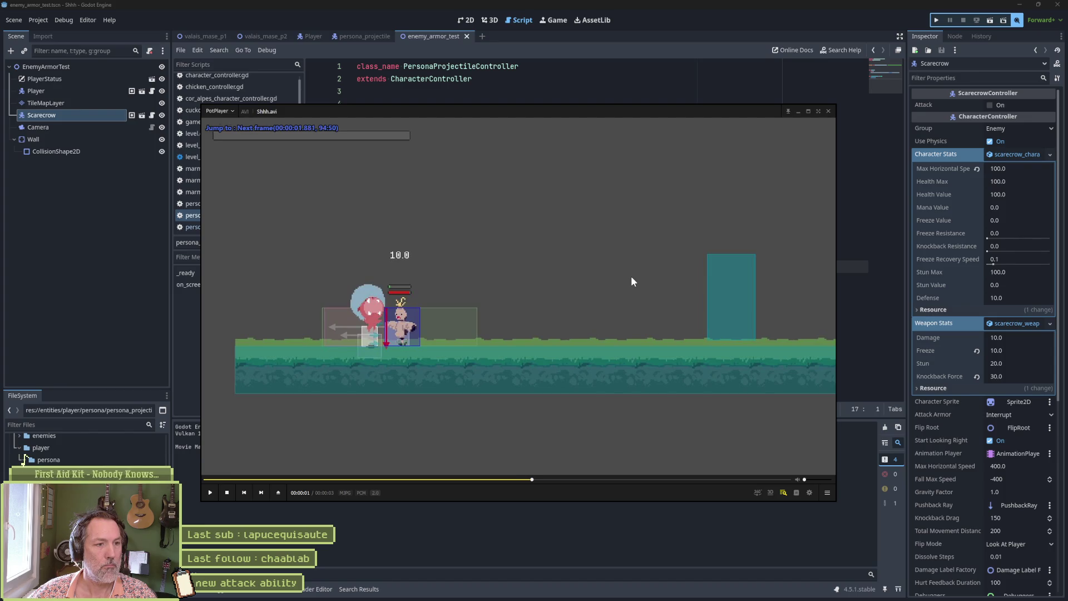
key("f")
key("f")
key("f")
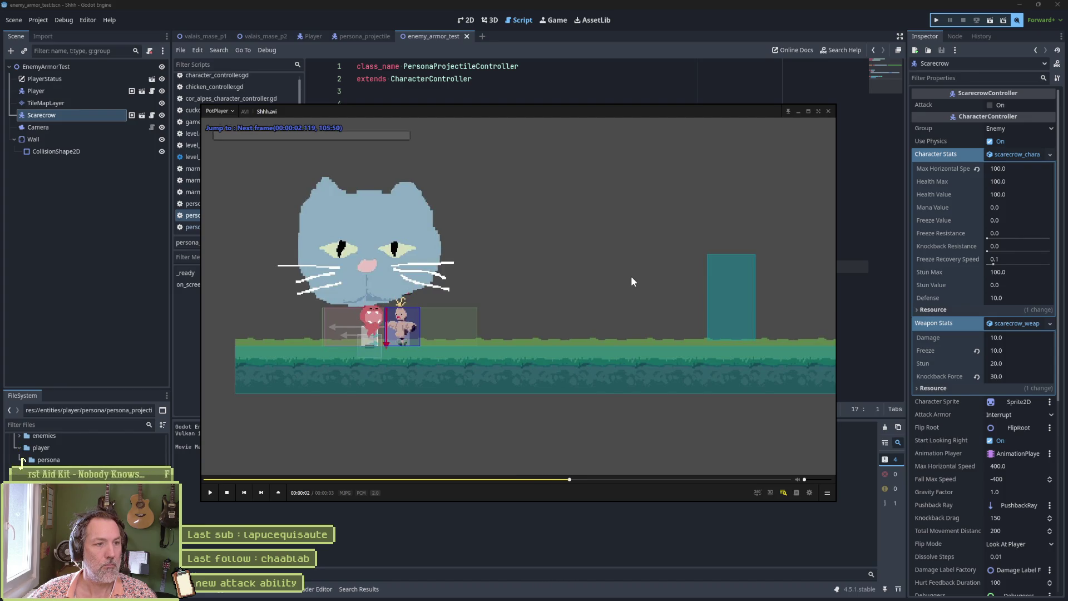
key("f")
key("f")
key("f")
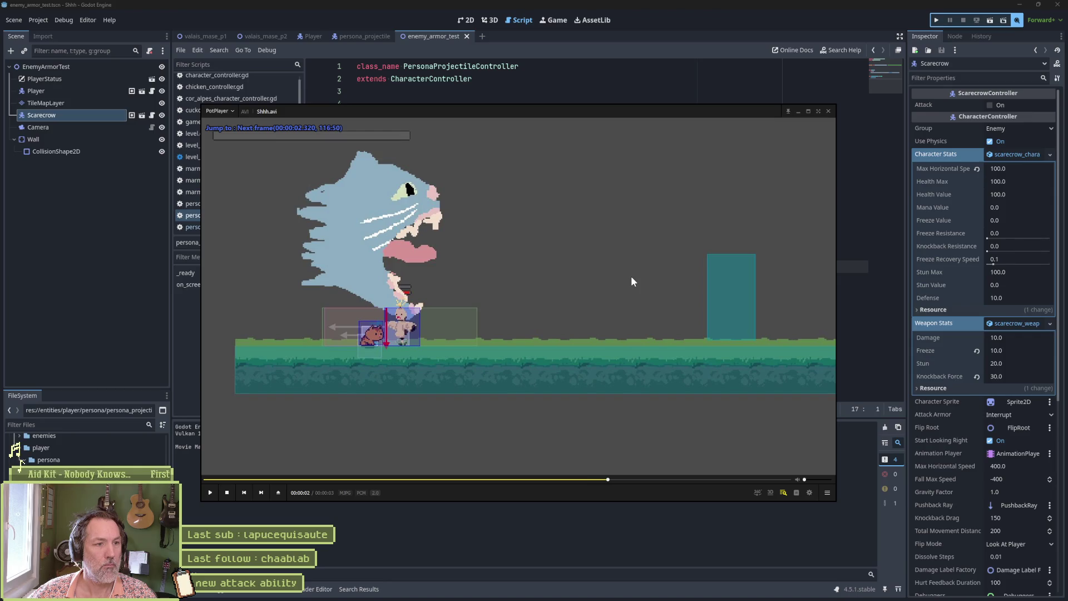
key("f")
key("f")
key("f")
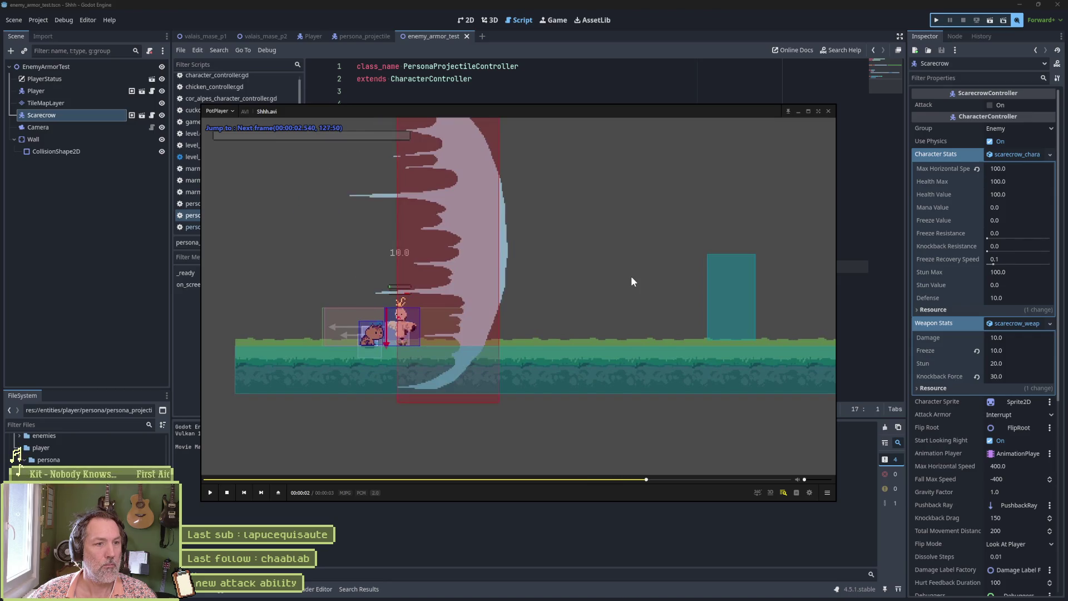
key("f")
key("f")
key("f")
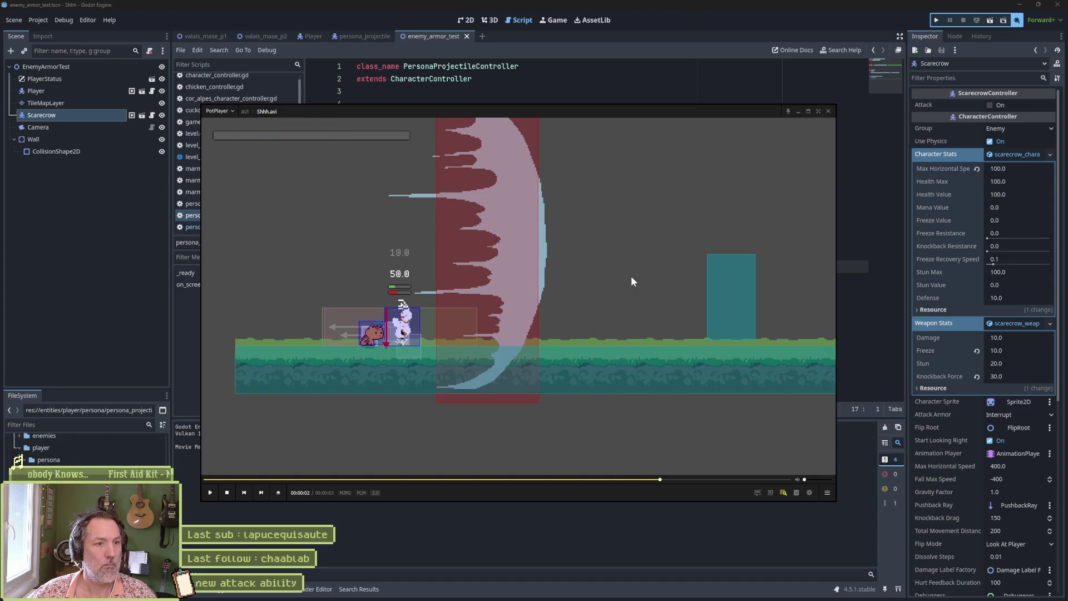
key("f")
key("f")
key("f")
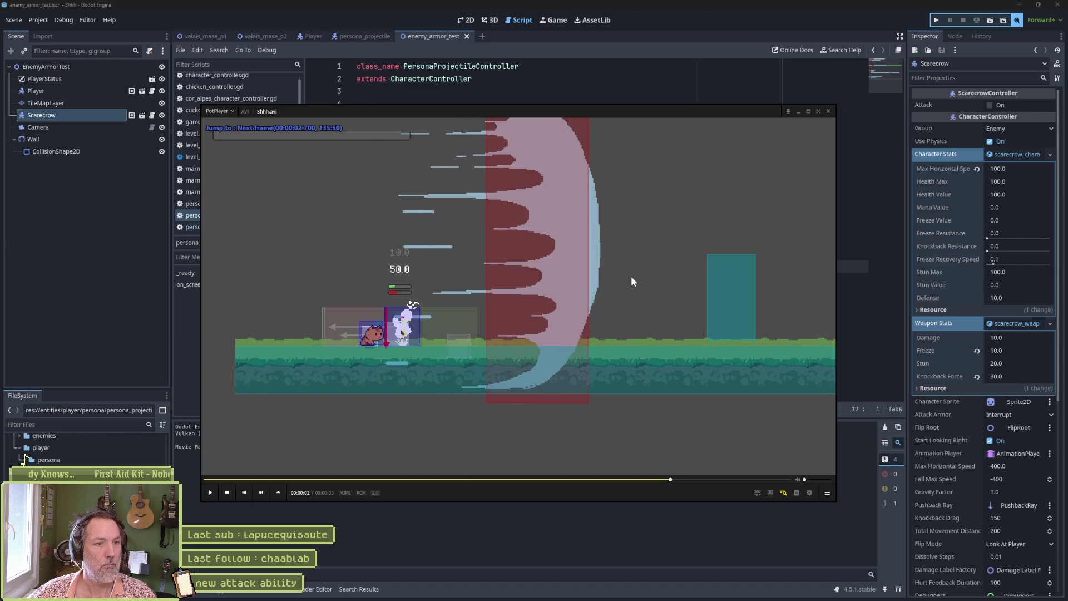
key("f")
key("f")
key("f")
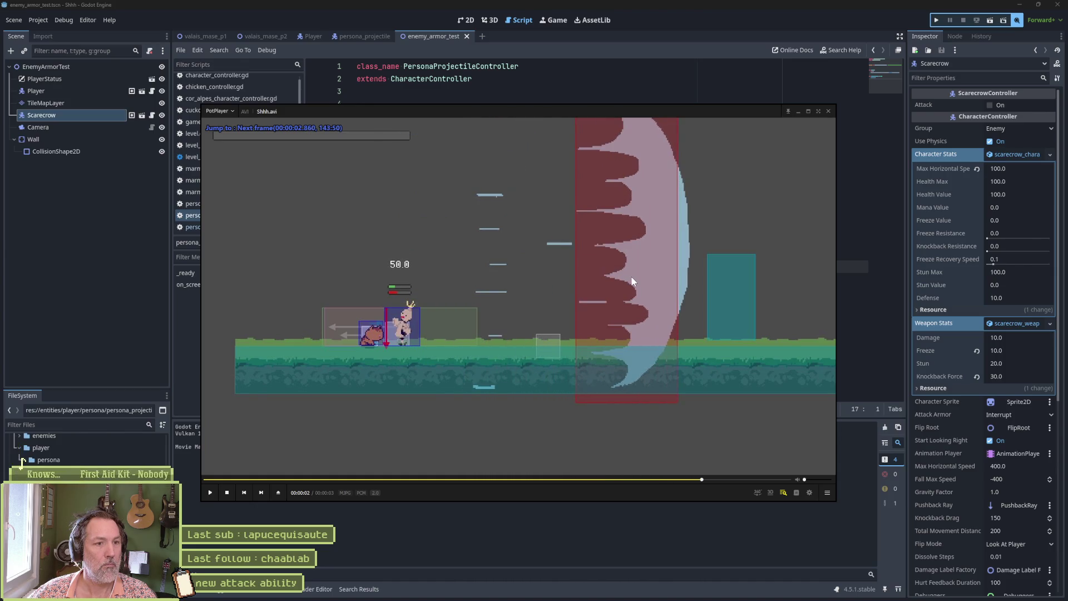
key("f")
key("f")
key("f")
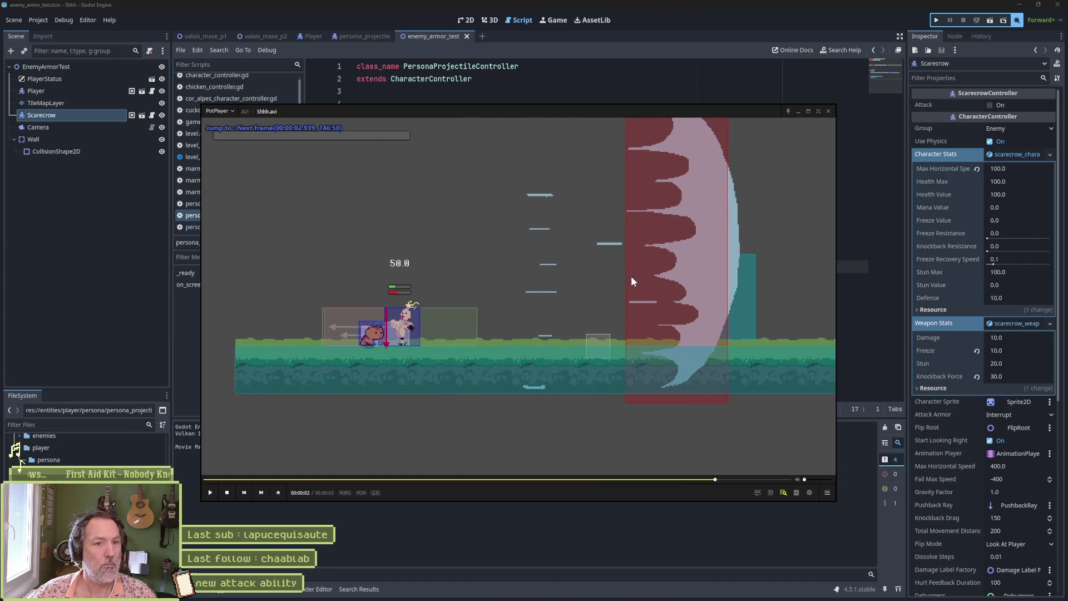
key("f")
key("f")
key("f")
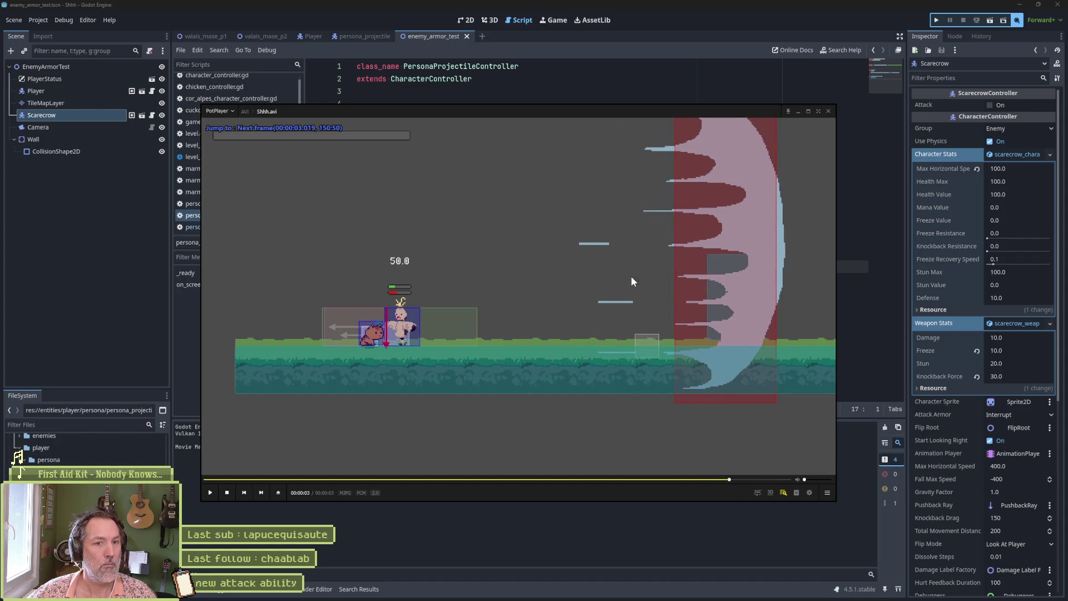
- Step back and forth between the slash's first frame and the ghost face frame, then close the video
key("d")
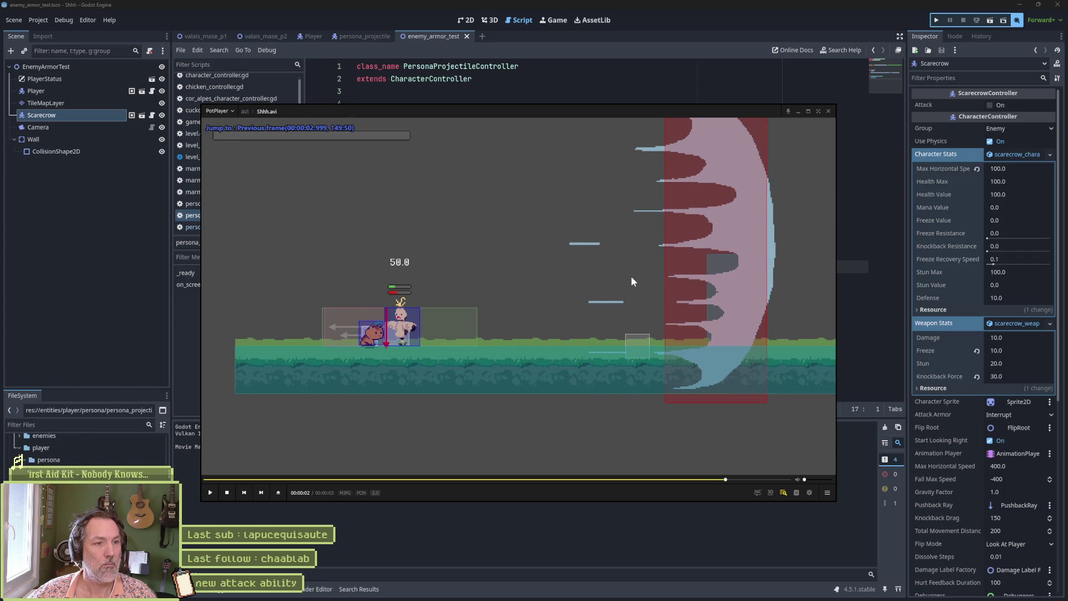
key("d")
key("d")
key("d")
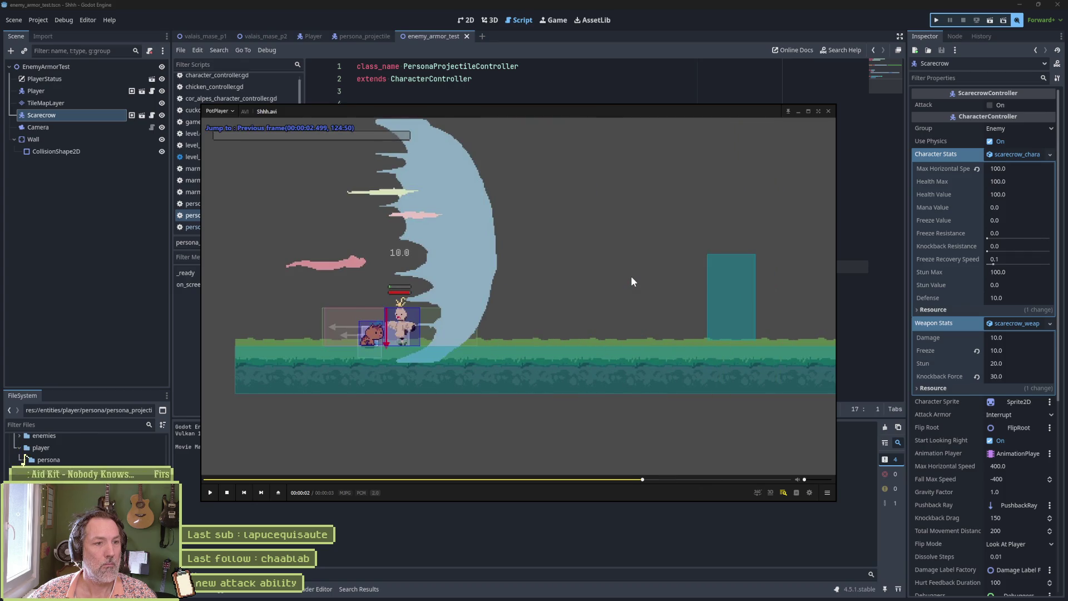
key("f")
key("f")
key("d")
key("d")
key("d")
key("d")
key("d")
key("f")
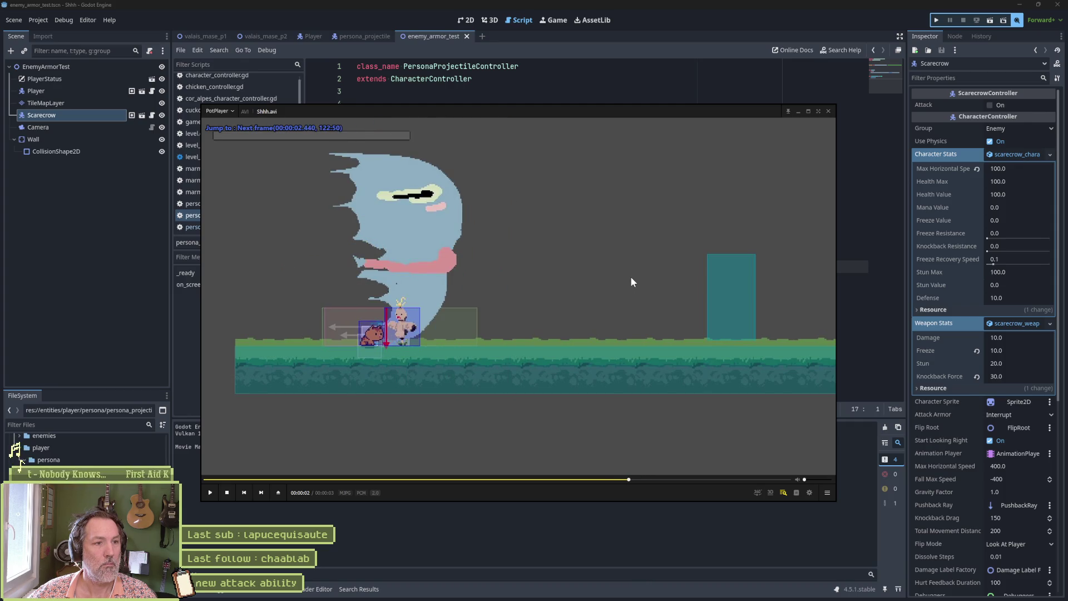
key("f")
key("f")
key("f")
key("f")
key("f")
key("f")
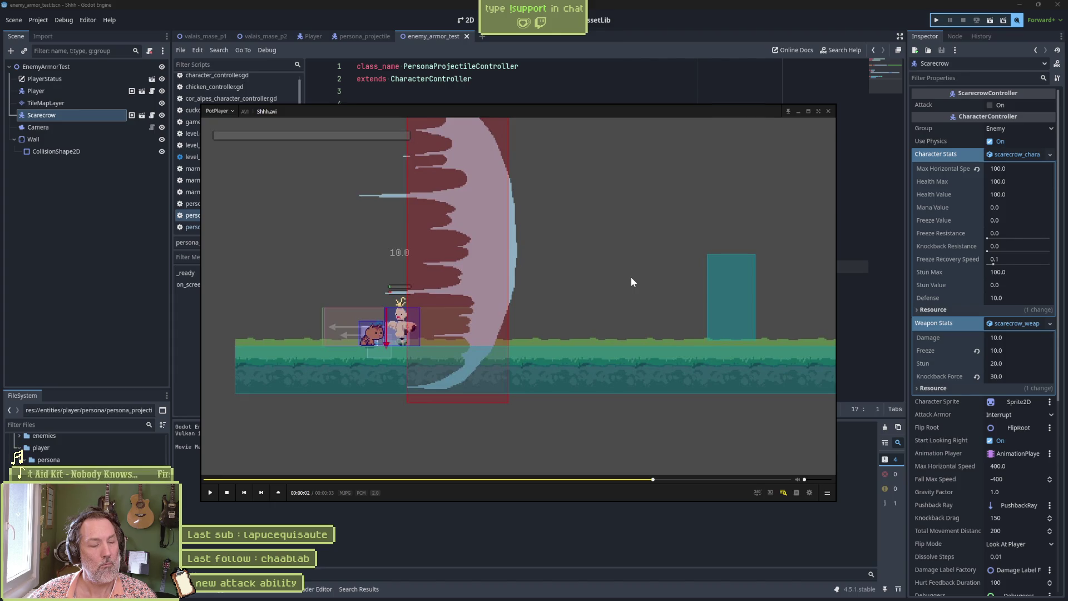
key("d")
key("d")
key("d")
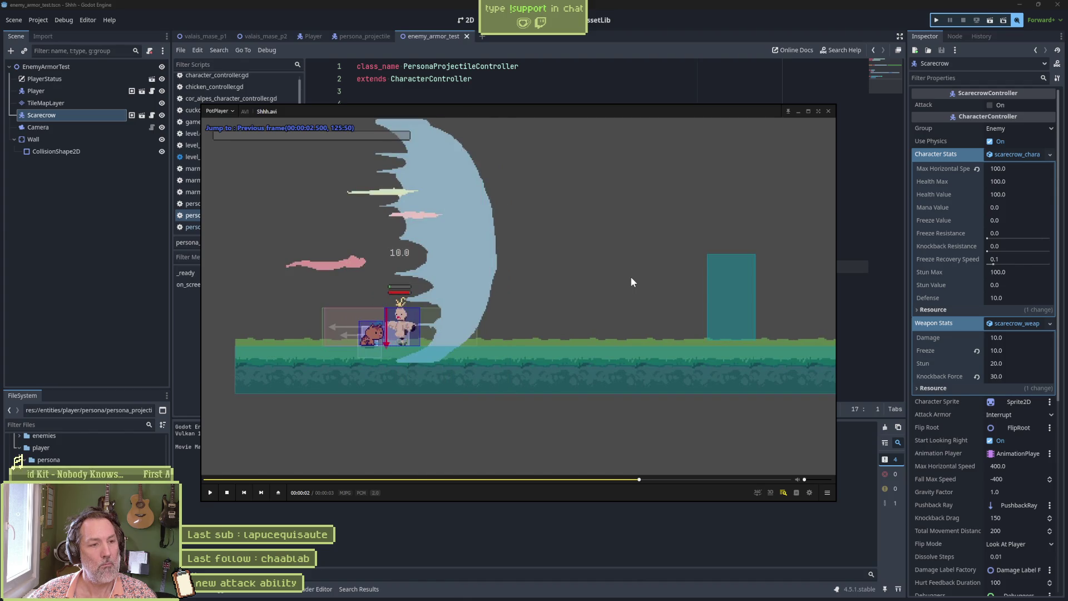
key("d")
key("f")
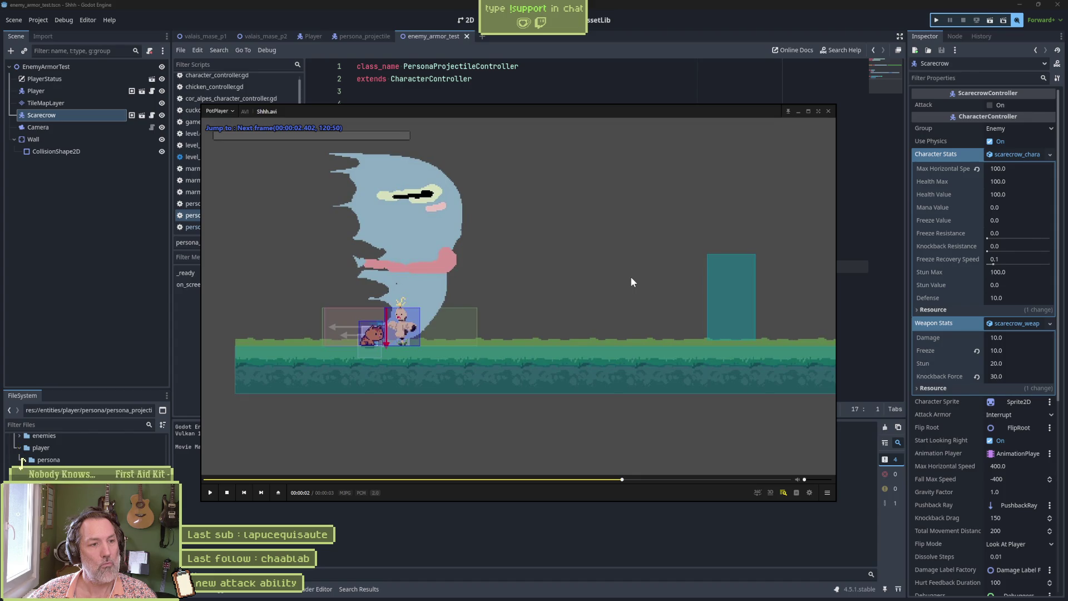
left_click(619, 581)
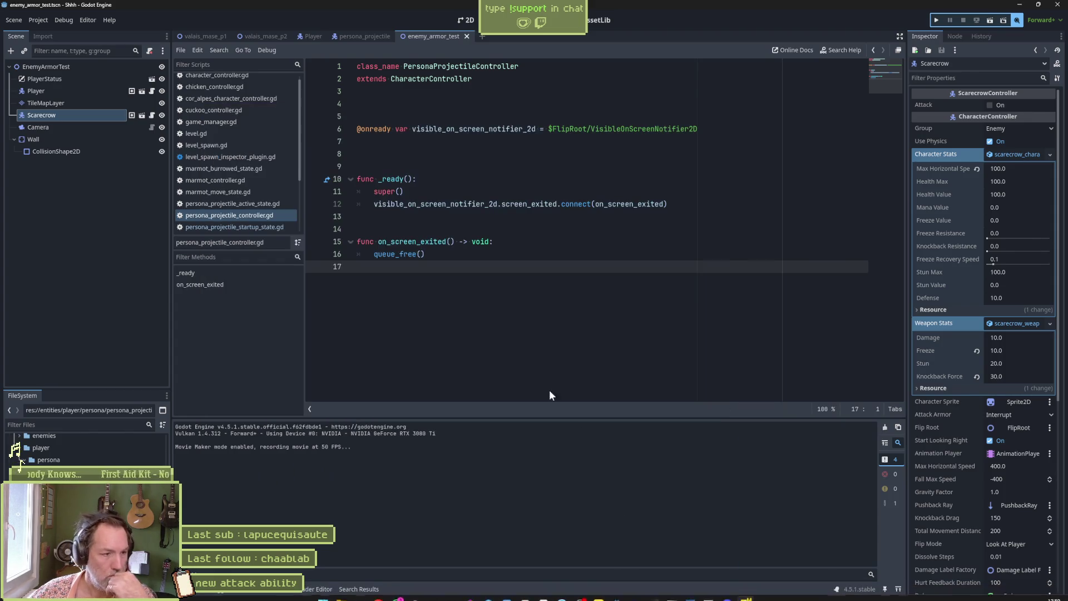
- Scrub through the persona_projectile startup animation frames in the 2D view
left_click(375, 35)
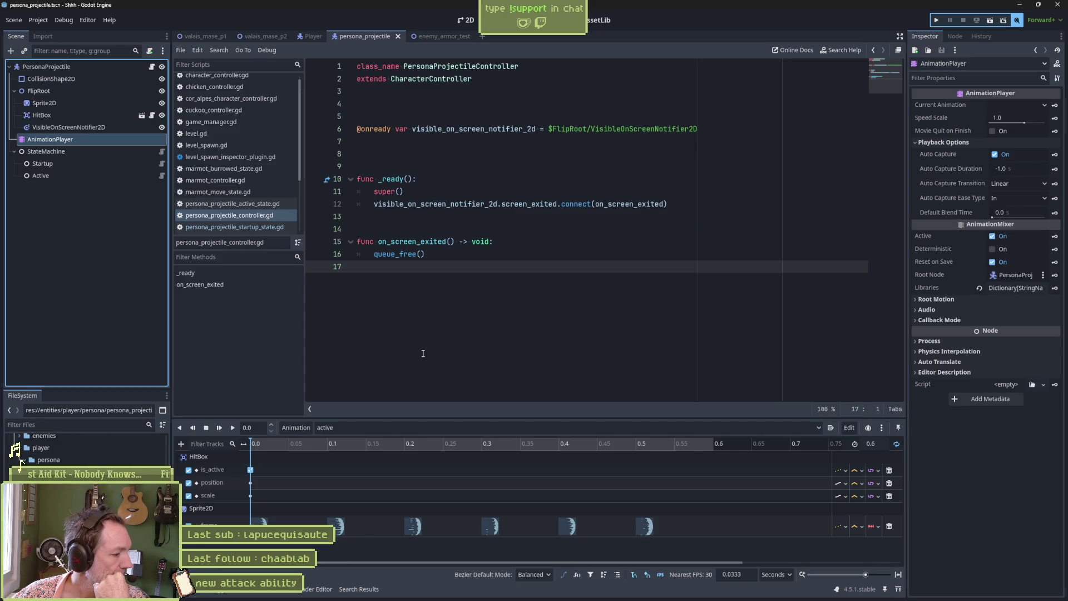
left_click(436, 429)
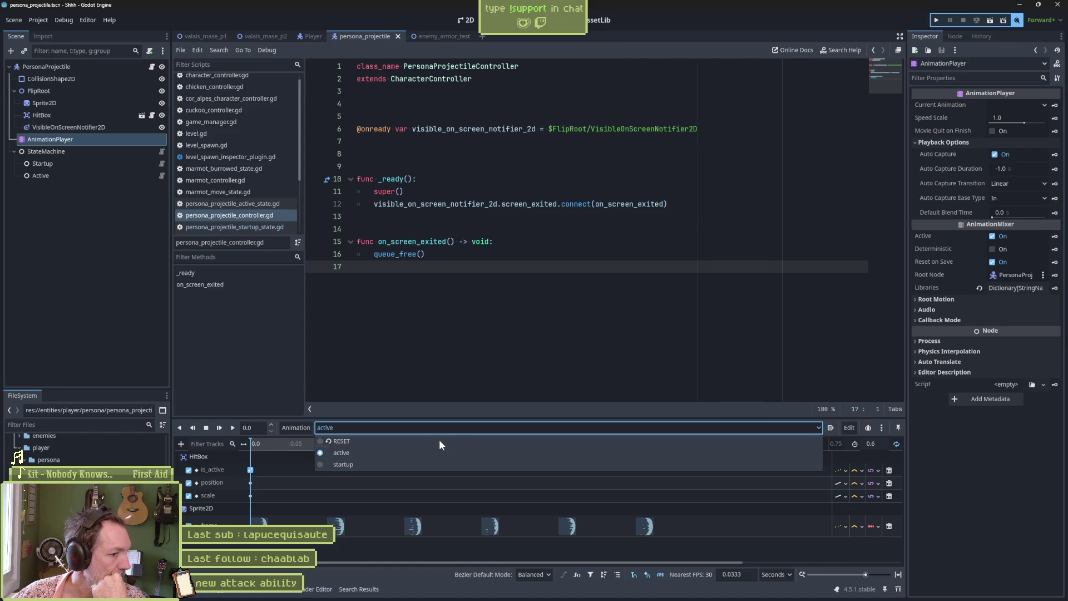
left_click(442, 466)
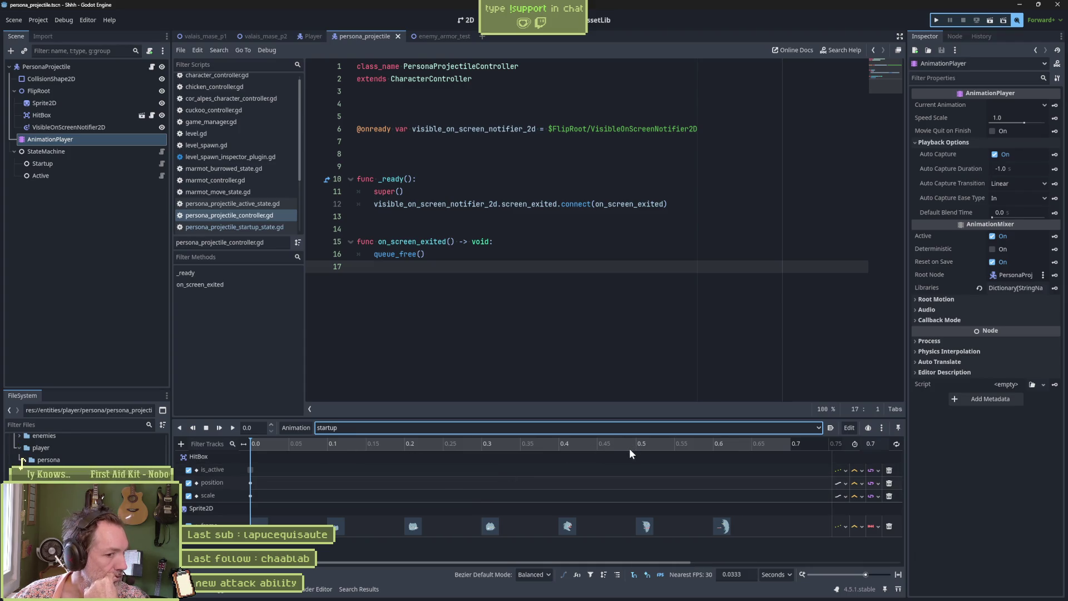
left_click(466, 20)
left_click_drag(276, 443, 750, 450)
mouse_move(654, 455)
left_mouse_down()
mouse_move(755, 450)
mouse_move(353, 459)
left_mouse_up()
- Switch the projectile back to its active animation and rerun the enemy_armor_test scene
left_click(488, 427)
left_click(490, 441)
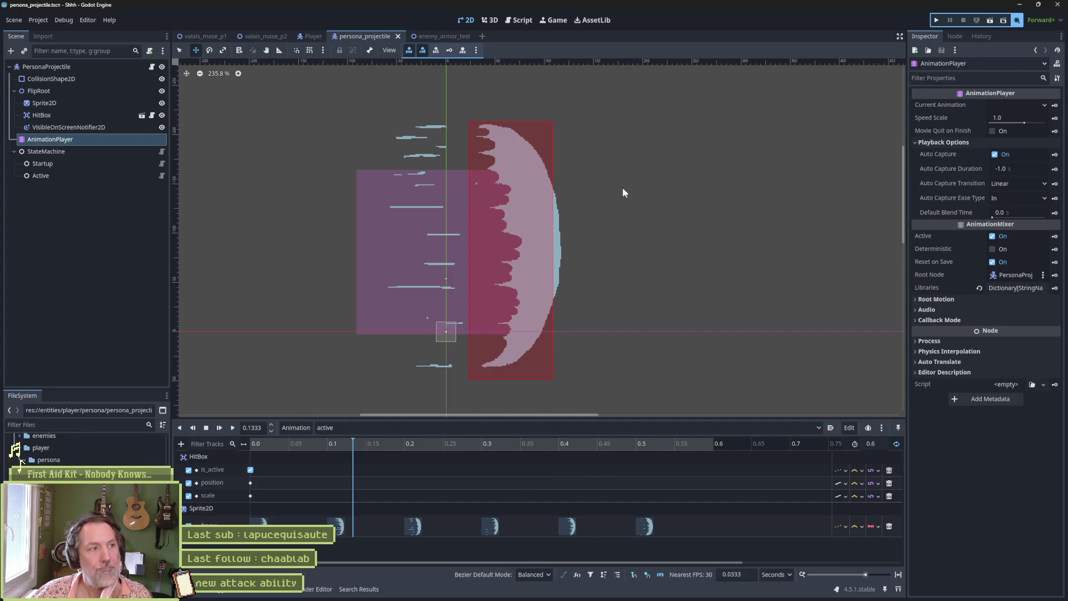
left_click(435, 36)
key("F6")
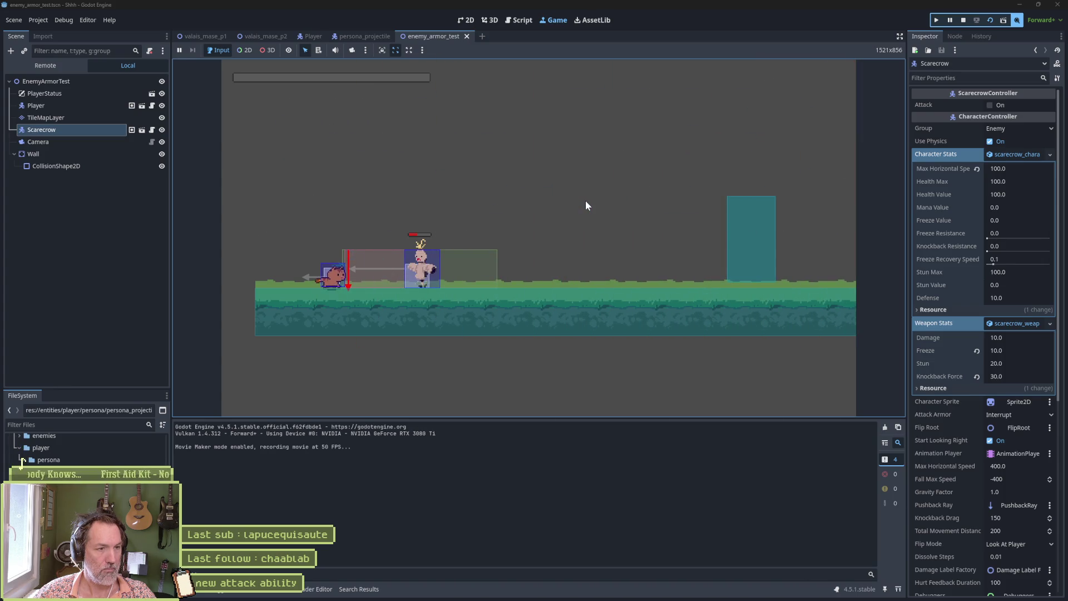
- Stop the game, turn off movie recording, and run the test scene again
key("F8")
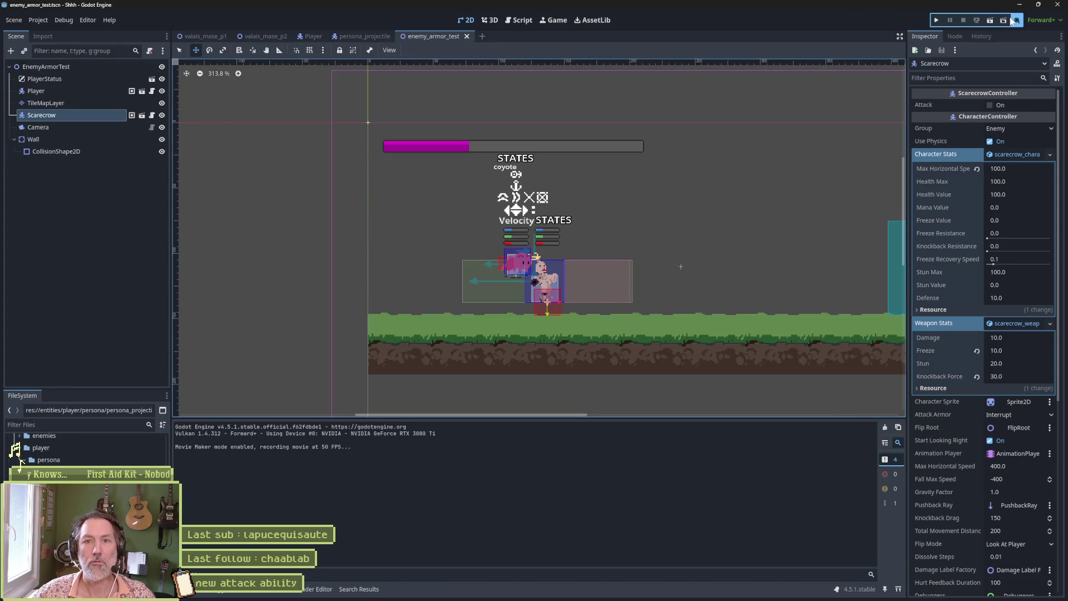
left_click(1018, 20)
key("F6")
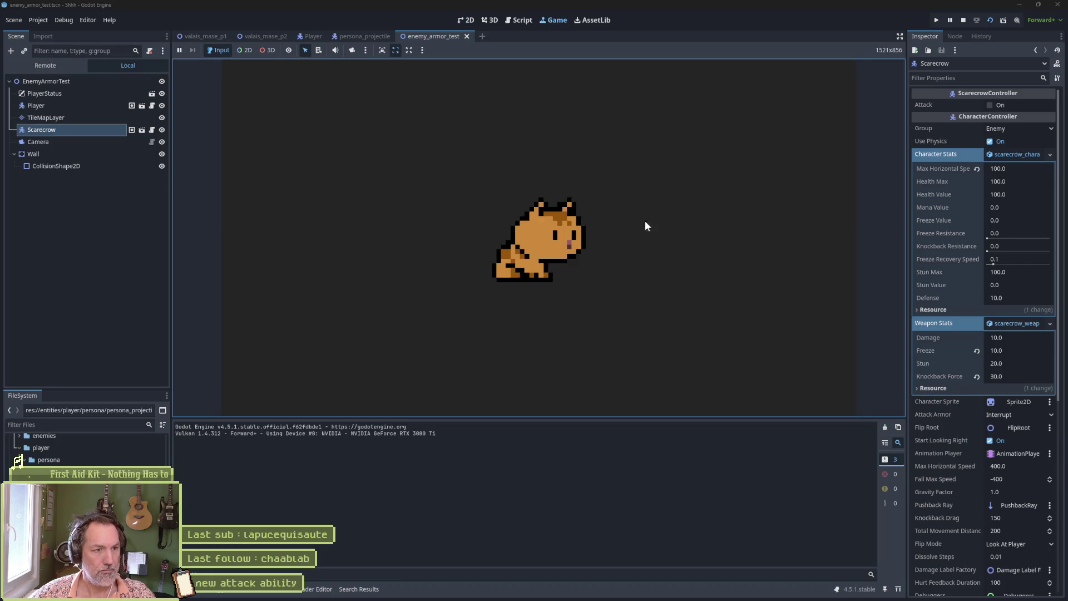
- Fire the persona attack three times, pause and resume, then stop and show the recording
key("e")
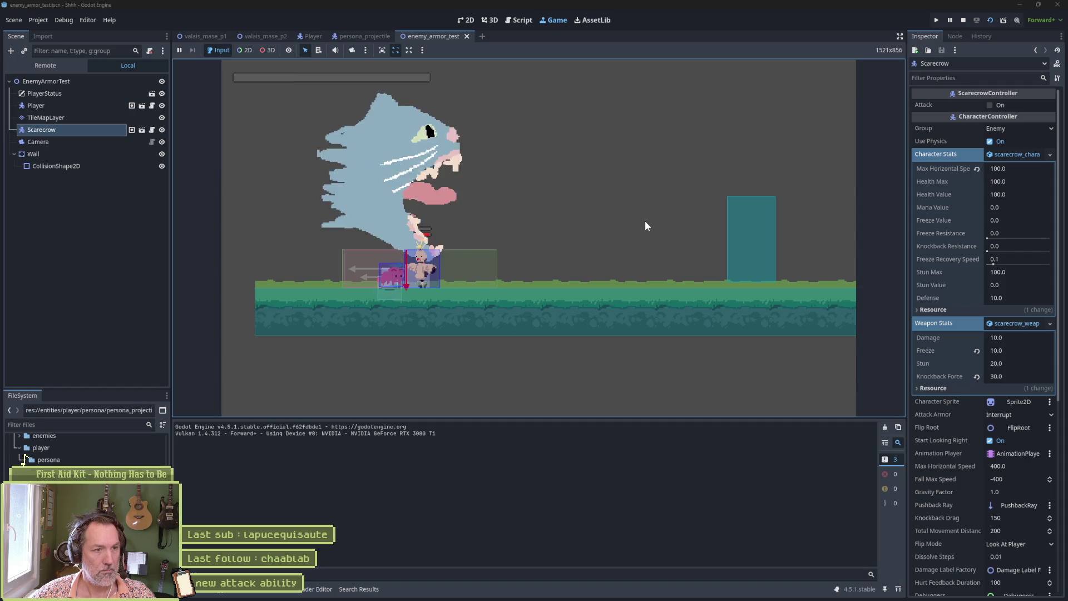
key("e")
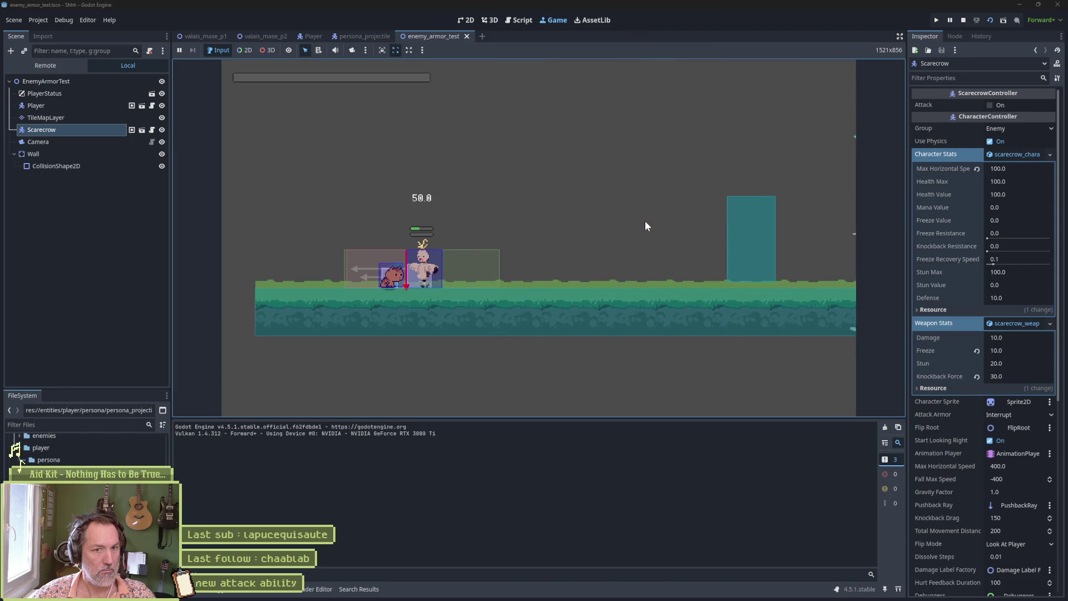
key("e")
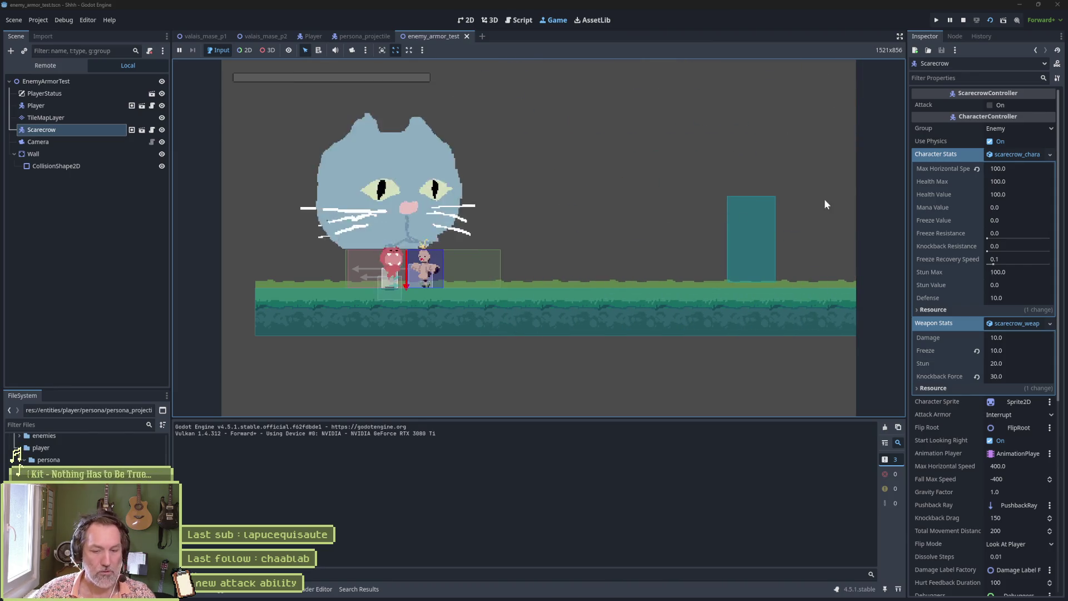
left_click(950, 20)
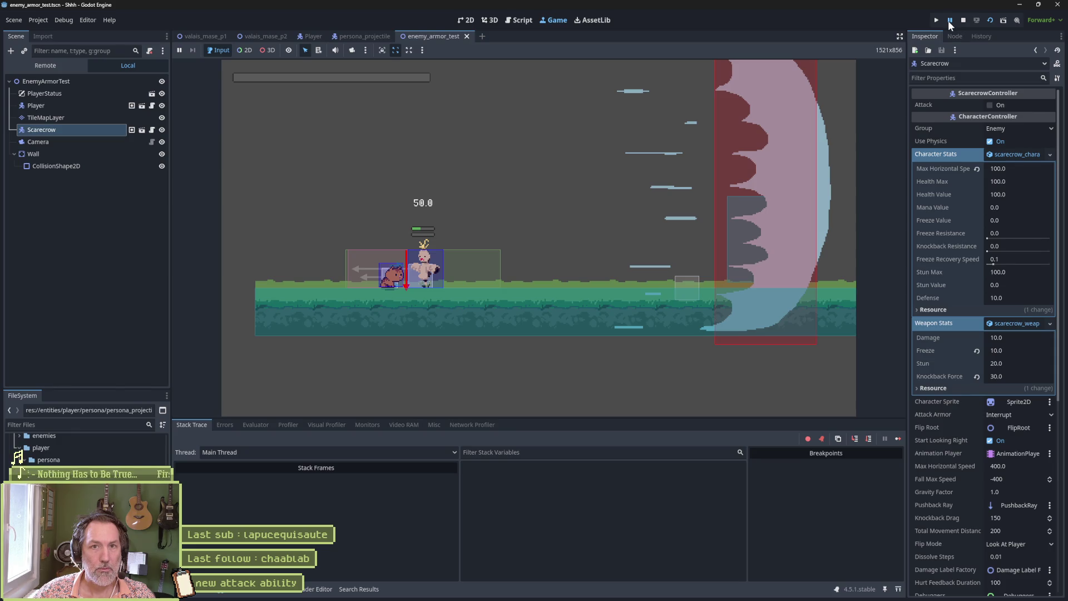
left_click(950, 21)
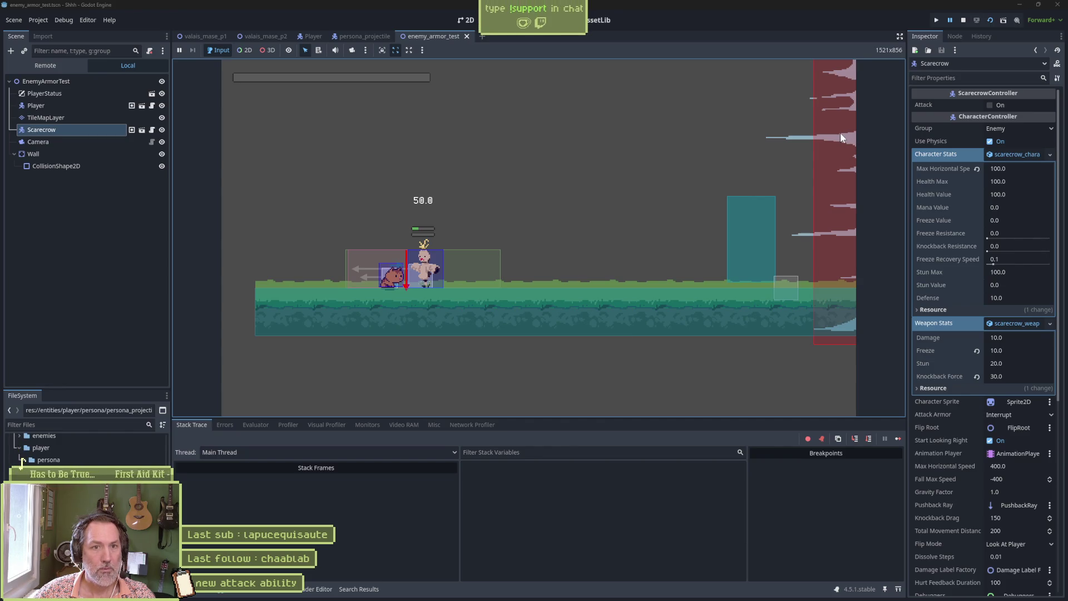
left_click(963, 20)
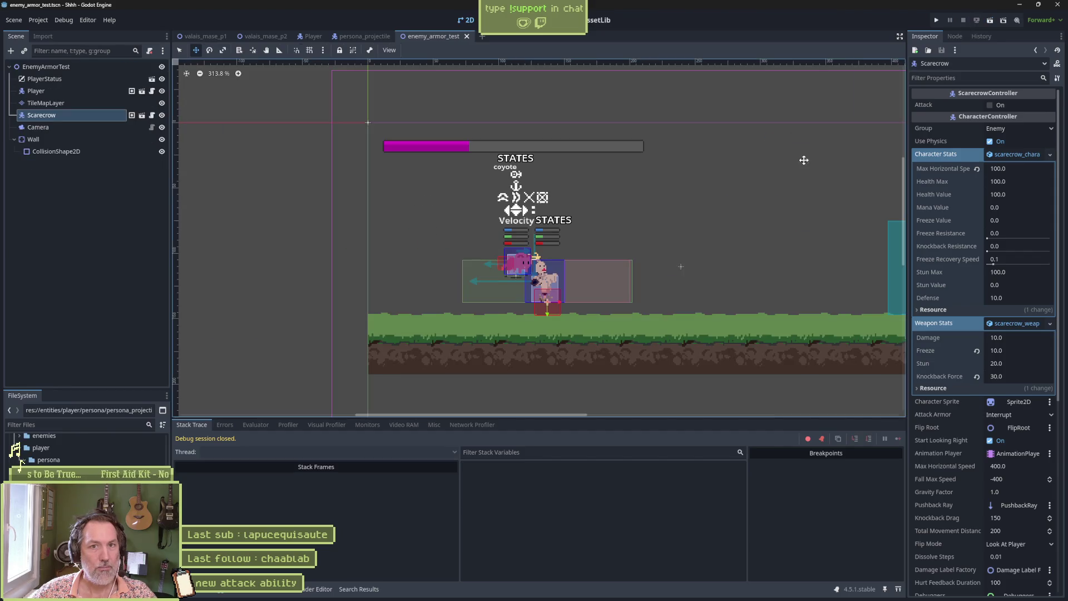
left_click(746, 592)
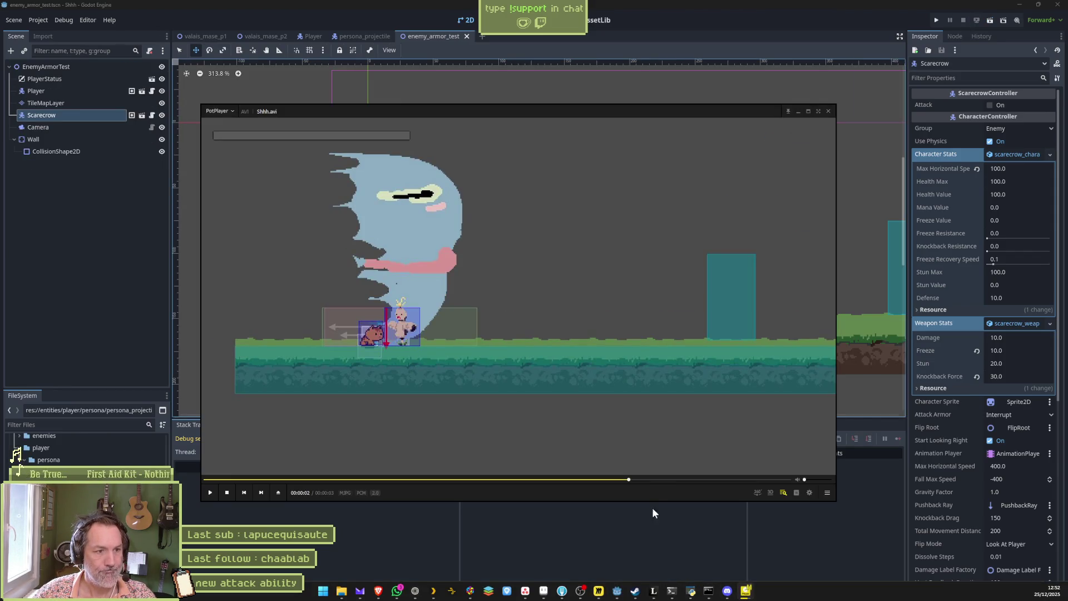
- Seek the recording between 70 and 91 percent to the cat frame and step one frame
left_click(640, 479)
left_click(616, 479)
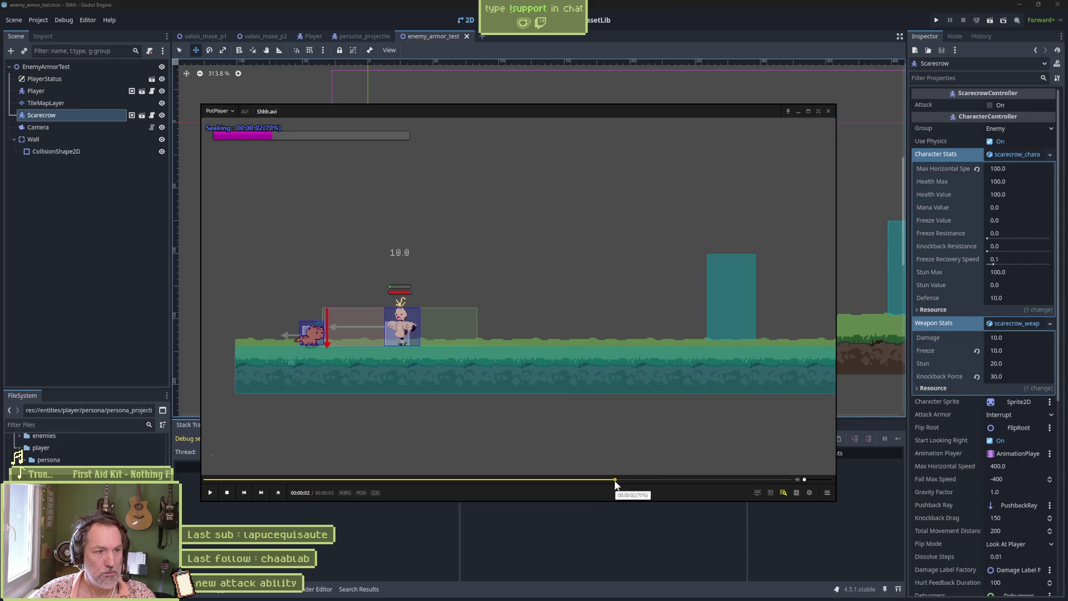
left_click(740, 479)
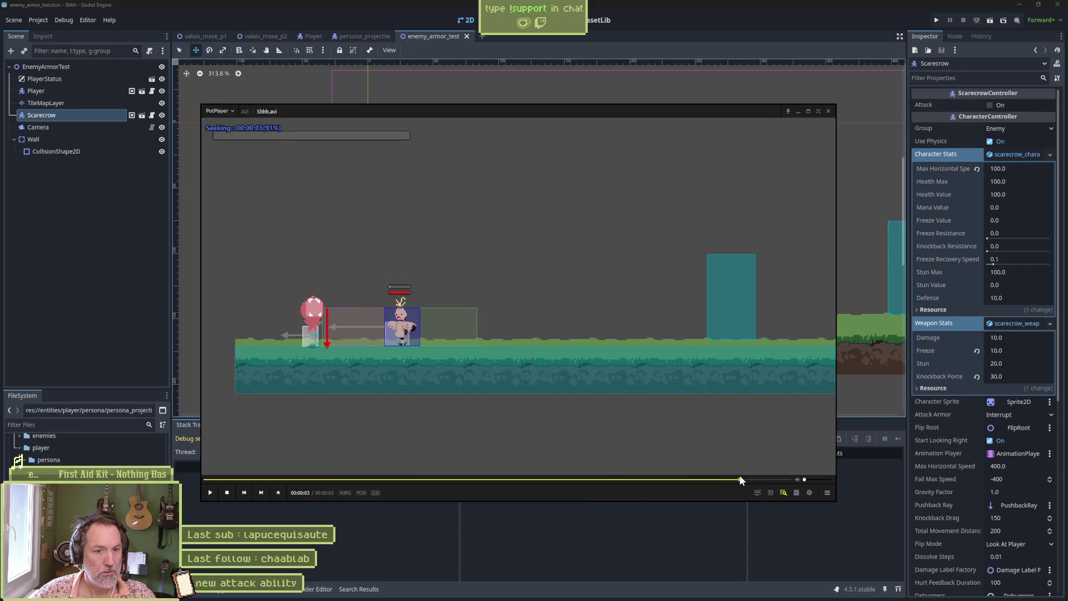
left_click(767, 480)
left_click(752, 481)
key("f")
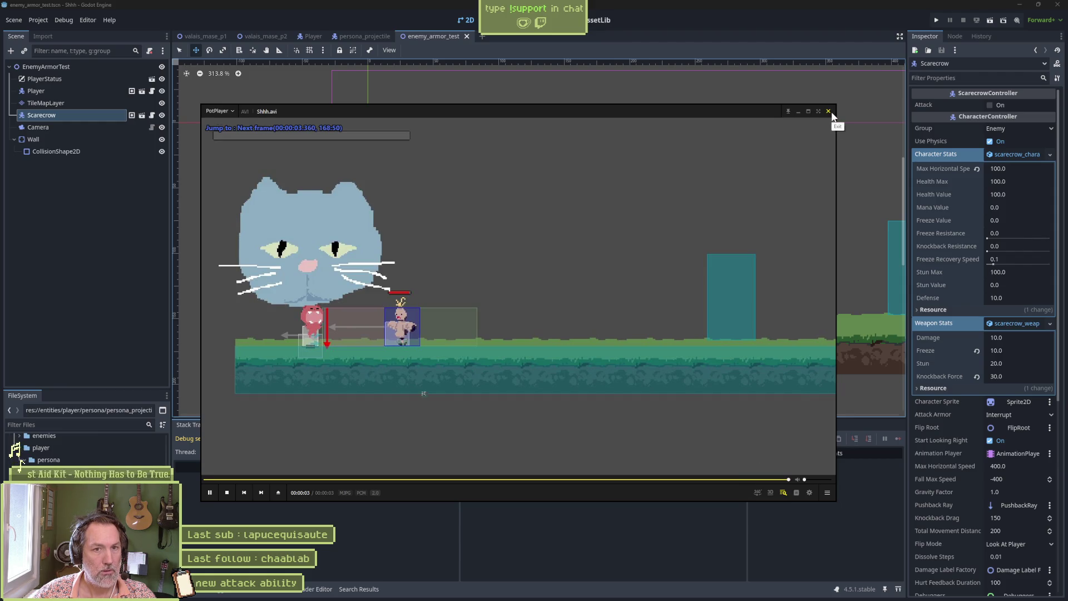
left_click(829, 112)
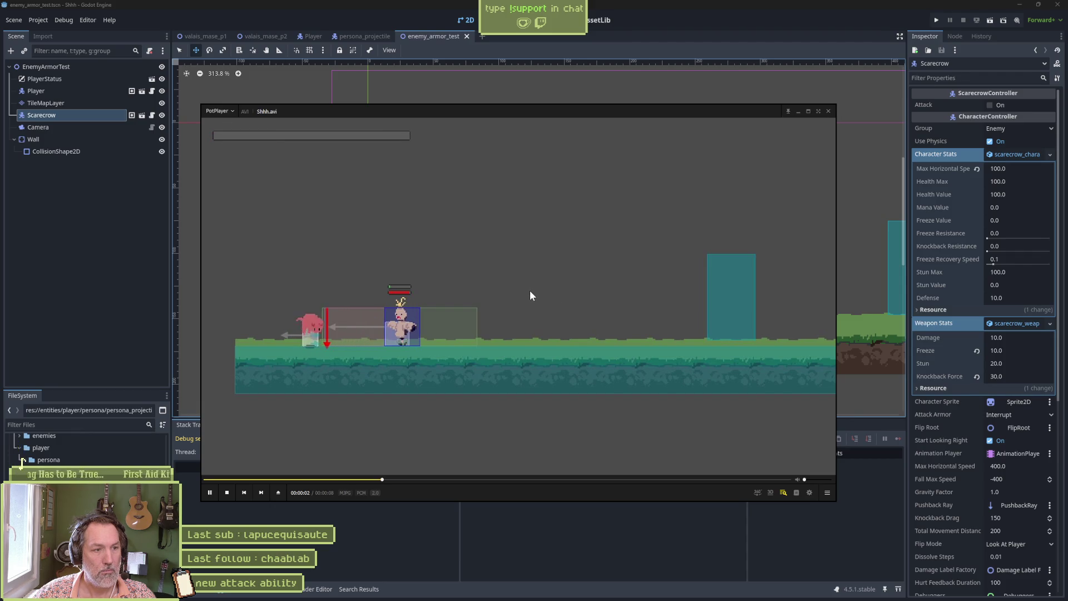
- Pause at the attack, step frame by frame as the slash moves right, then close PotPlayer
key("space")
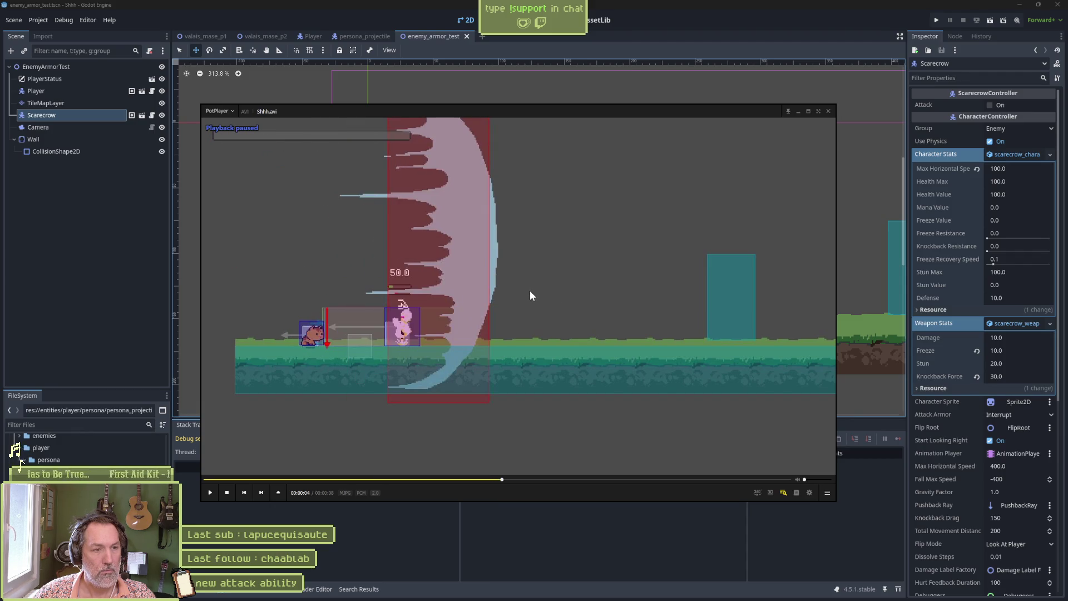
key("f")
key("f")
key("f")
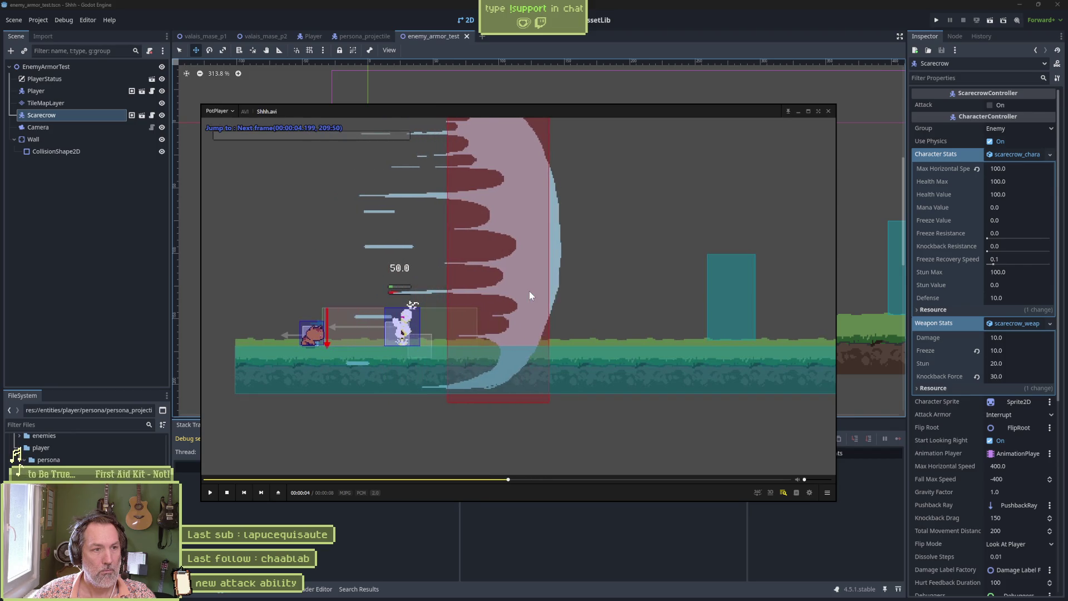
key("f")
key("f")
key("f")
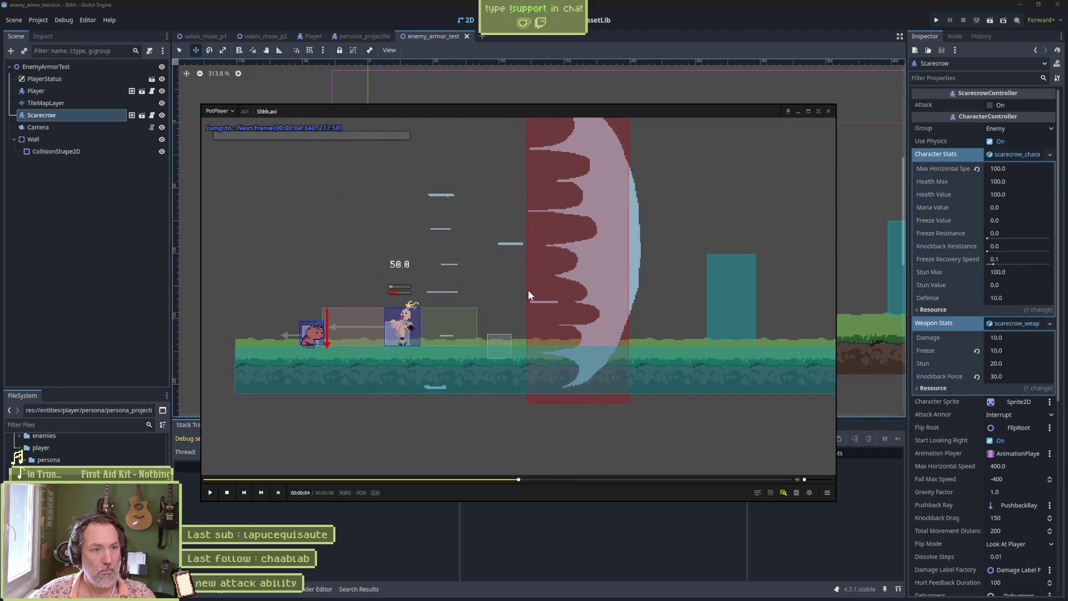
key("f")
key("f")
key("f")
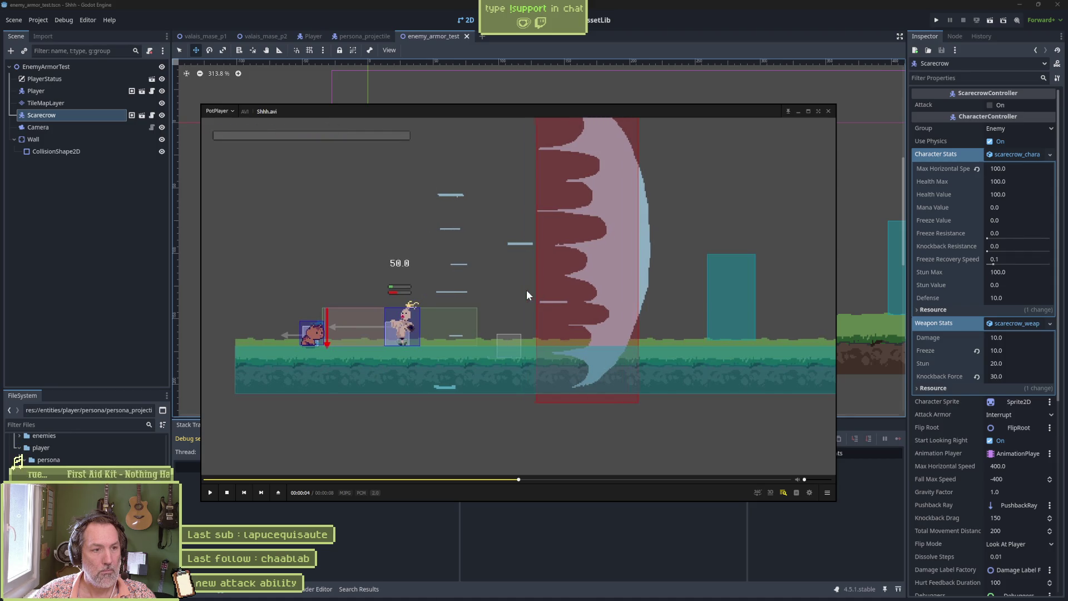
key("f")
key("f")
key("f")
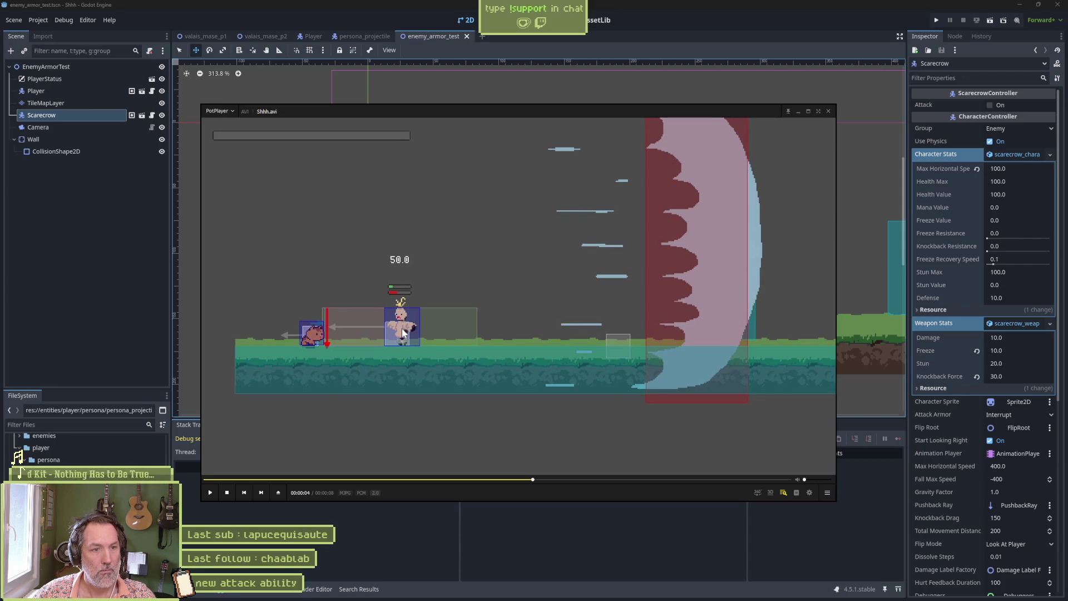
key("f")
key("f")
key("f")
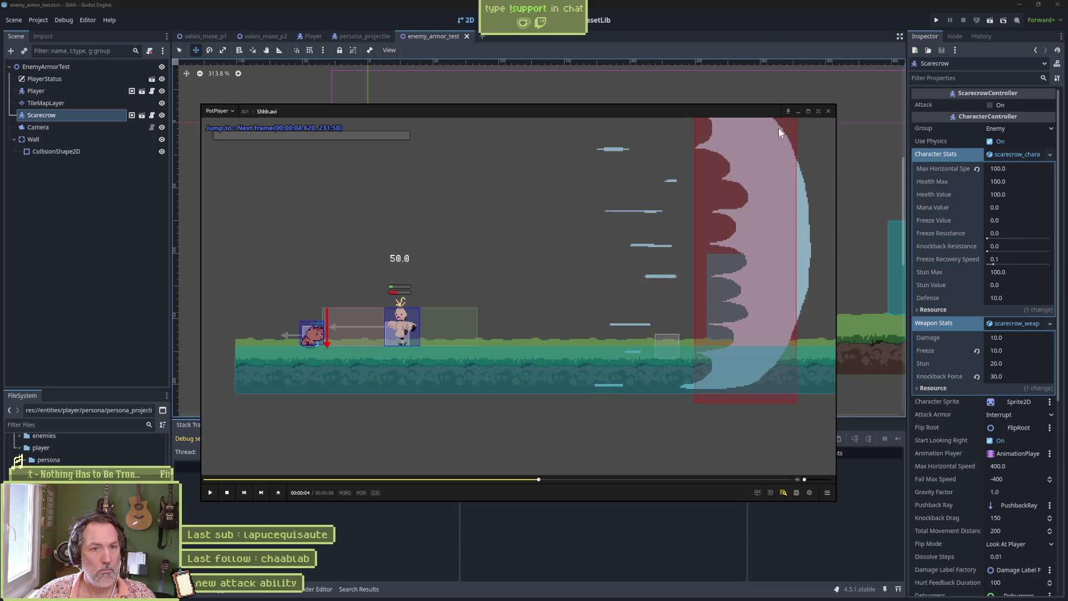
left_click(829, 111)
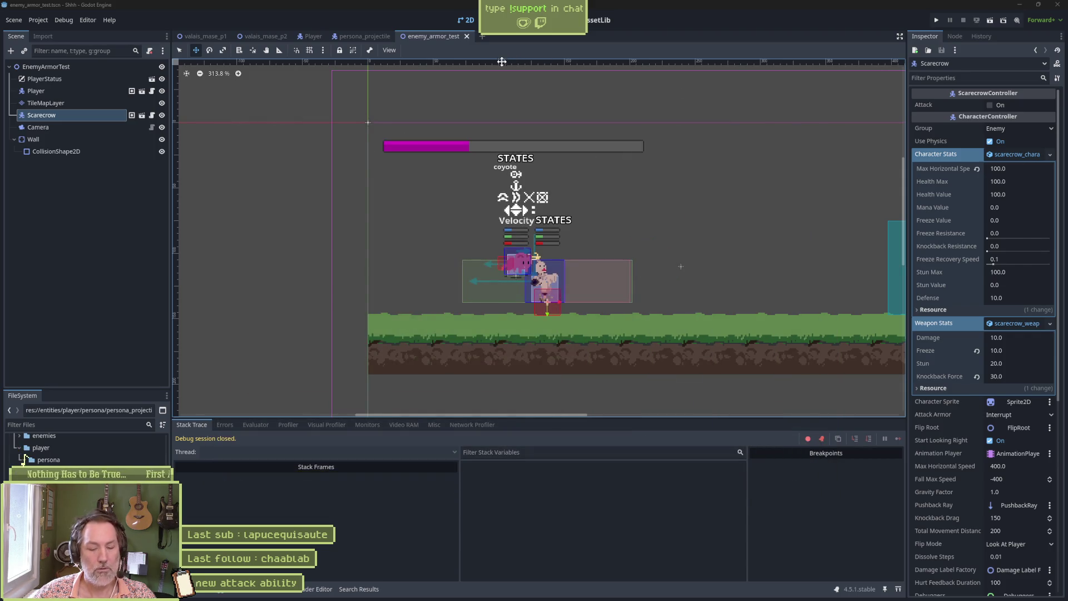
- Run the valais_mase_p2 scene, trigger the cat persona attack, and stop
left_click(261, 36)
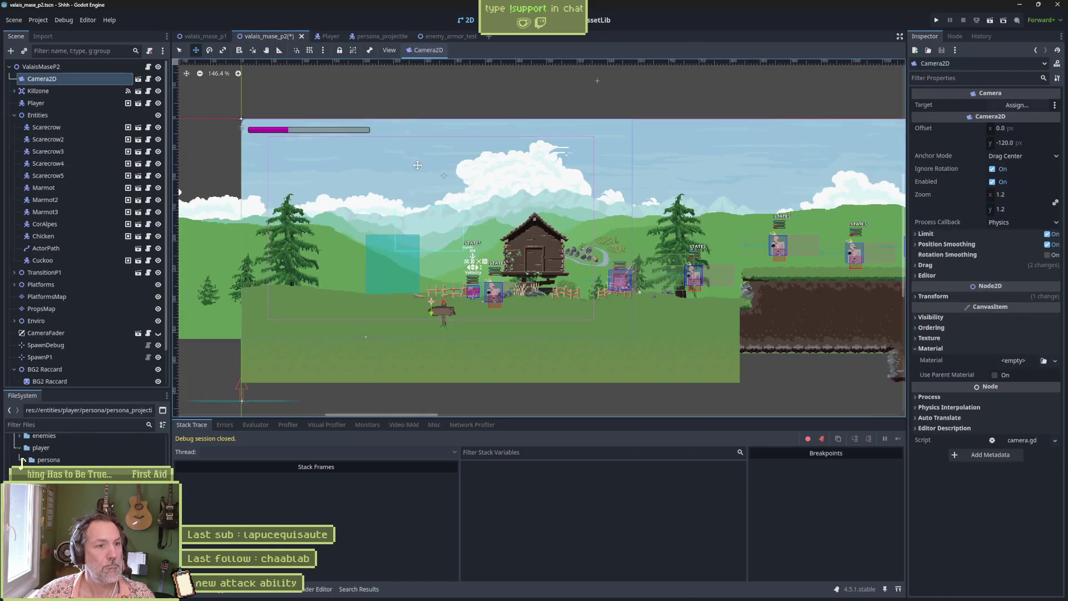
key("F6")
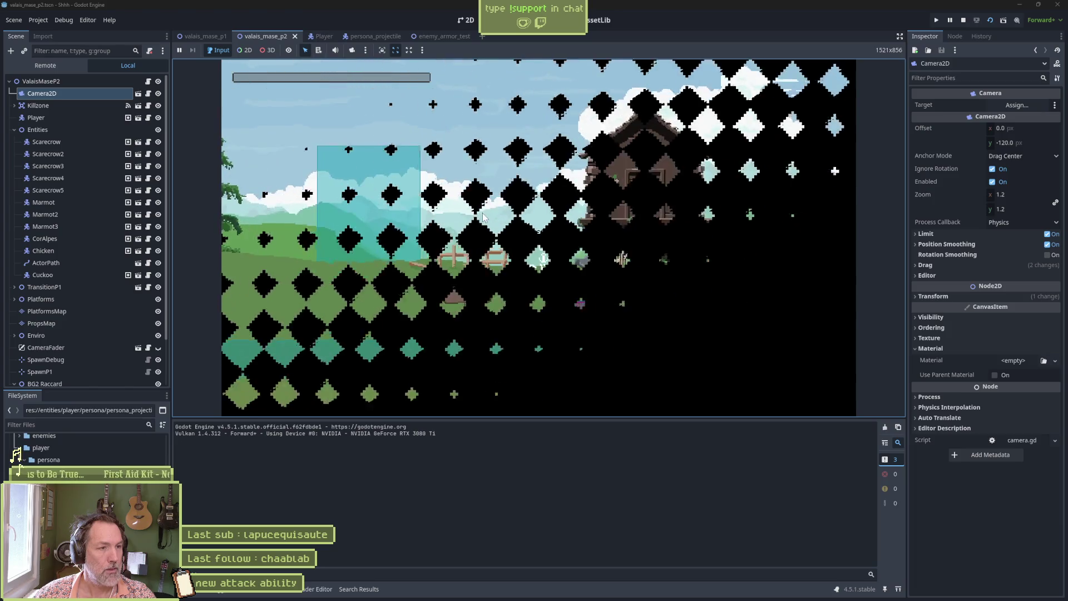
key("Right")
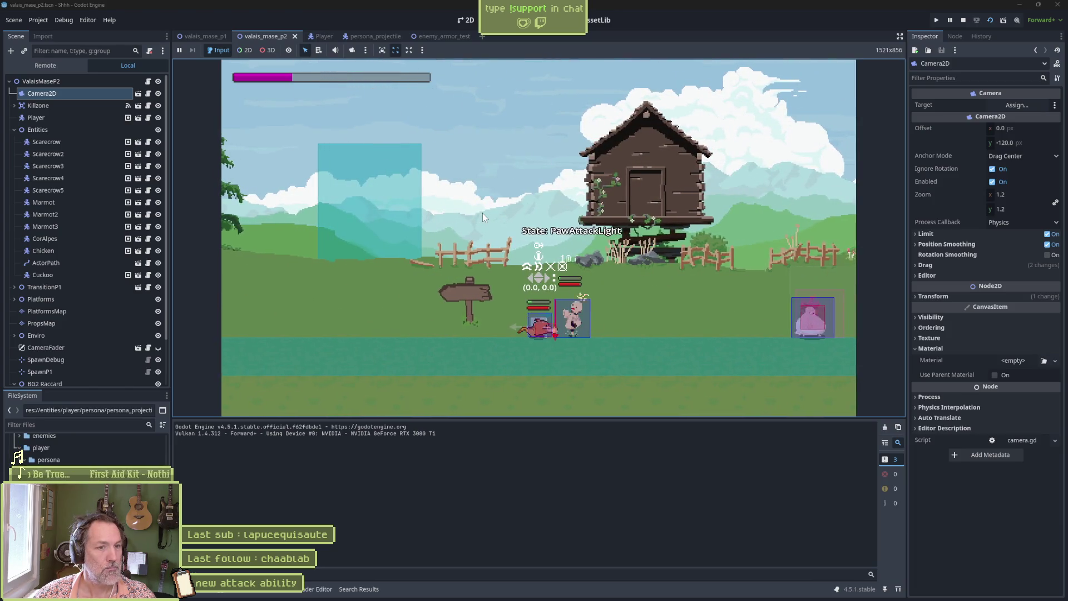
key("x")
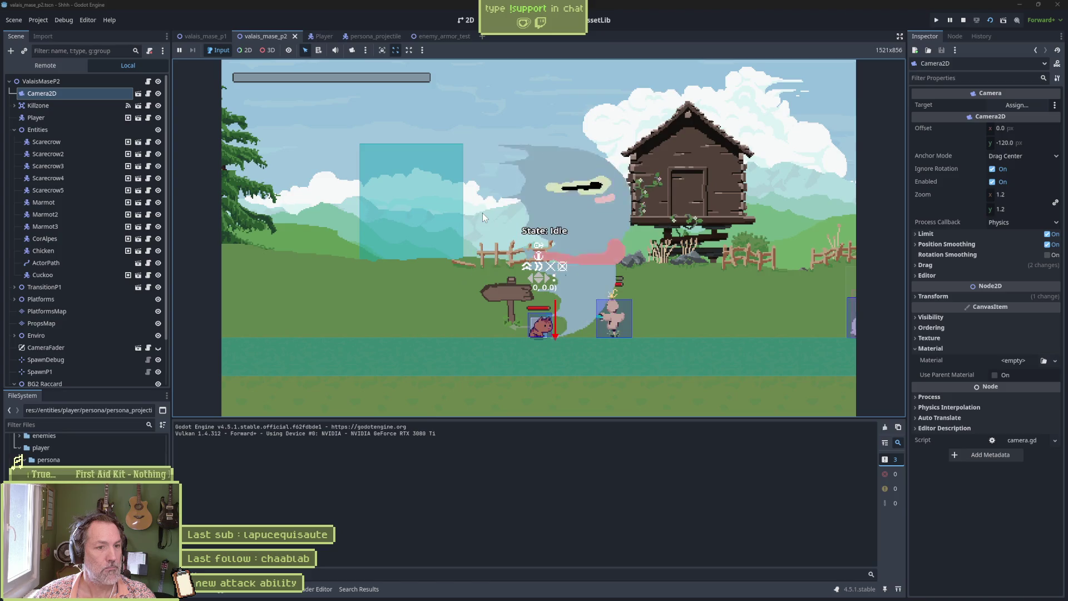
key("F8")
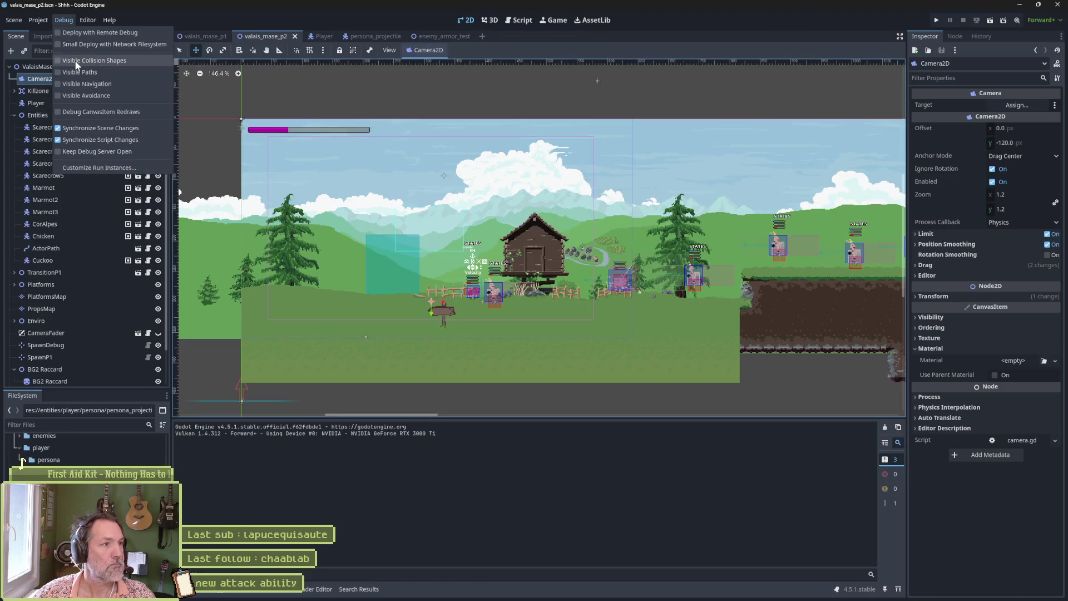
- Hide collision shapes and replay the level twice, testing the cat attack and walking right
left_click(444, 116)
key("F6")
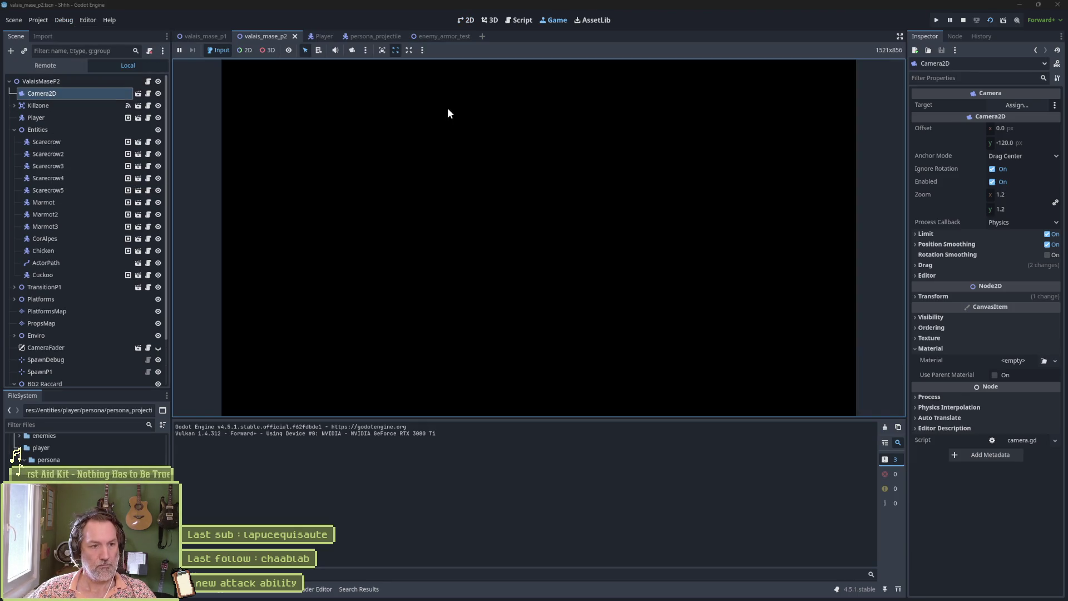
key("Left")
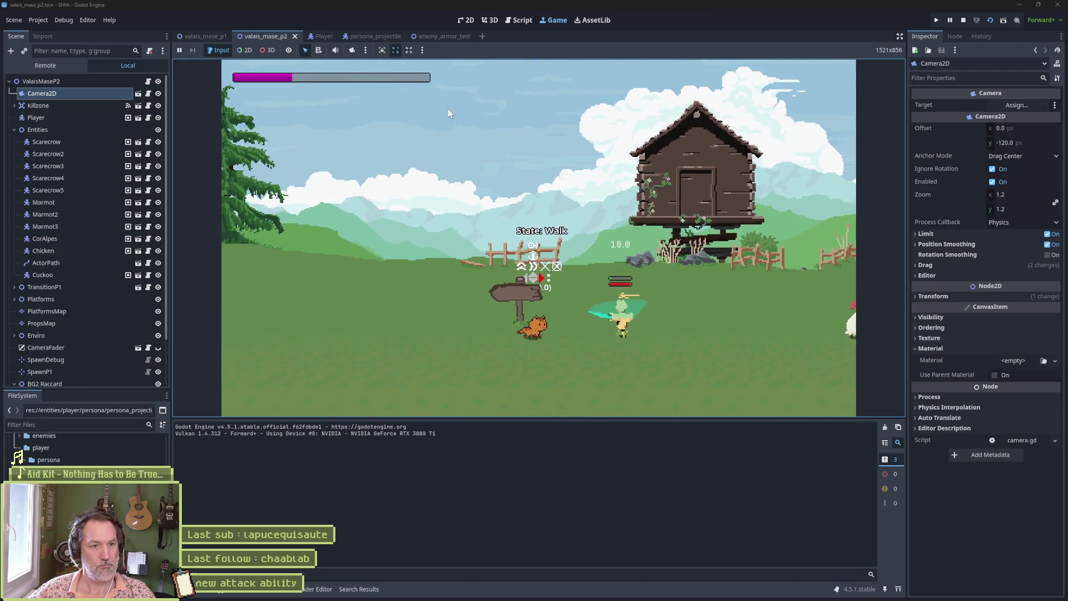
key("x")
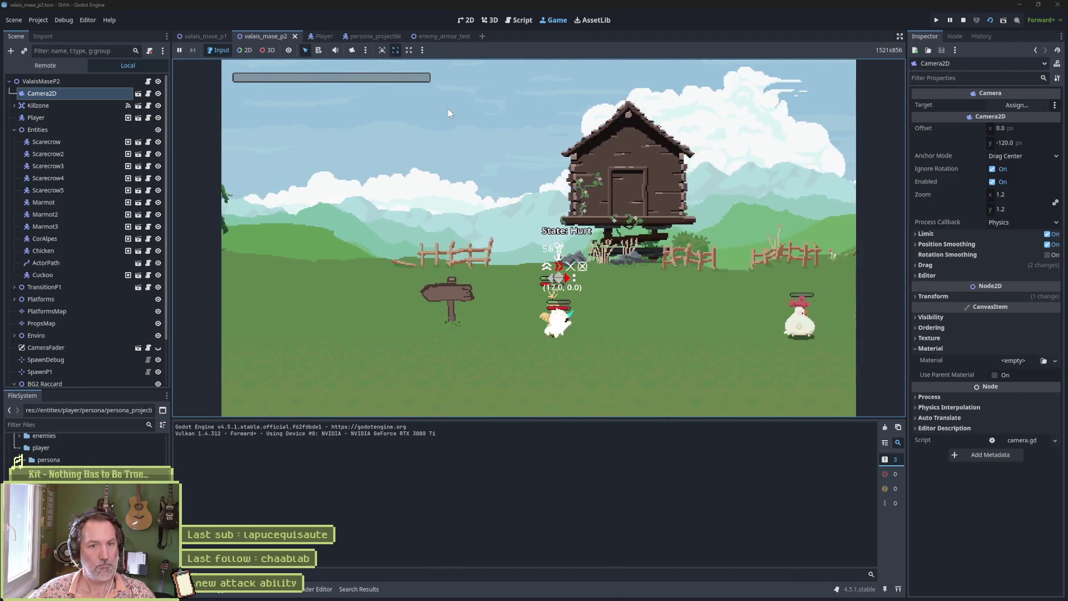
key("Right")
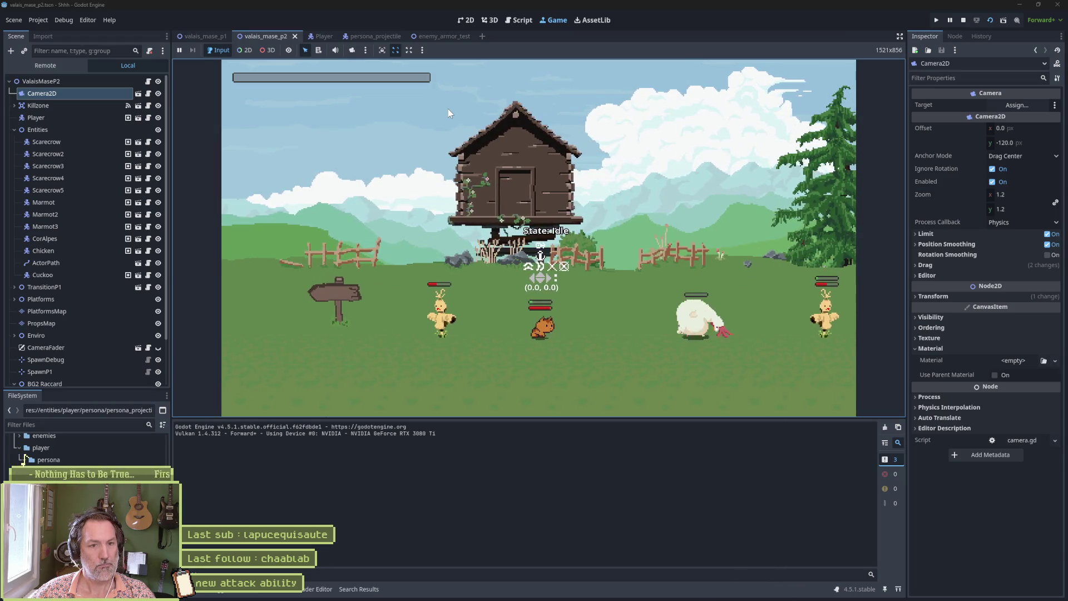
key("F8")
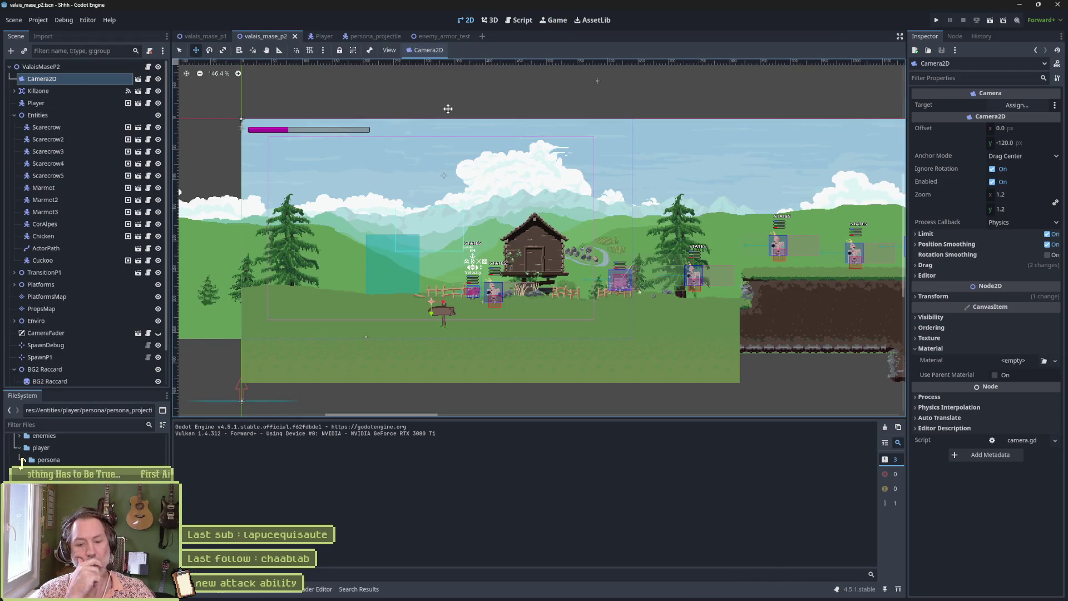
key("F6")
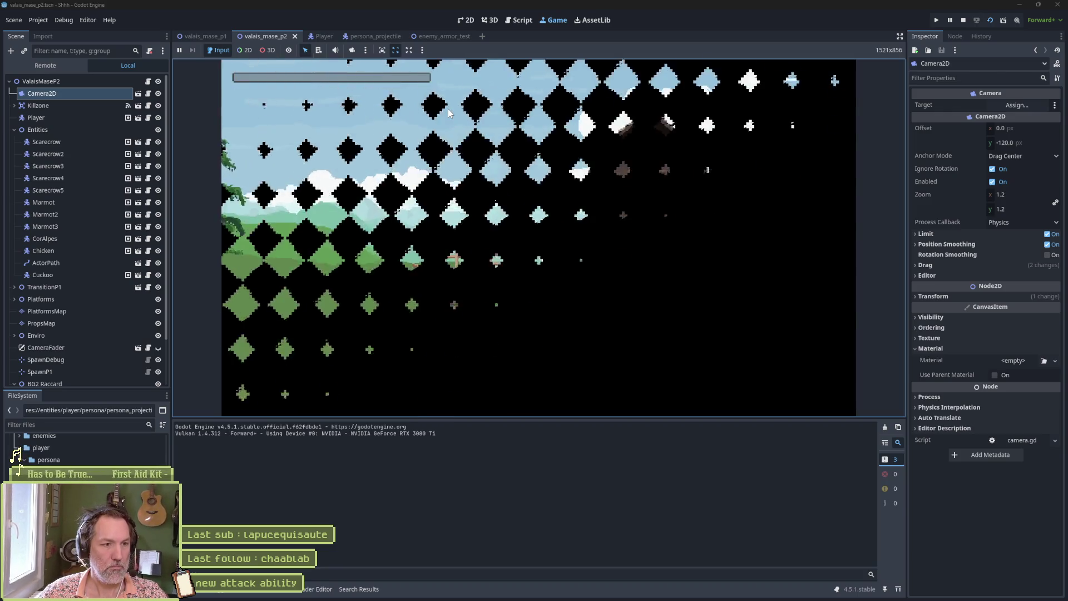
key("Right")
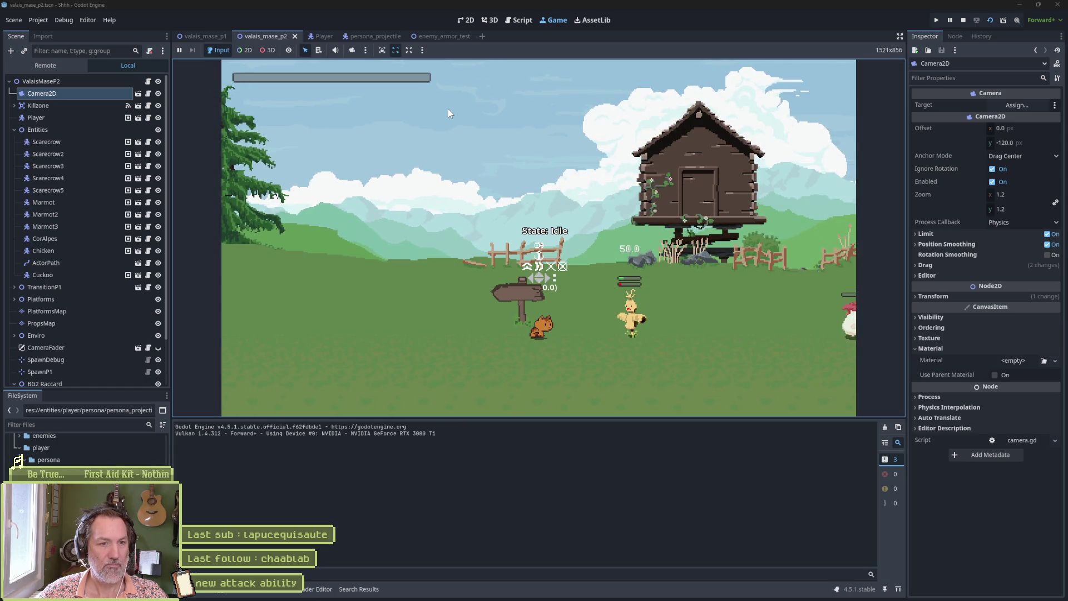
key("F8")
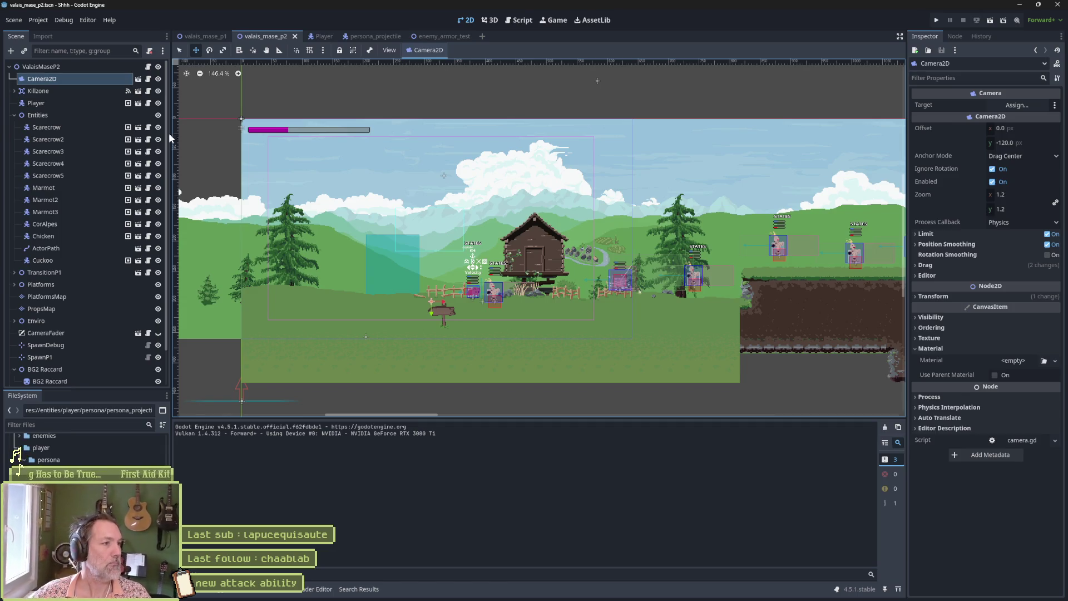
- Disable the Scarecrow's Attack option and playtest the level before stopping it
left_click(35, 126)
left_click(990, 105)
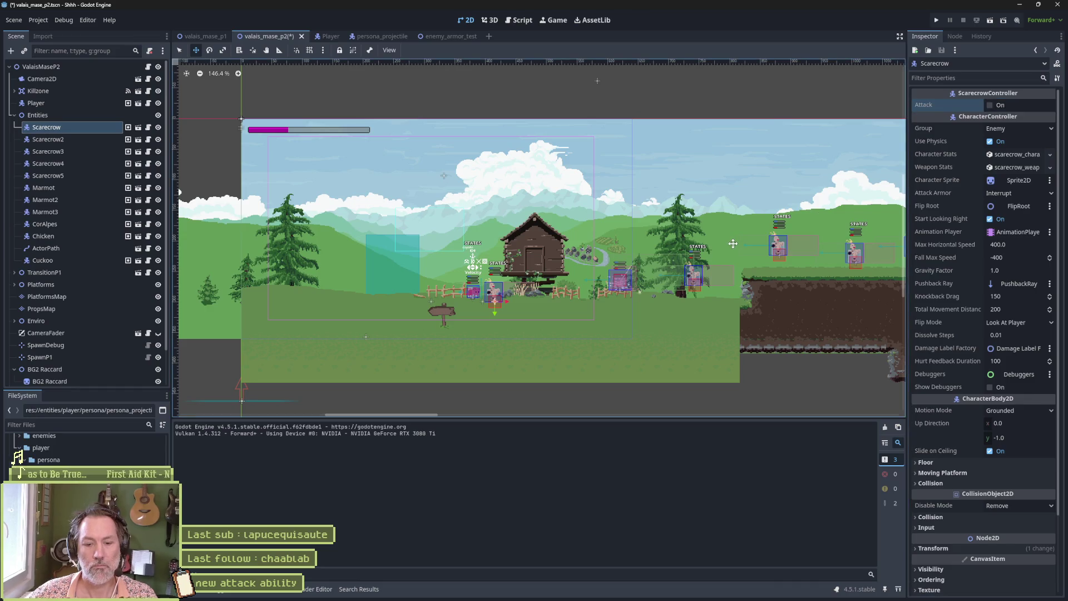
key("F6")
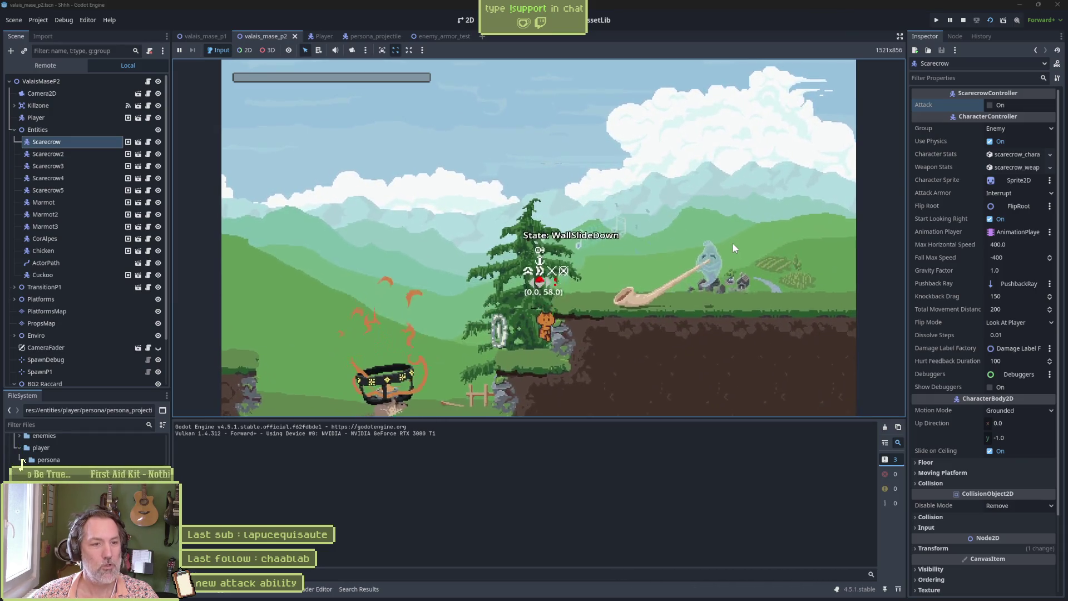
key("F8")
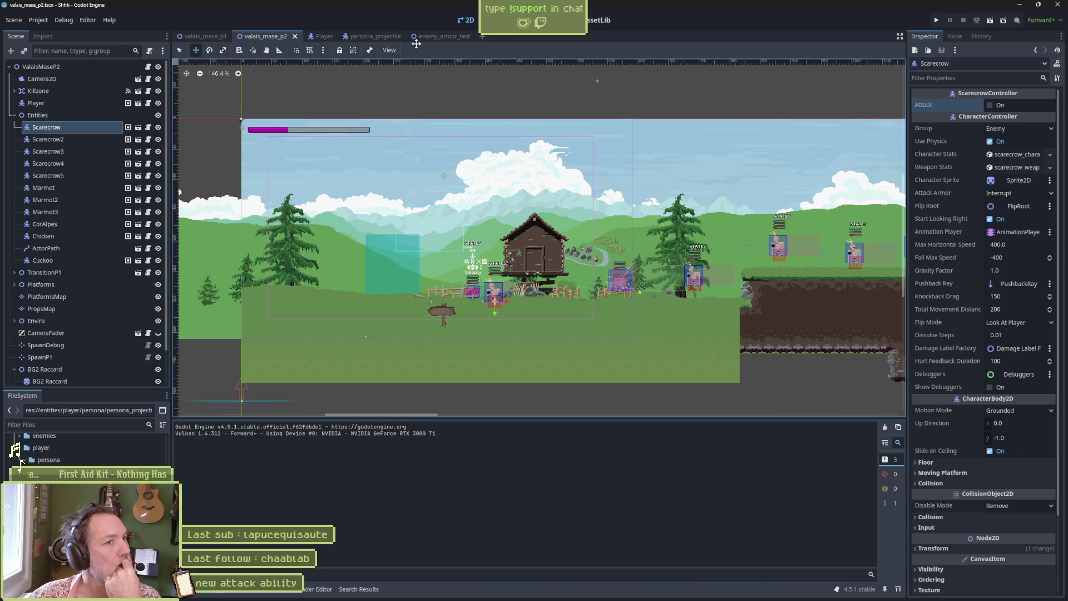
- Delete the speed, lerp_weight and start_lerp_time lines from the Active state script
left_click(373, 36)
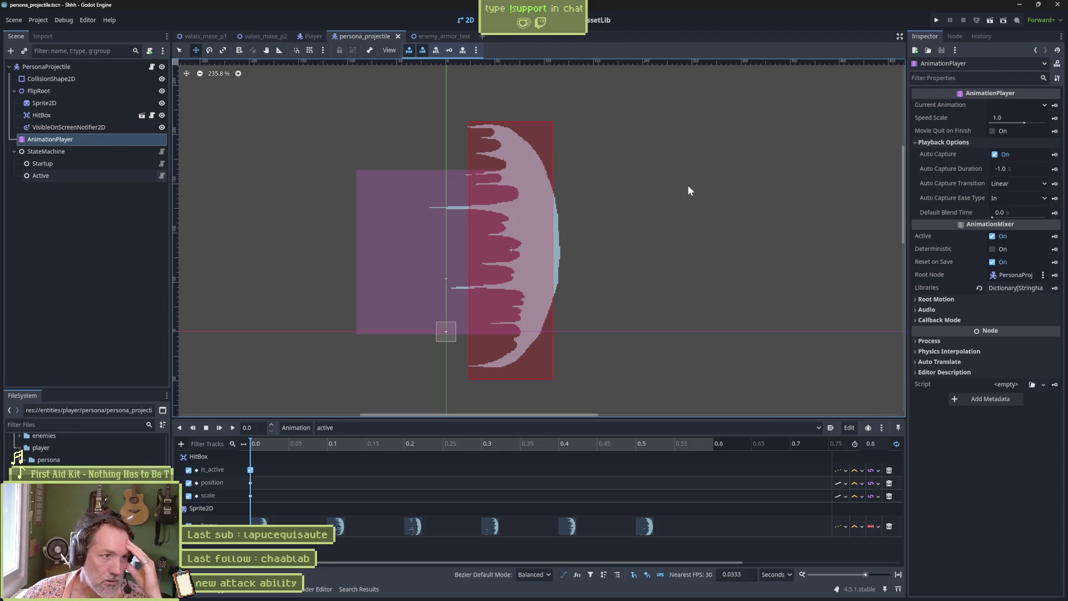
left_click(162, 176)
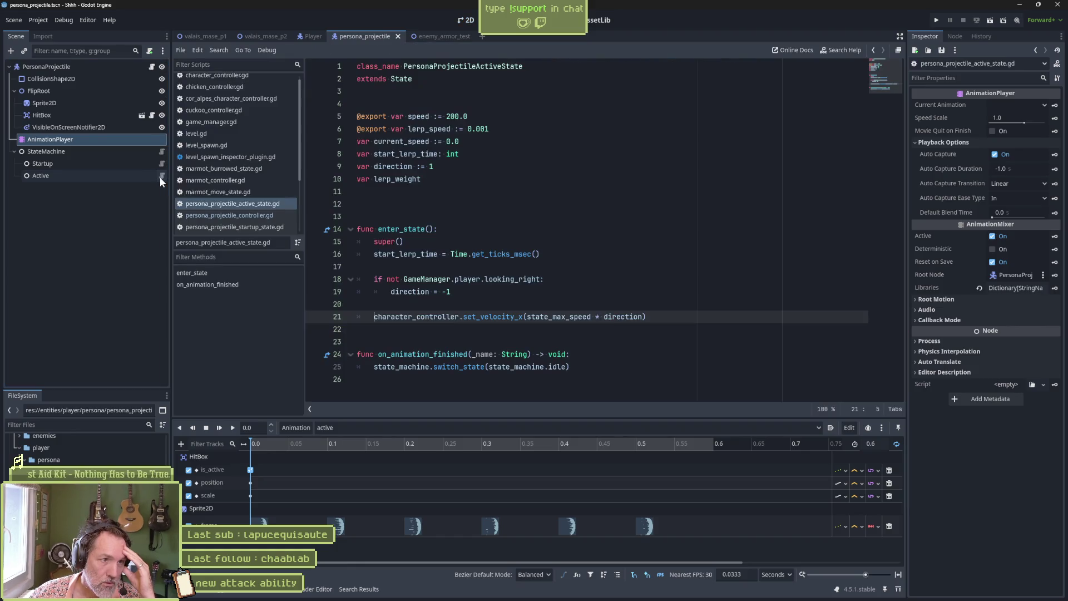
double_click(575, 317)
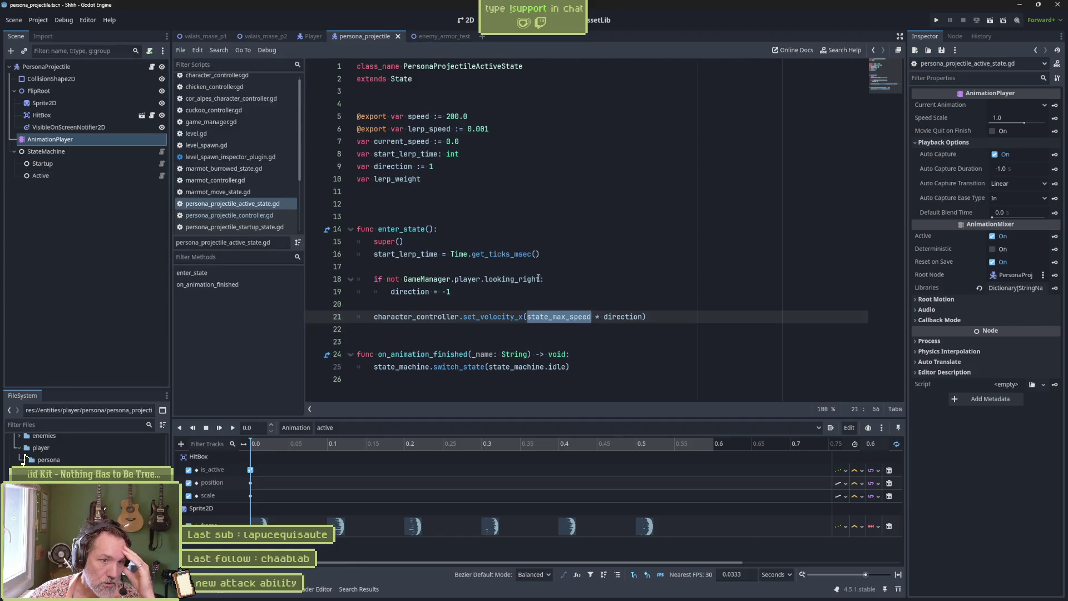
left_click(479, 116)
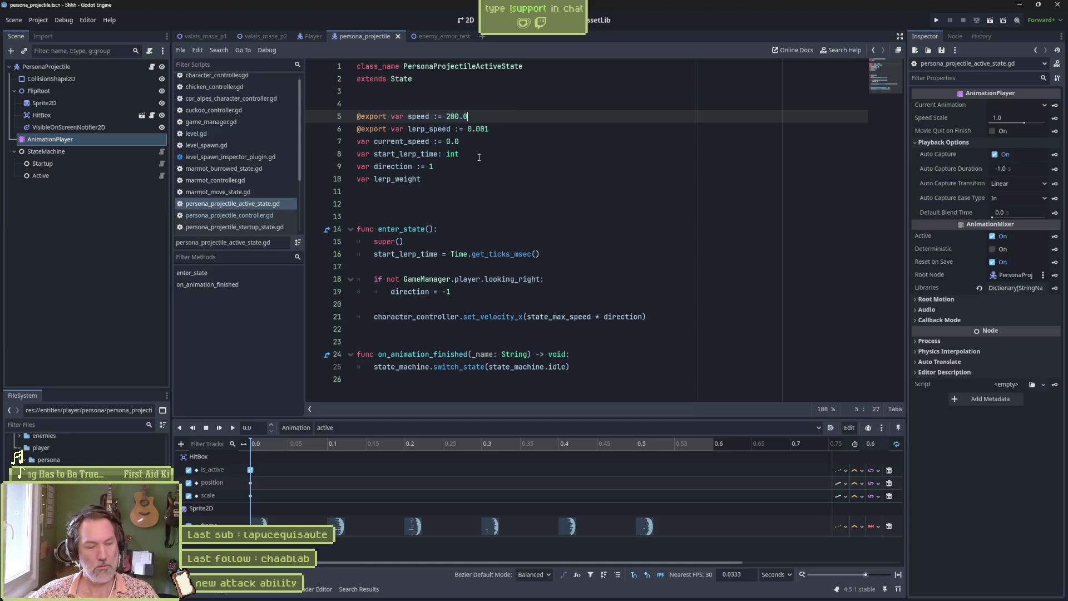
key("ctrl+shift+k")
key("ctrl+shift+k")
key("ctrl+shift+k")
key("Down")
key("ctrl+shift+k")
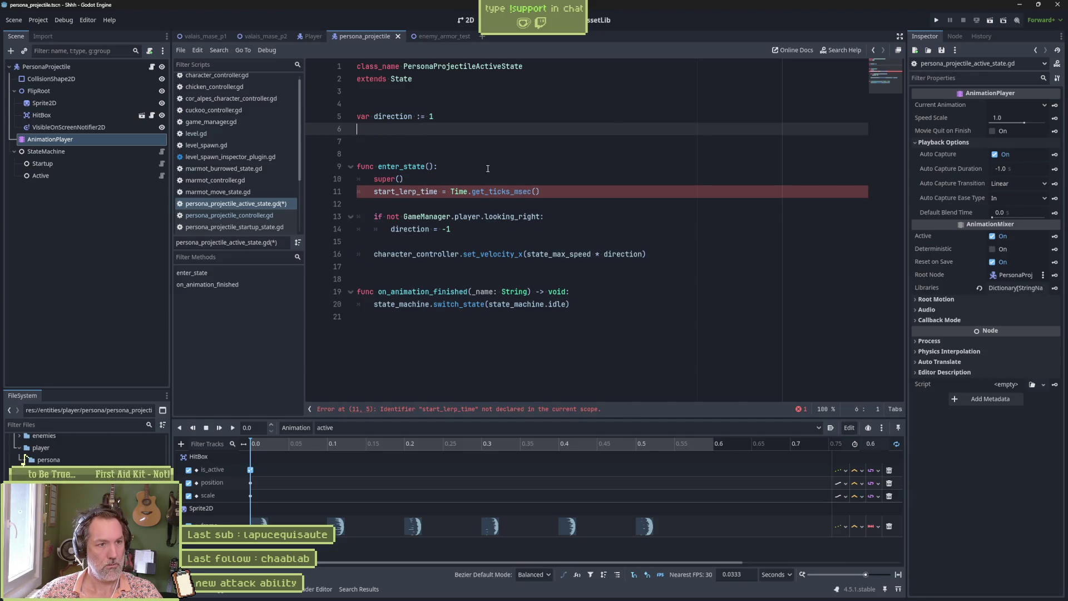
key("Down")
key("Down")
key("Down")
key("ctrl+shift+k")
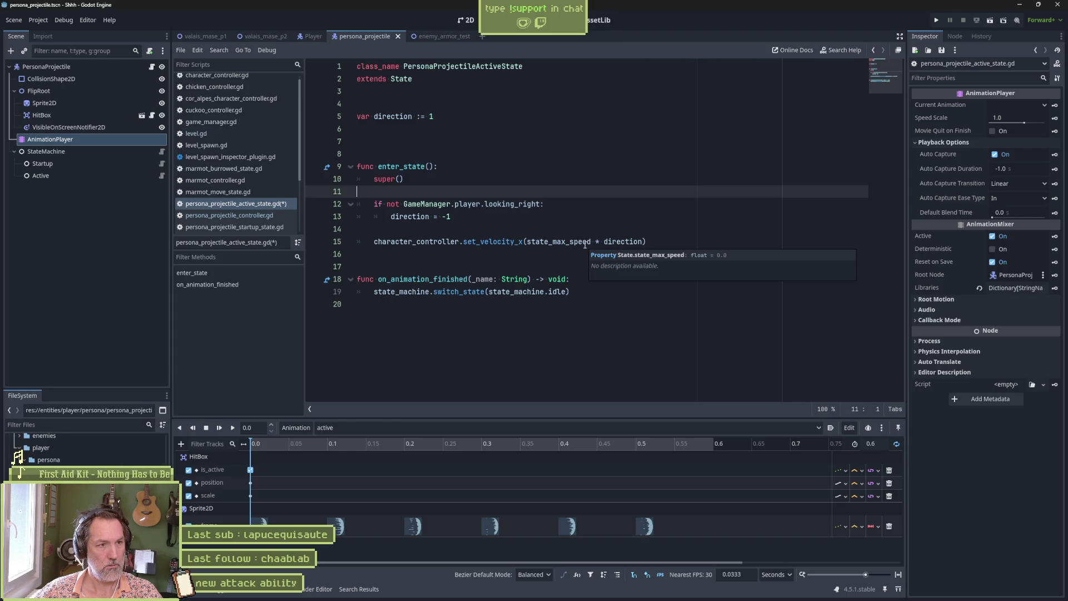
- Insert a blank line above the direction variable and save the script
left_click(447, 110)
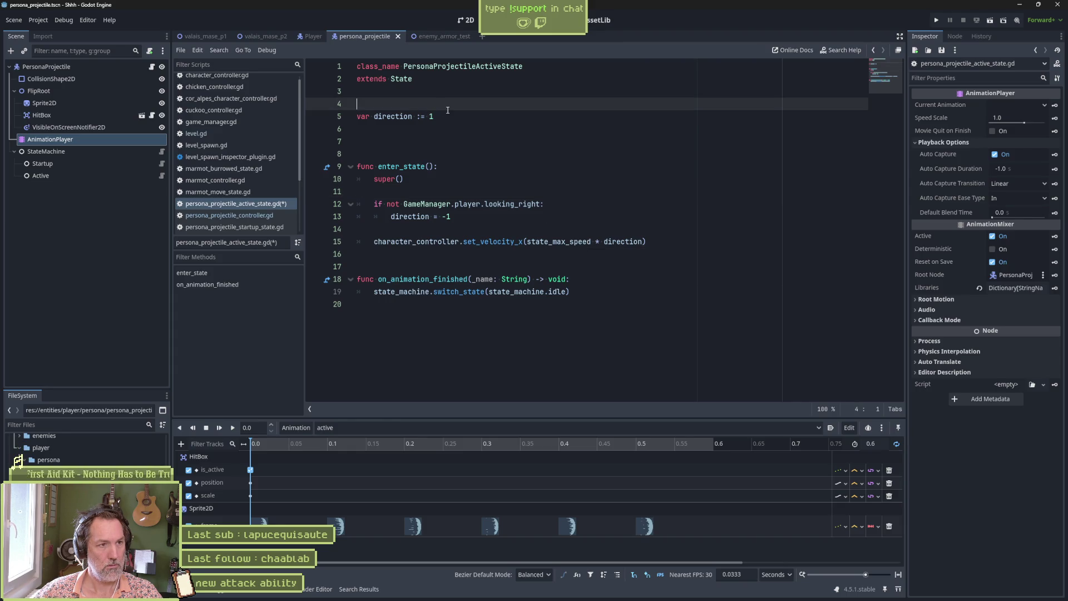
key("Return")
key("ctrl+s")
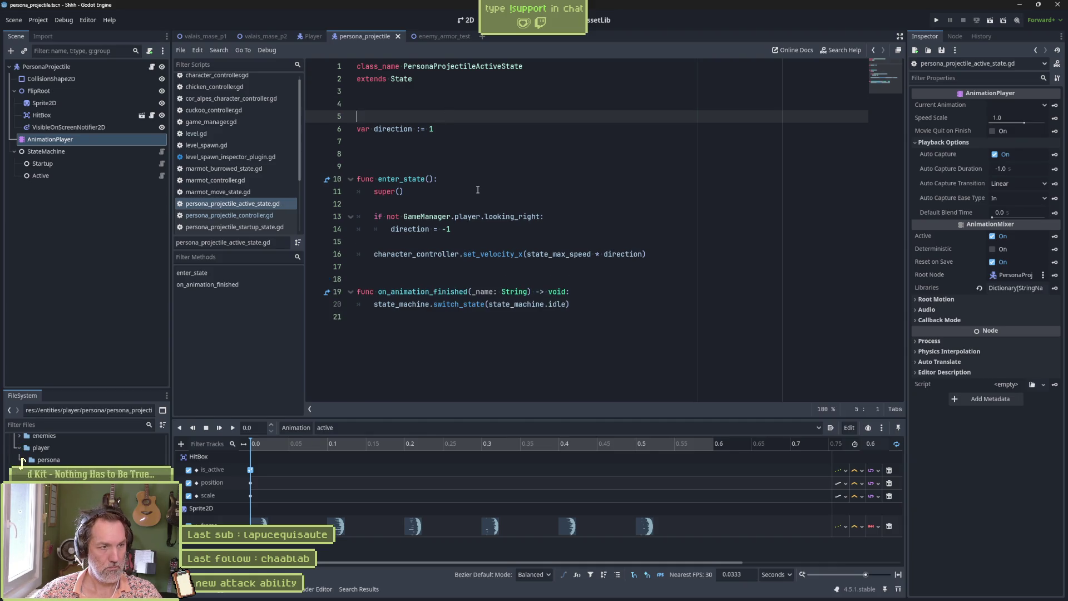
- Set the Active state node's State Max Speed to 800
left_click(128, 175)
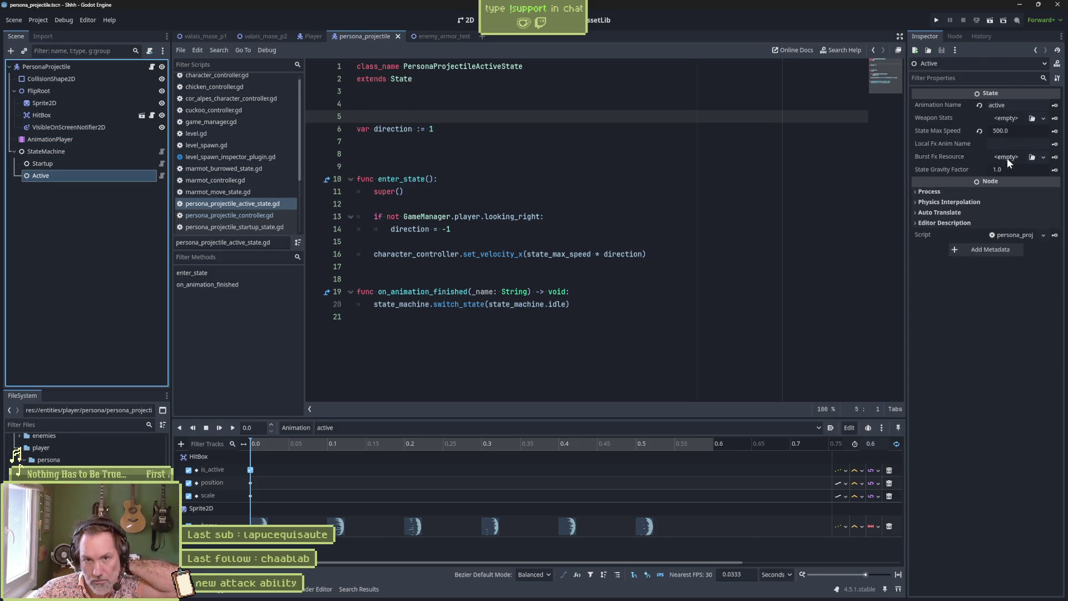
left_click(1016, 131)
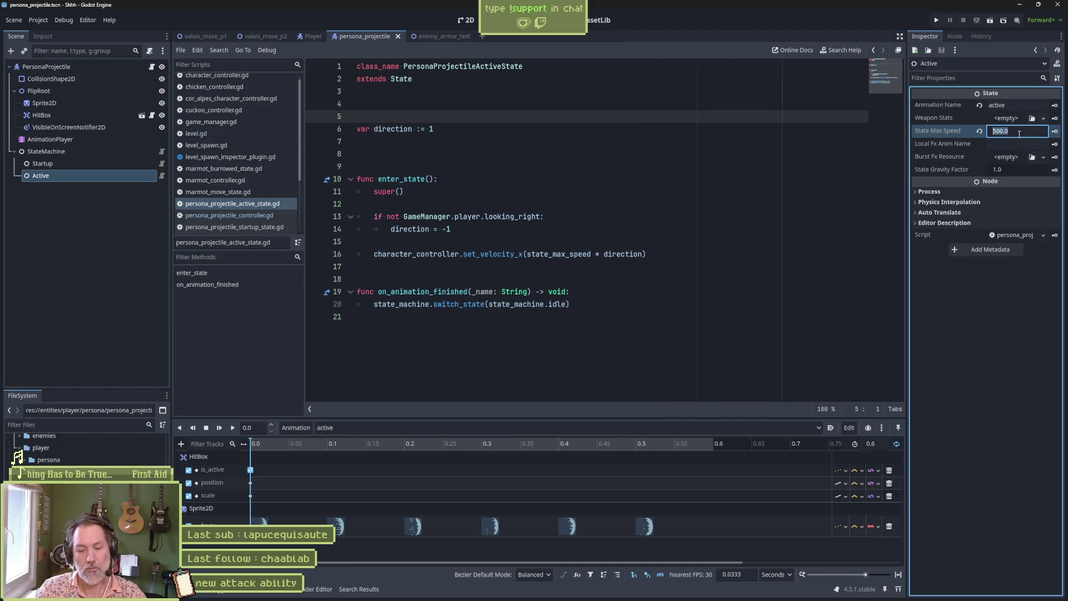
type("800")
key("Return")
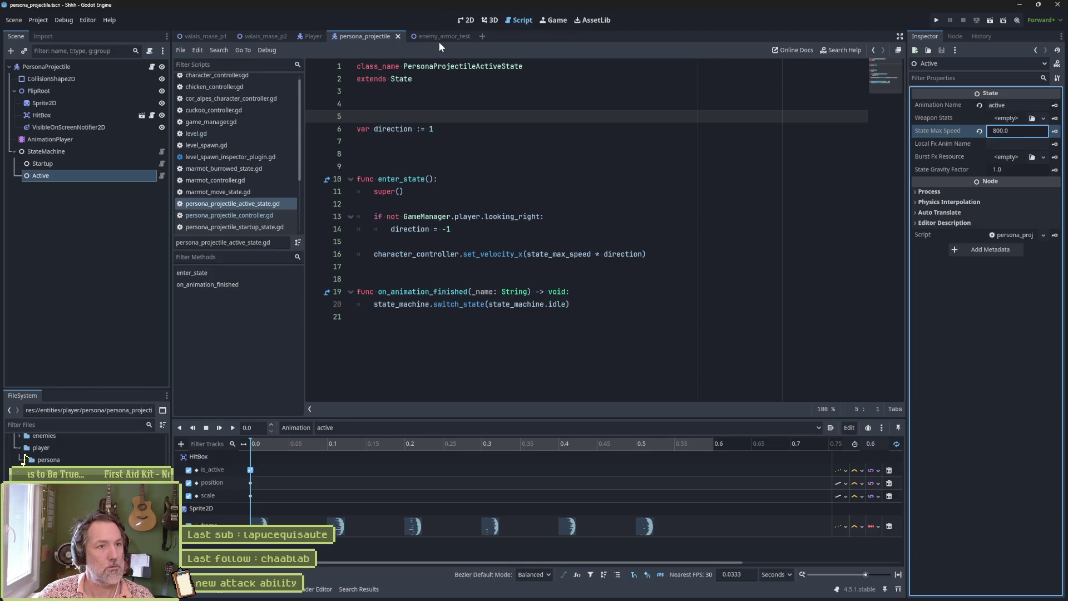
- Test-run the enemy_armor_test scene, stop it, and switch to Aseprite
left_click(440, 37)
key("F6")
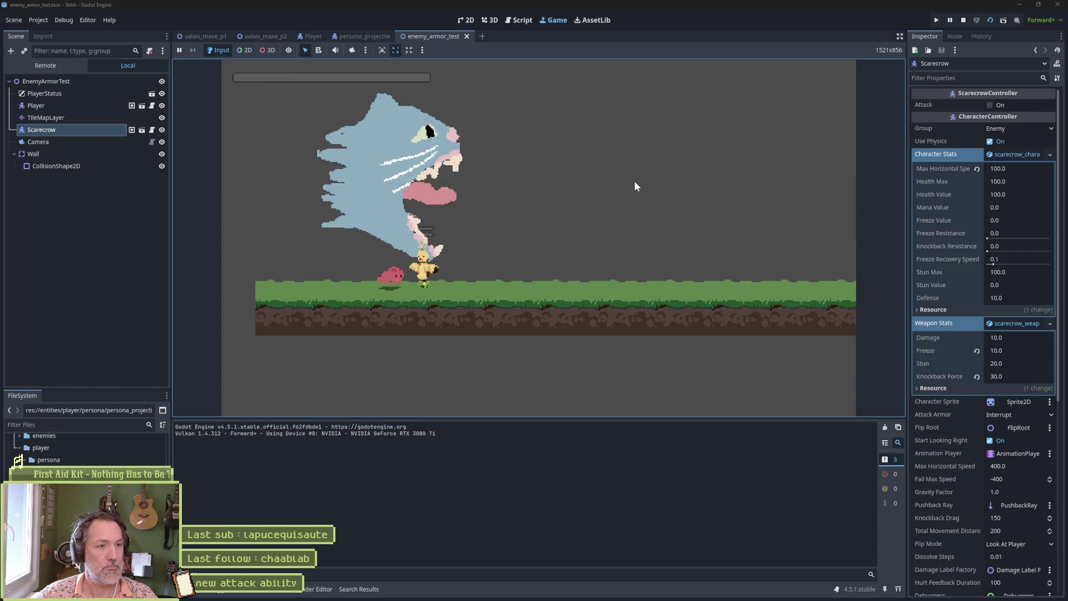
key("F8")
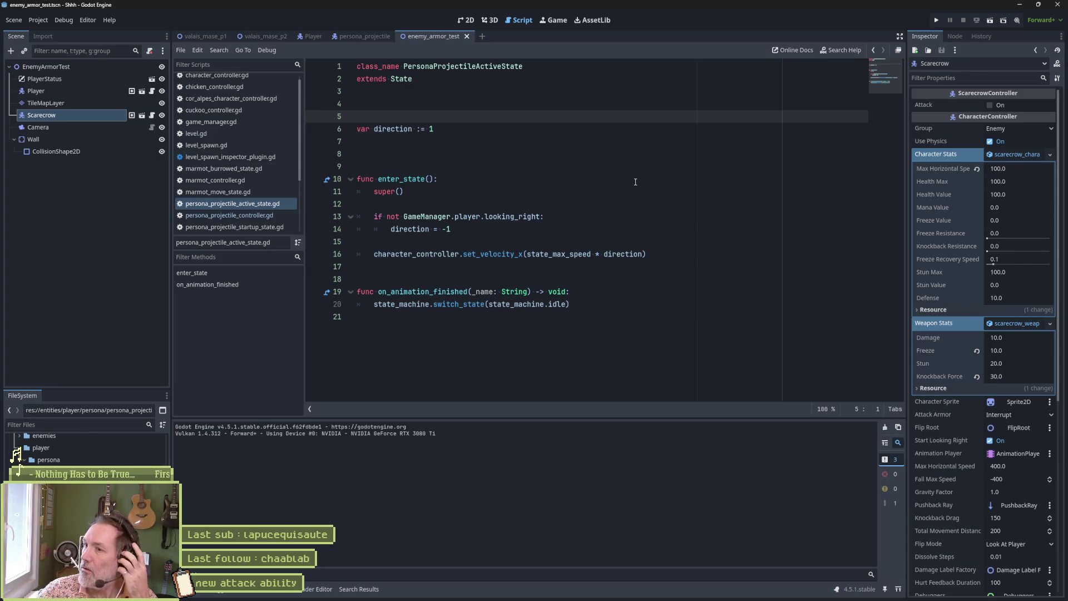
left_click(553, 591)
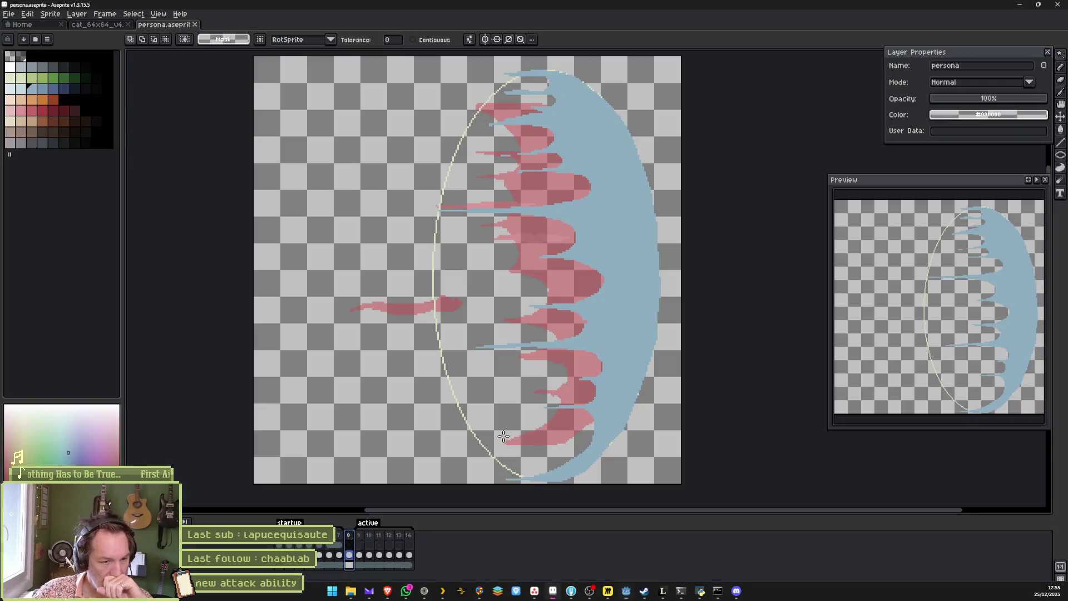
- Step through persona.aseprite's frames to review the startup cat poses
left_click(320, 545)
left_click(310, 546)
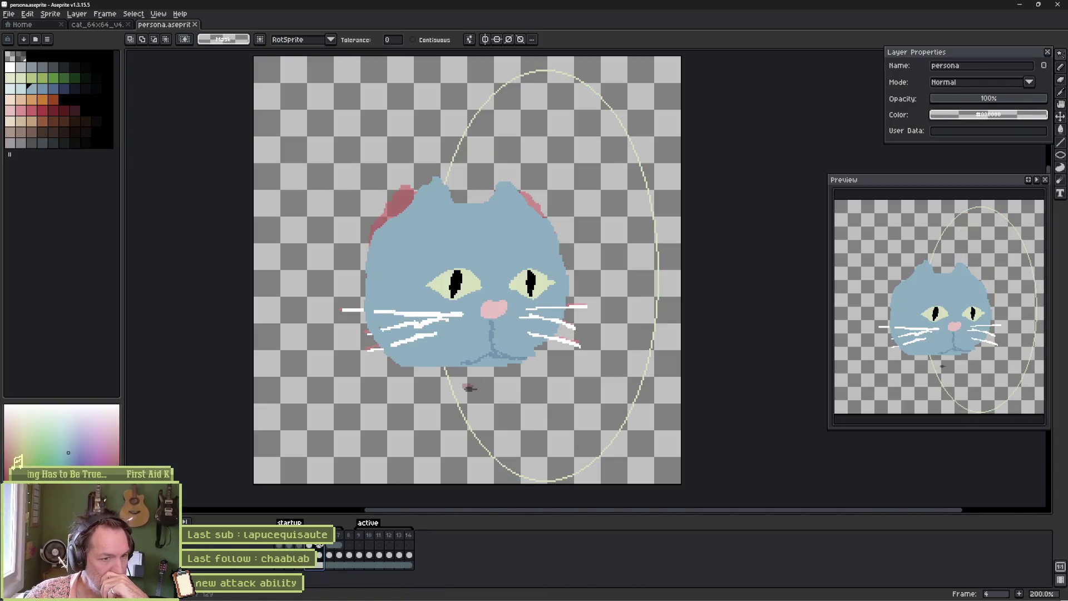
left_click(320, 545)
left_click(331, 544)
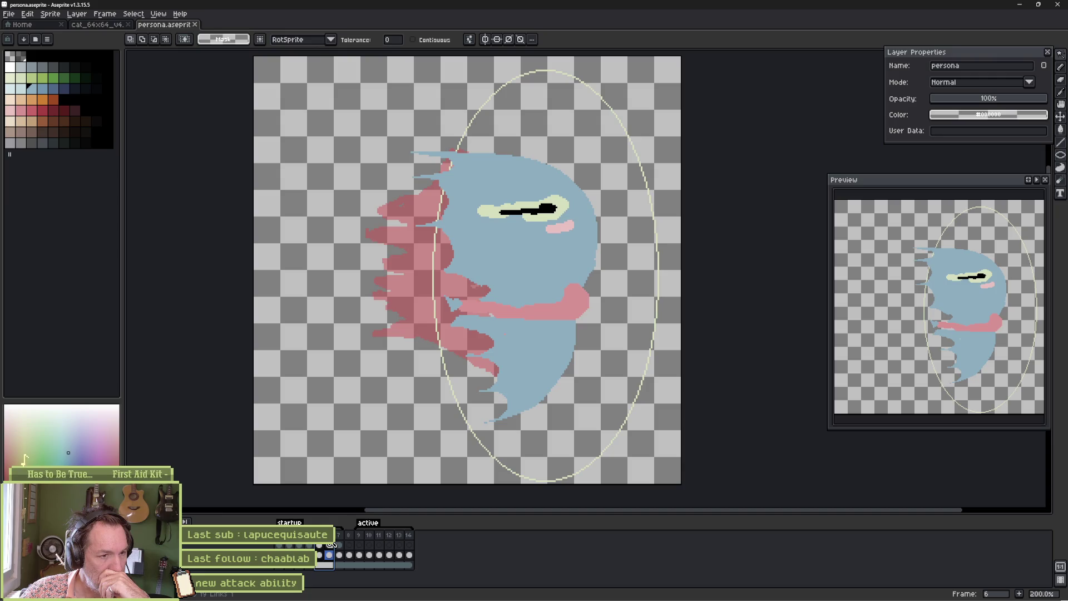
left_click(321, 545)
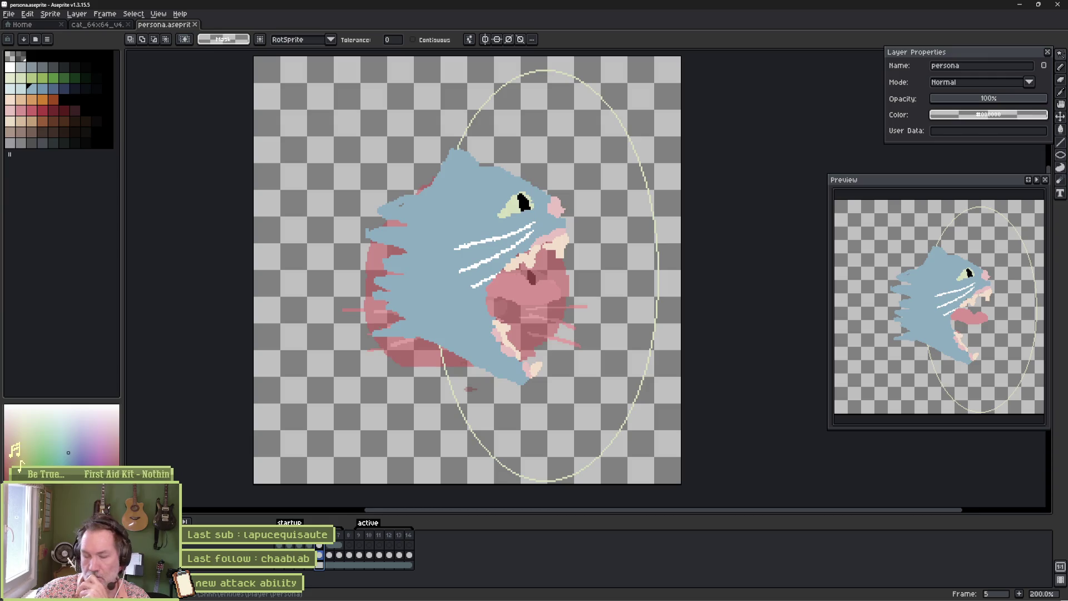
mouse_move(322, 544)
left_mouse_down()
mouse_move(300, 545)
mouse_move(334, 539)
mouse_move(280, 544)
left_mouse_up()
key("Return")
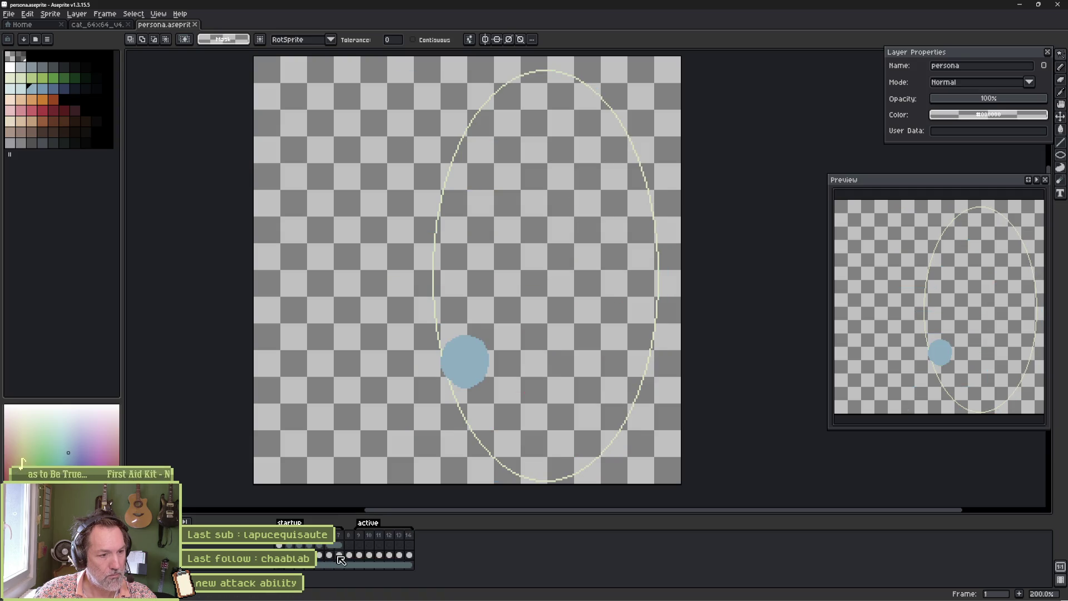
- Move the blue drawings about 170 px left with the Move tool
key("v")
left_click_drag(582, 334, 490, 336)
mouse_move(280, 555)
left_mouse_down()
mouse_move(319, 559)
mouse_move(278, 557)
mouse_move(288, 556)
left_mouse_up()
mouse_move(441, 353)
left_mouse_down()
mouse_move(353, 348)
mouse_move(350, 363)
mouse_move(394, 349)
mouse_move(341, 345)
mouse_move(355, 342)
mouse_move(373, 360)
left_mouse_up()
- Review frames 1–3 and nudge frame 1's blue circle slightly right
key("Right")
key("Left")
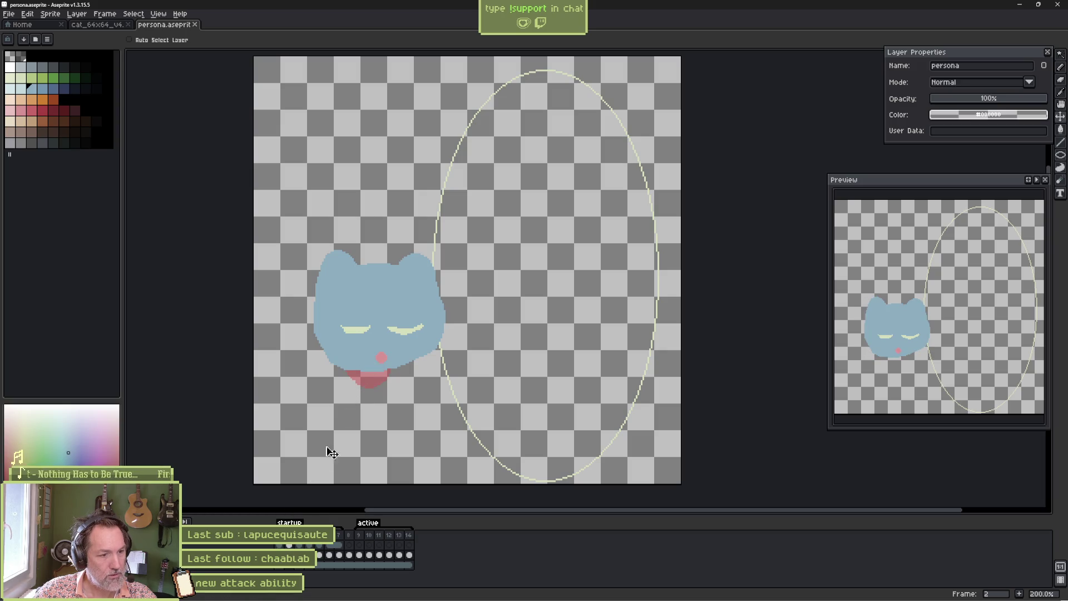
key("Right")
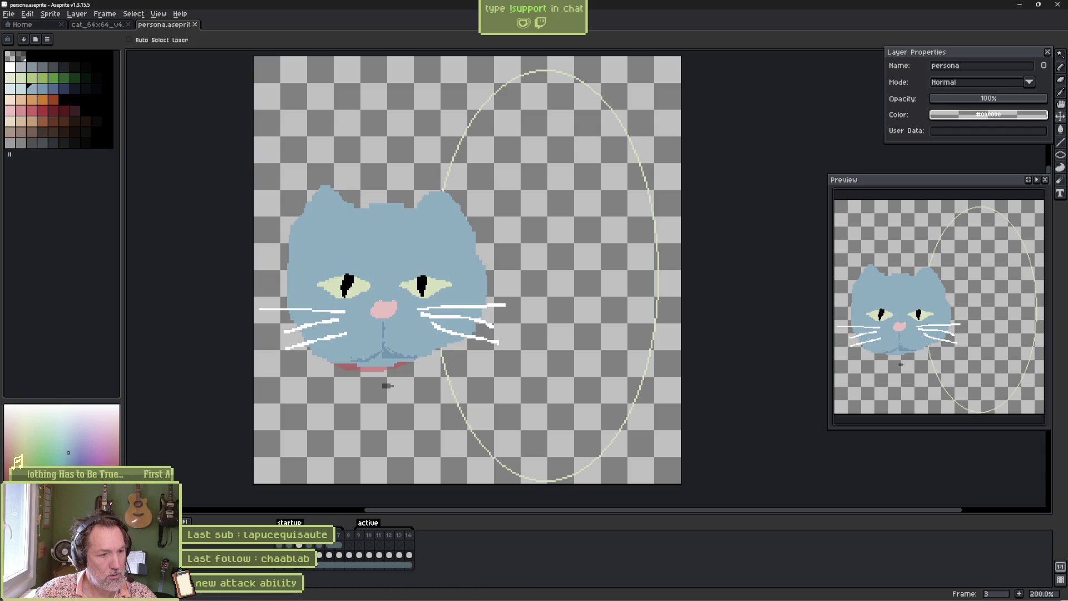
key("Right")
left_click_drag(368, 370, 375, 370)
- Move frame 4's larger cat about 140 px left
key("Right")
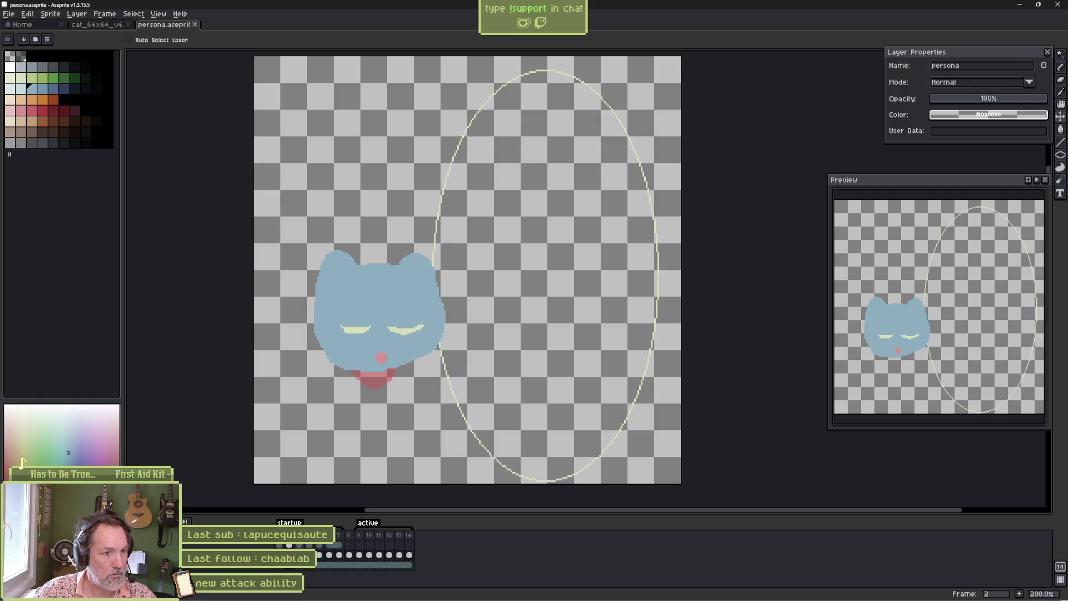
key("Right")
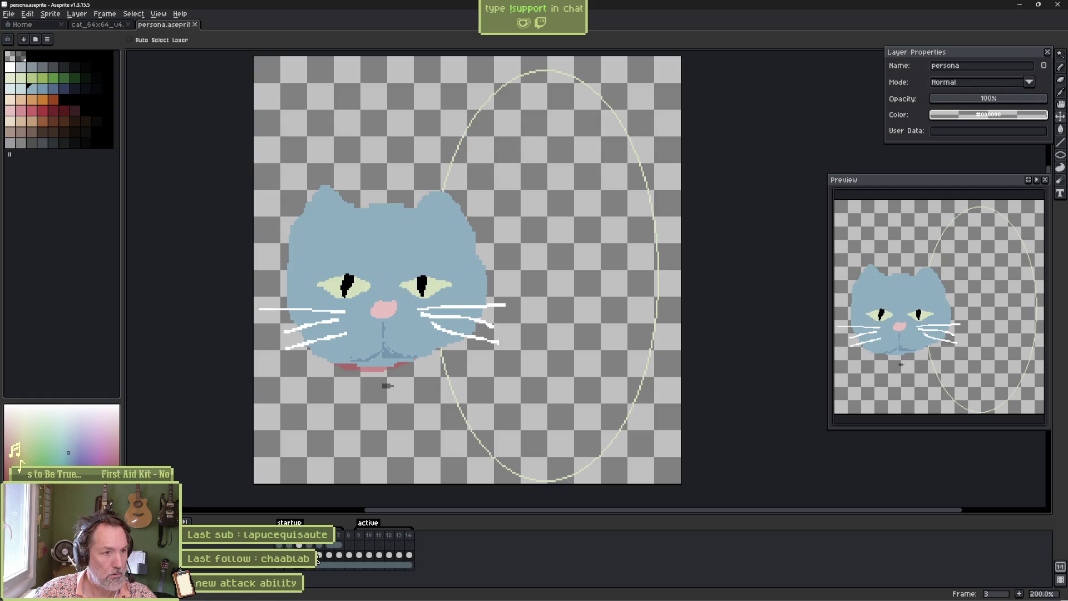
left_click(314, 545)
mouse_move(441, 355)
left_mouse_down()
mouse_move(364, 354)
mouse_move(386, 341)
mouse_move(363, 339)
left_mouse_up()
- Move frame 6's cat about 100 px left and advance to frame 7
key("Right")
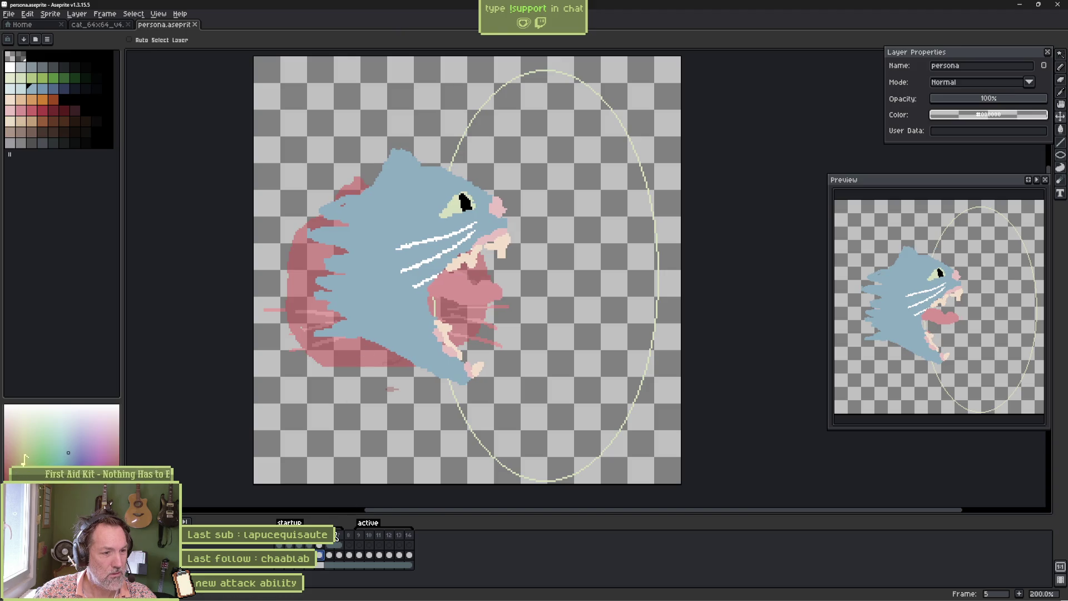
key("Right")
mouse_move(504, 360)
left_mouse_down()
mouse_move(455, 353)
mouse_move(543, 342)
left_mouse_up()
left_click(340, 555)
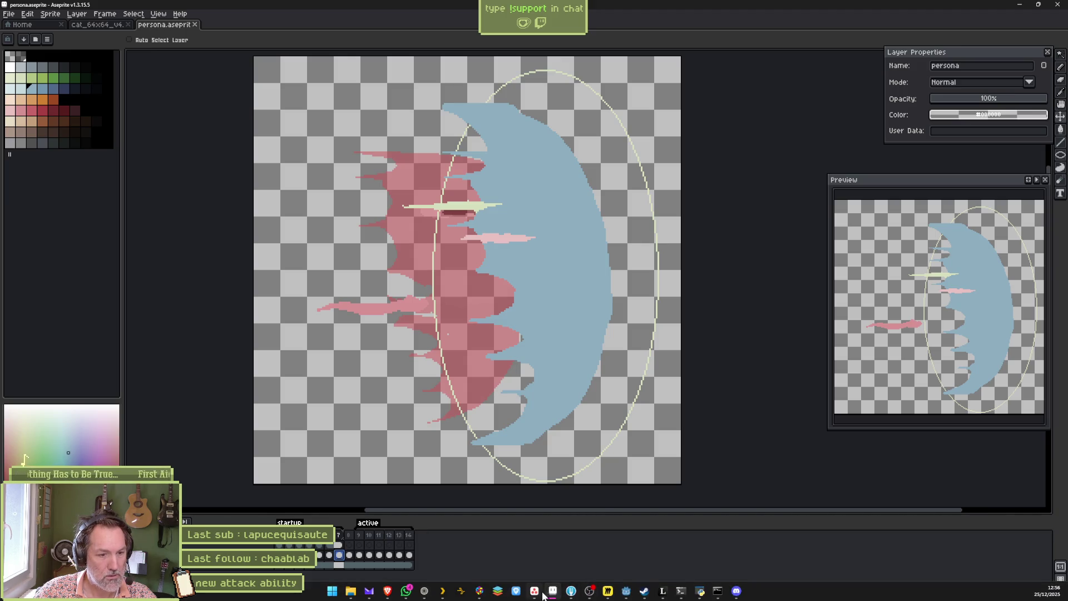
left_click(607, 593)
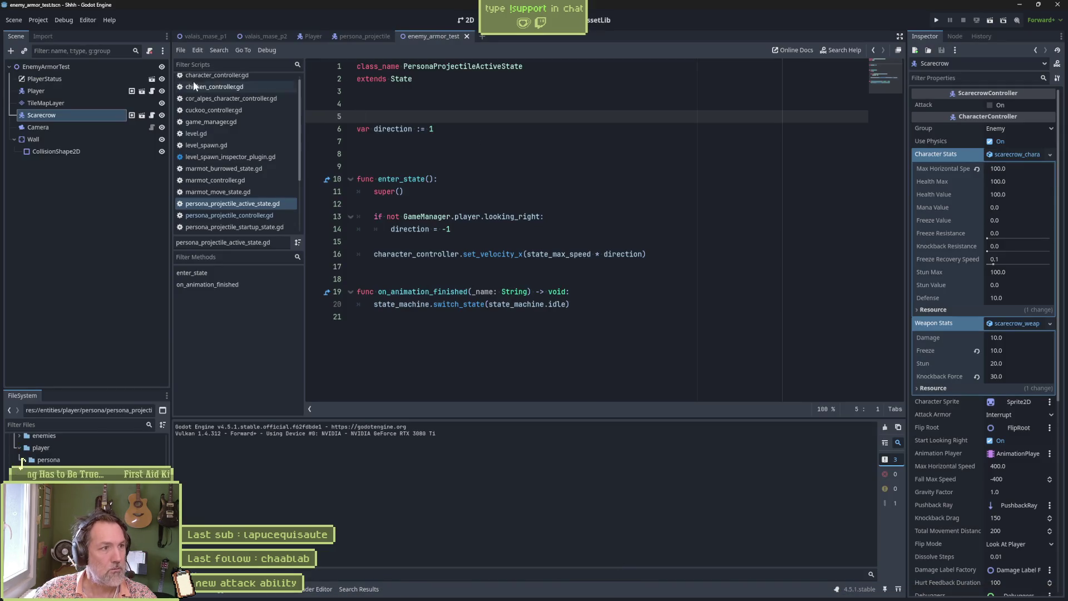
- Open persona_projectile in 2D, select Sprite2D, and reimport the updated Aseprite sprite
left_click(465, 20)
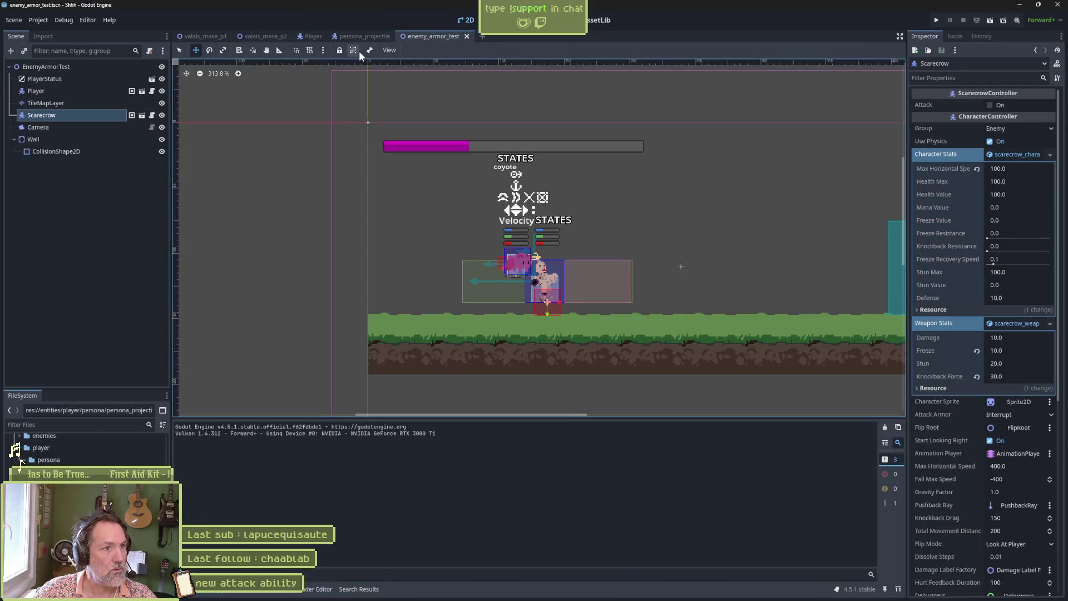
left_click(365, 37)
left_click(76, 104)
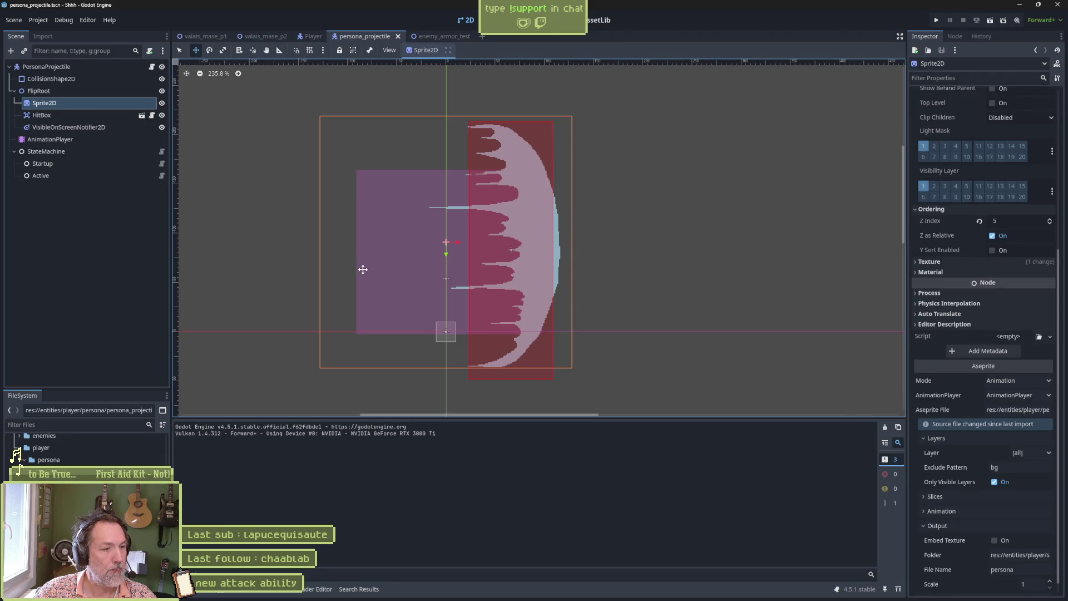
left_click(1013, 586)
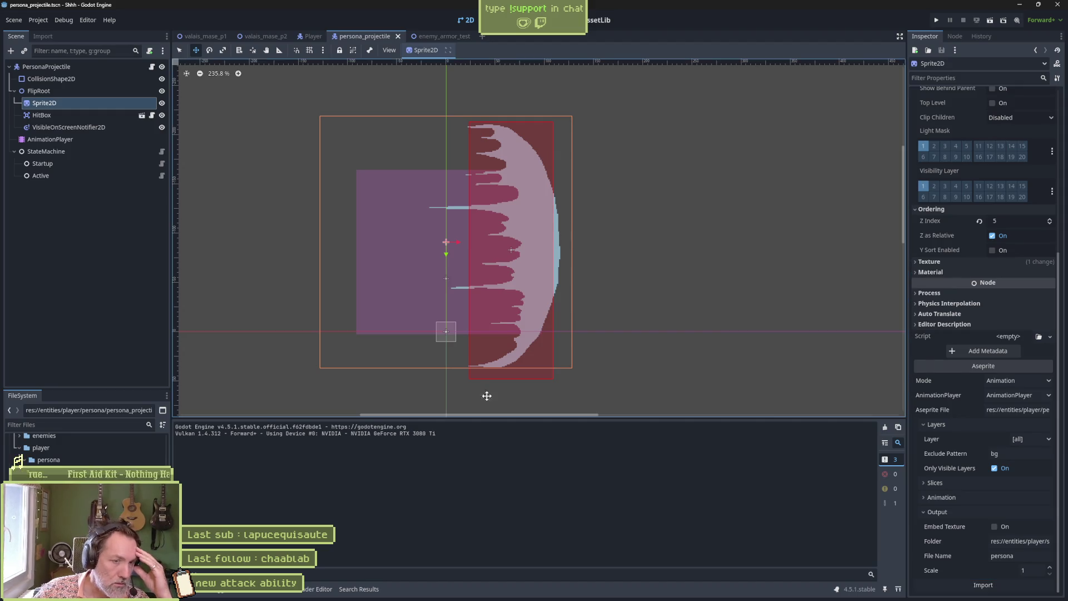
- Switch the AnimationPlayer to the startup animation and inspect the Sprite2D node
left_click(94, 140)
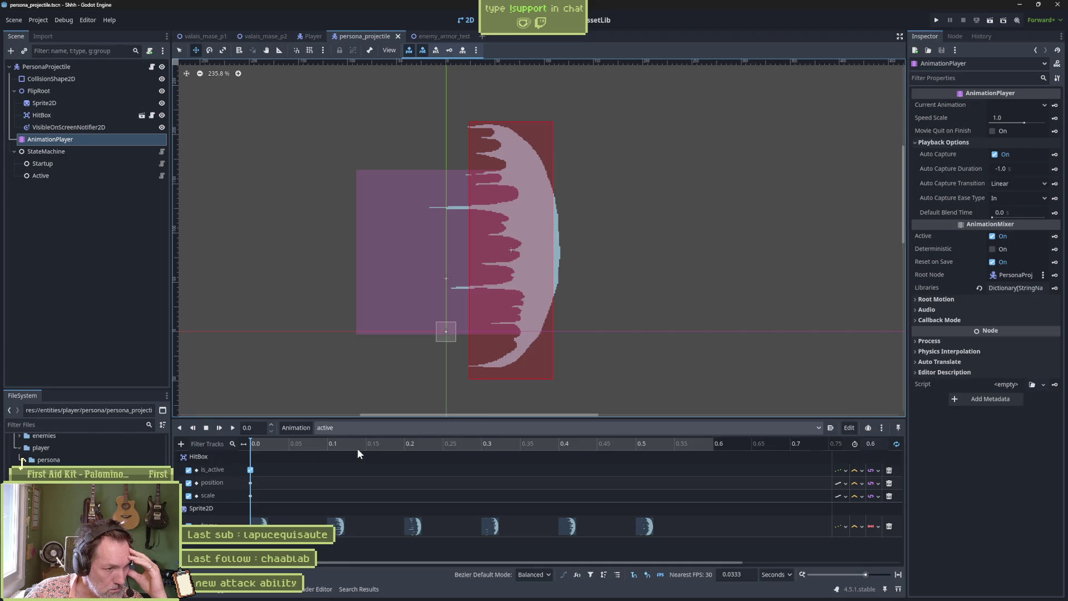
left_click(358, 427)
left_click(364, 462)
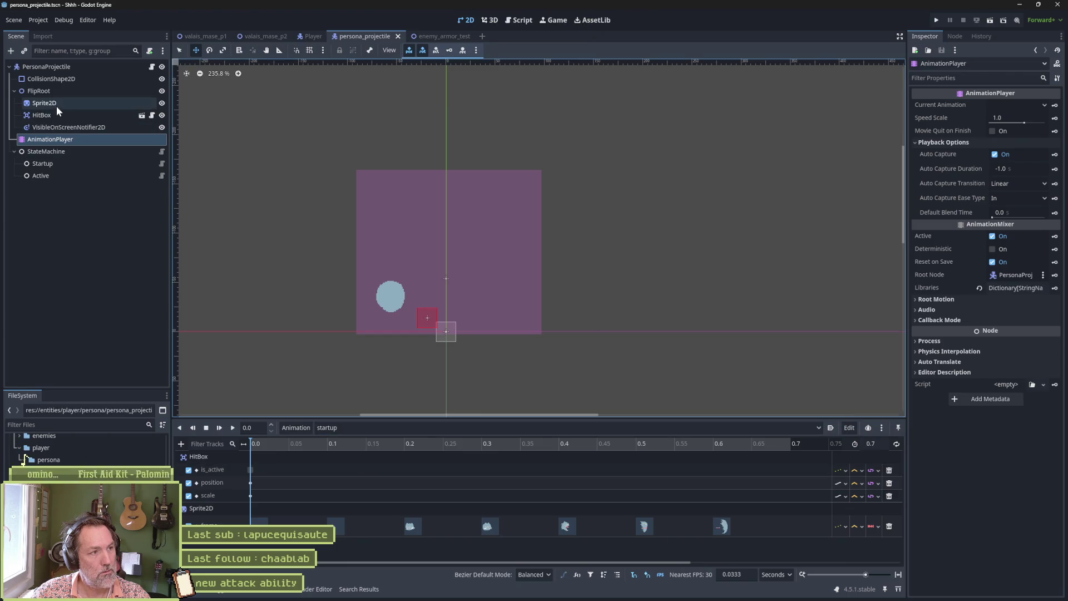
left_click(343, 232)
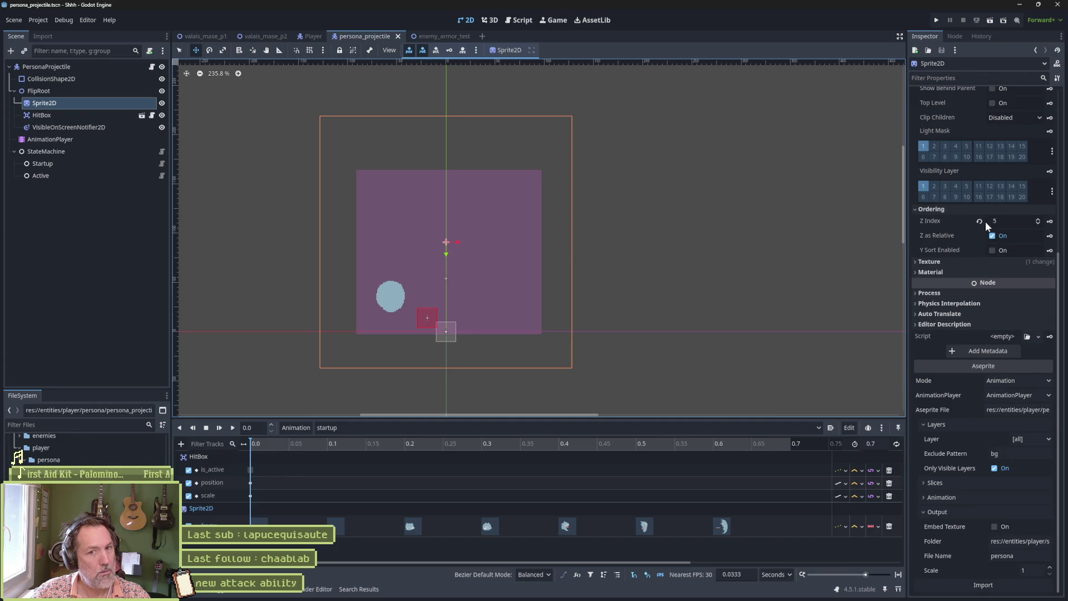
scroll(942, 275, "up", 5)
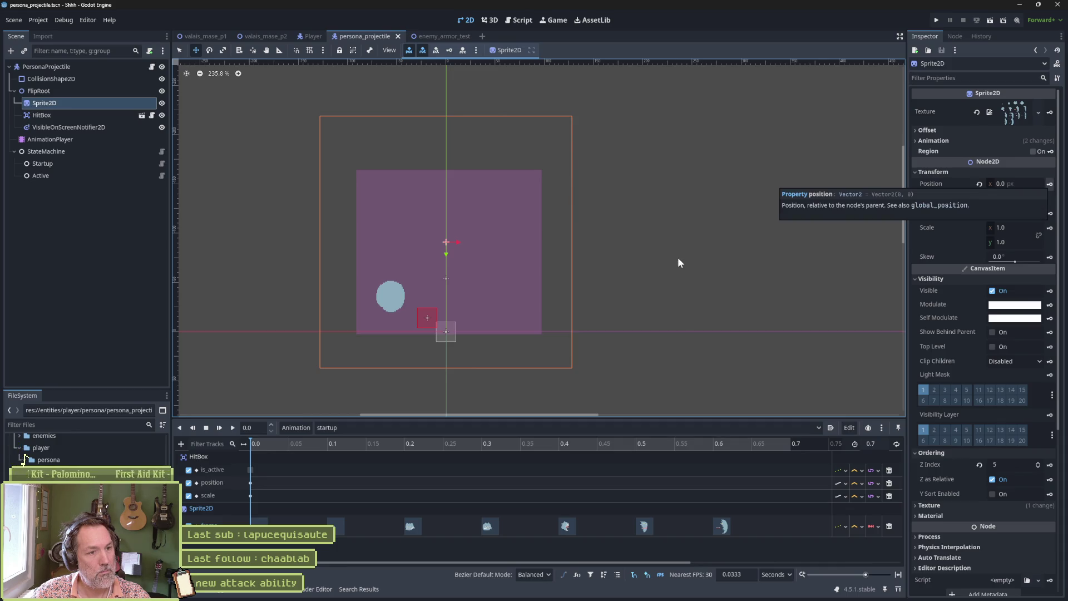
- Create a Sprite2D position track in startup and key the sprite at x 56 at 0.4 s
key("Insert")
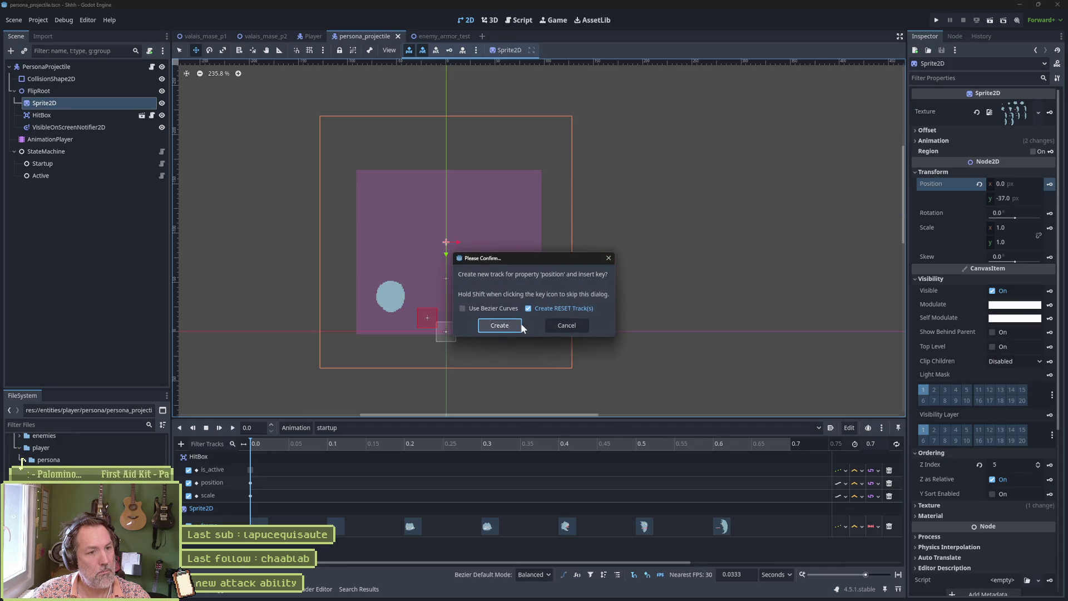
left_click(501, 325)
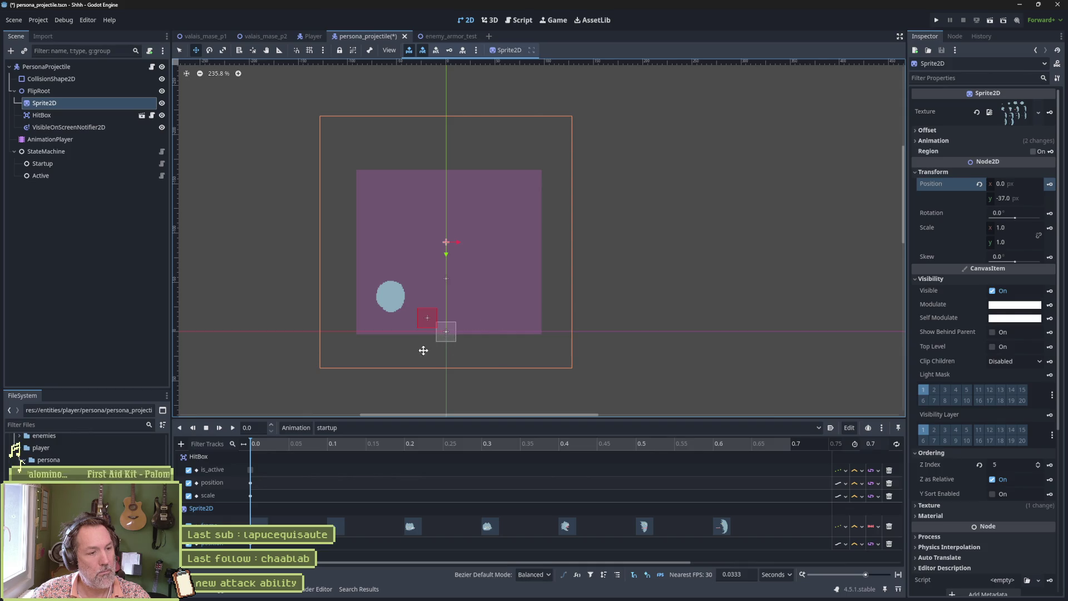
mouse_move(272, 443)
left_mouse_down()
mouse_move(589, 429)
mouse_move(256, 450)
left_mouse_up()
mouse_move(451, 249)
left_mouse_down()
mouse_move(453, 241)
mouse_move(513, 242)
left_mouse_up()
left_click(1051, 184)
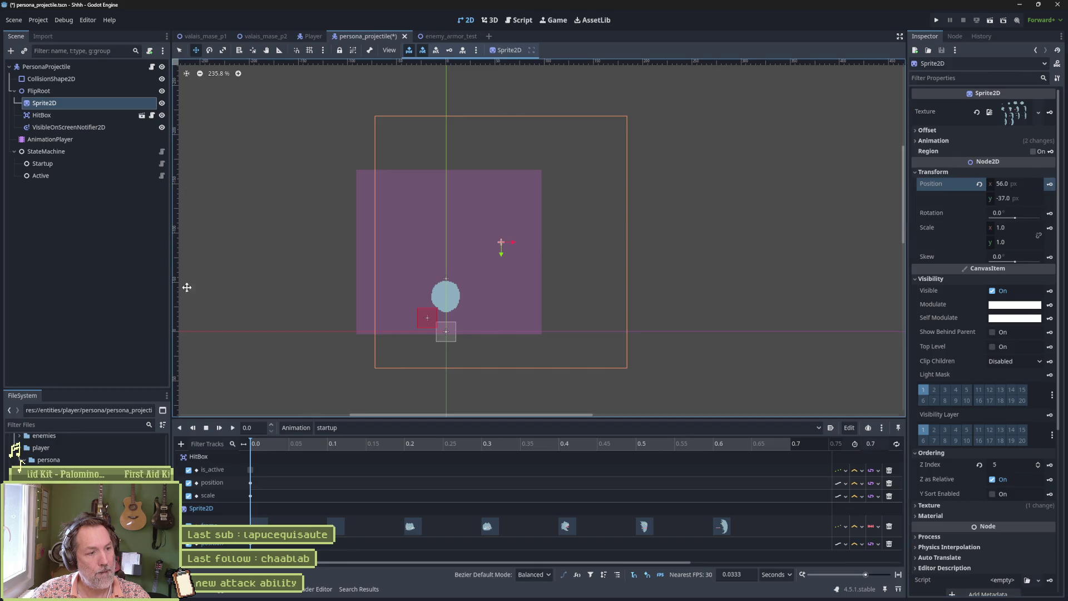
- Key the sprite at x 0, y -37 in the active animation, then save and run
left_click(370, 428)
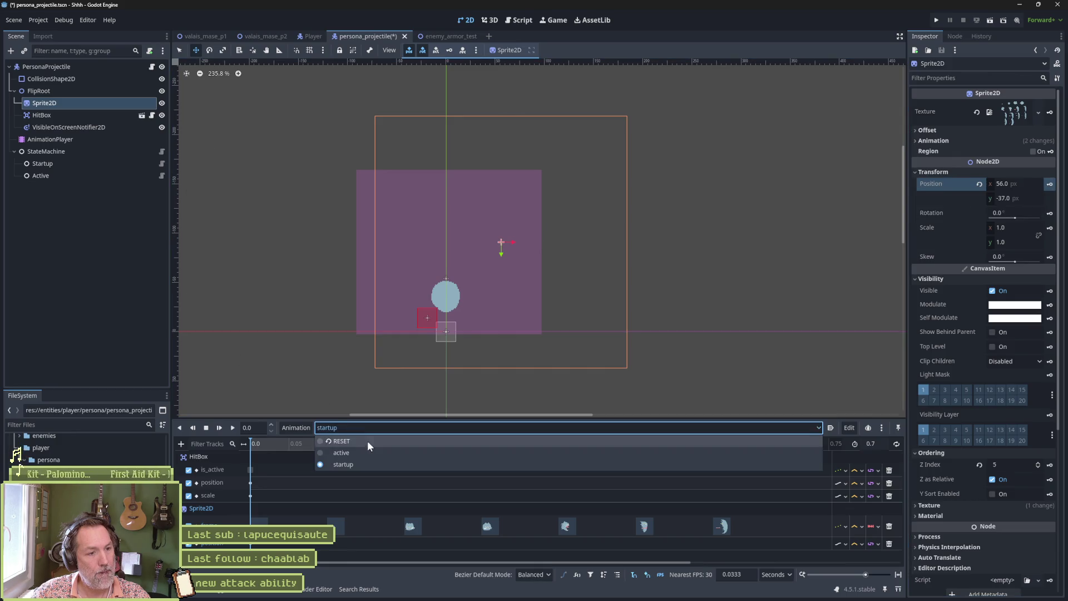
left_click(364, 455)
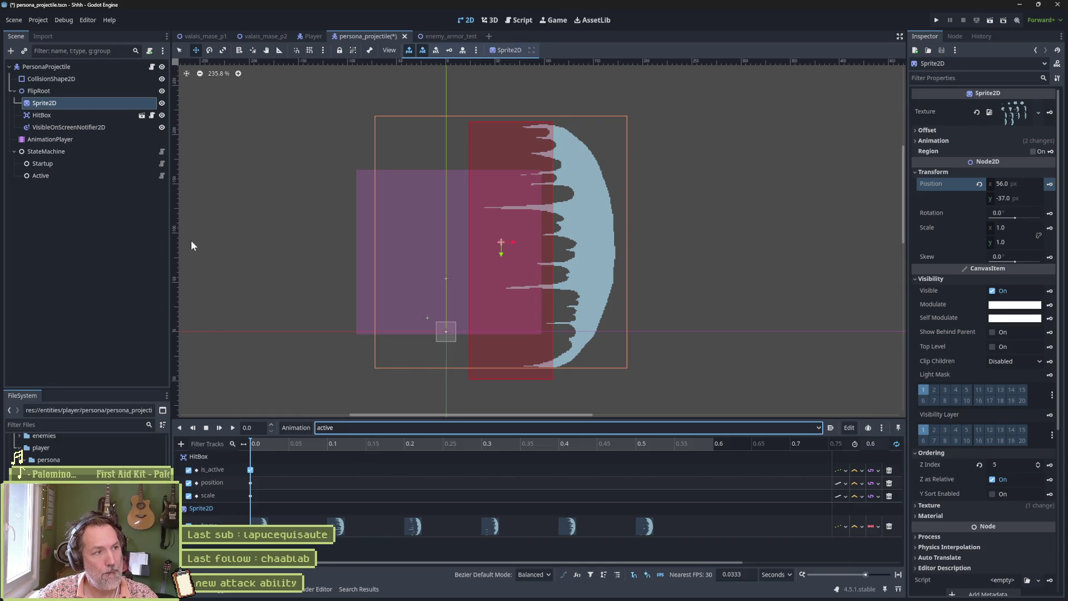
left_click_drag(511, 248, 457, 252)
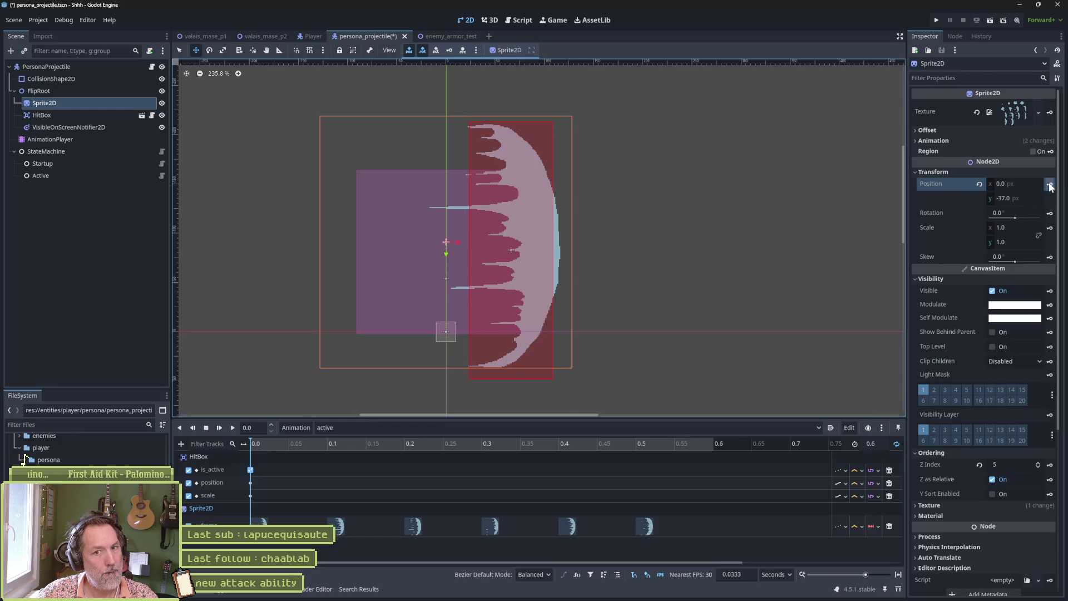
key("k")
left_click(510, 329)
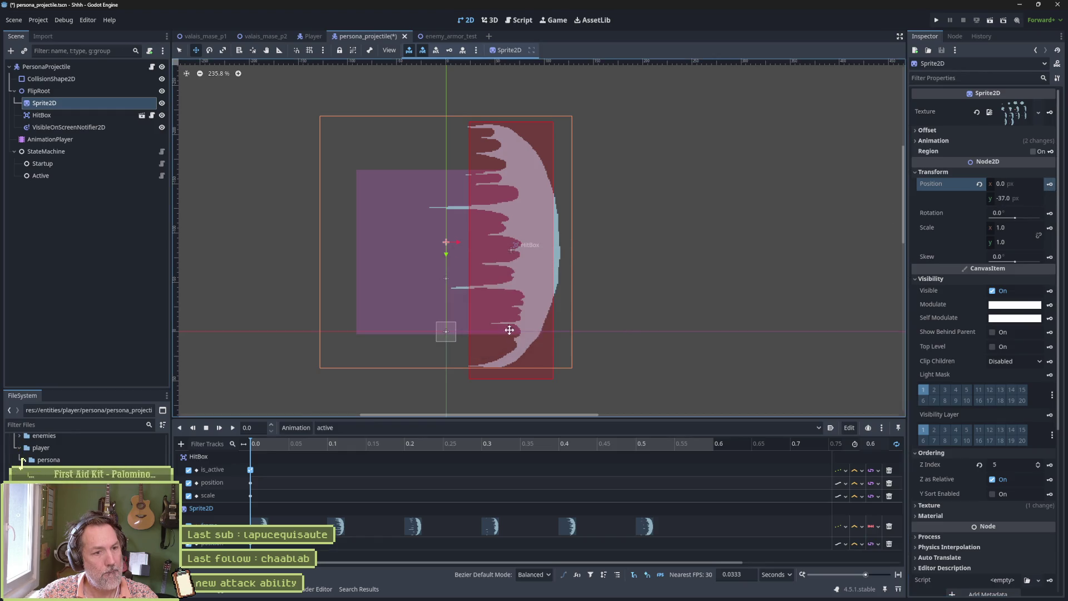
key("F5")
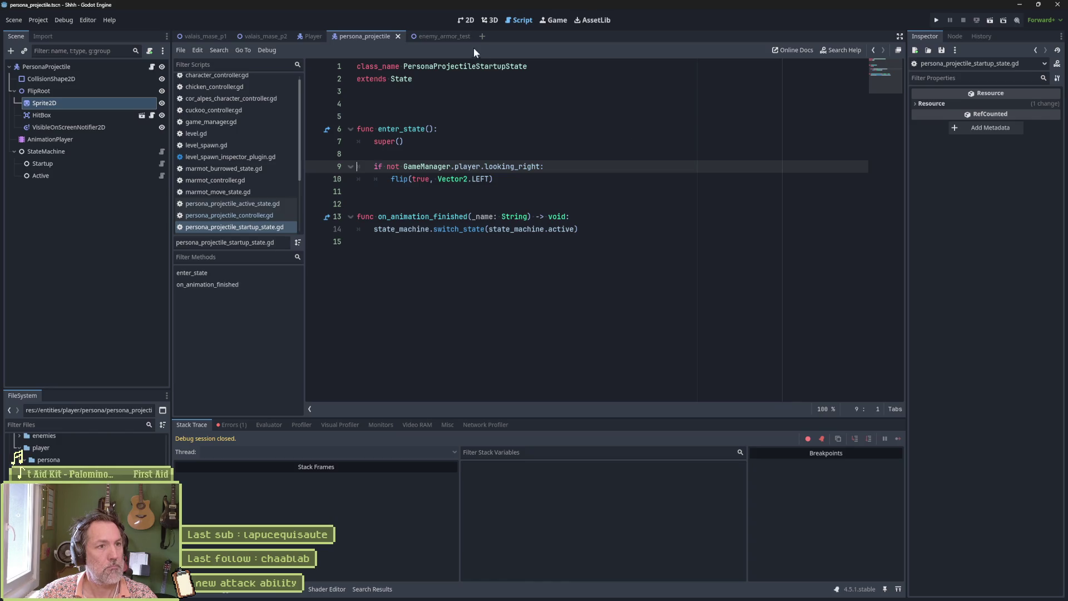
- Run enemy_armor_test, hit the scarecrow twice with the persona wave, stop, and switch to Aseprite
left_click(431, 36)
key("F5")
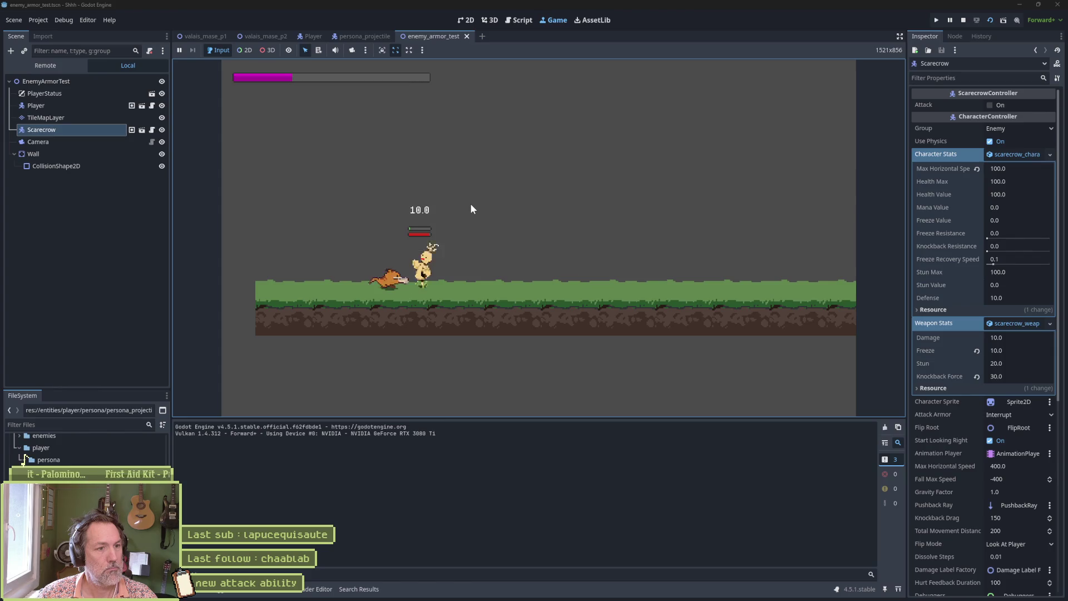
key("x")
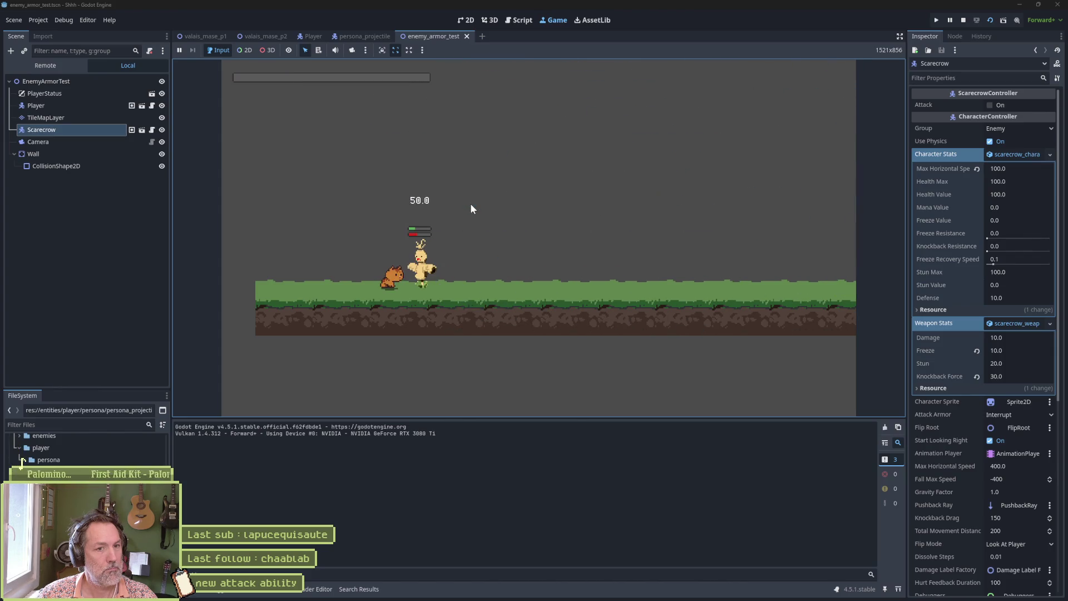
key("x")
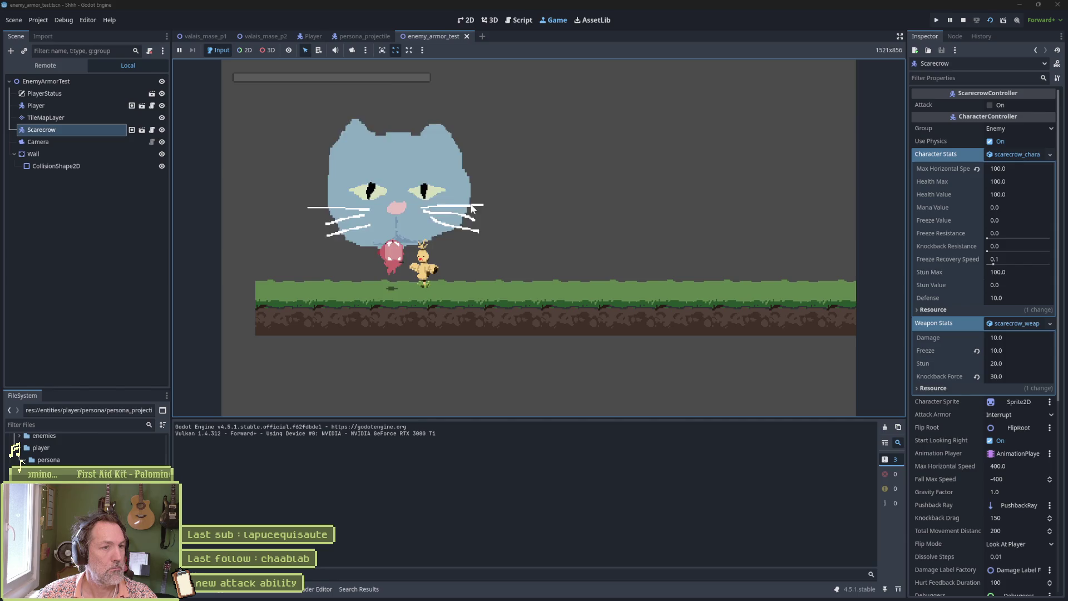
key("F8")
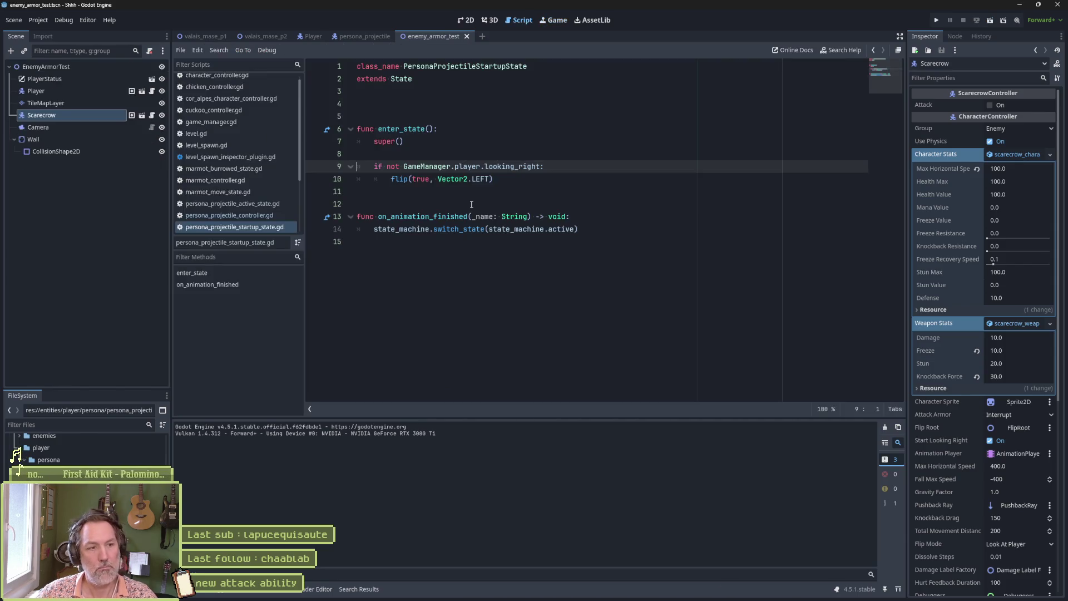
mouse_move(497, 599)
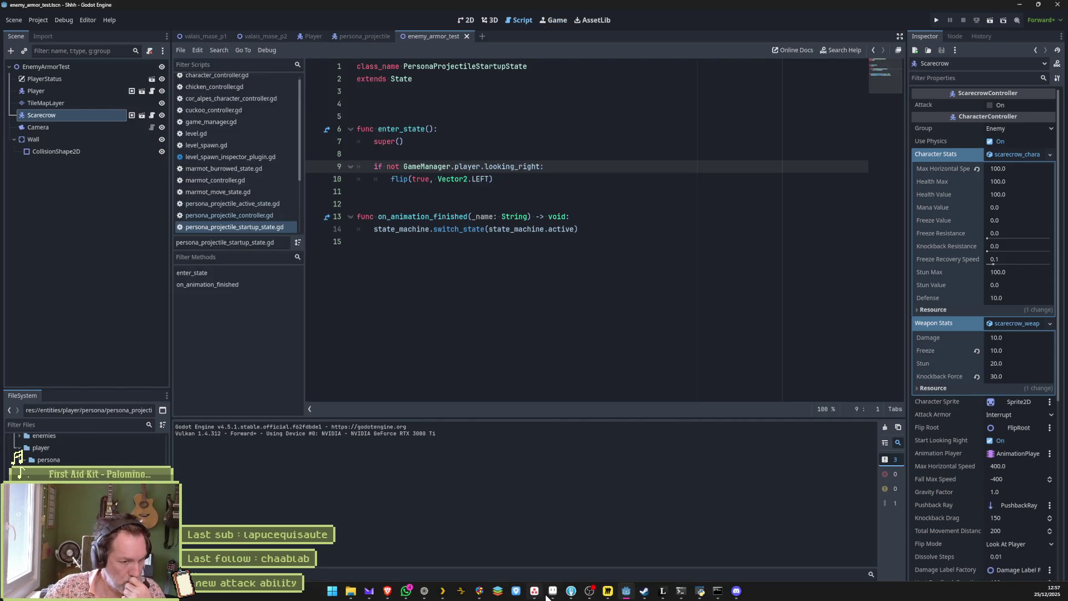
left_click(550, 595)
- Move frame 6's blue creature left, undoing an accidental small shift
mouse_move(289, 535)
left_mouse_down()
mouse_move(353, 541)
mouse_move(278, 535)
mouse_move(374, 541)
mouse_move(279, 535)
mouse_move(356, 541)
mouse_move(322, 543)
mouse_move(333, 544)
left_mouse_up()
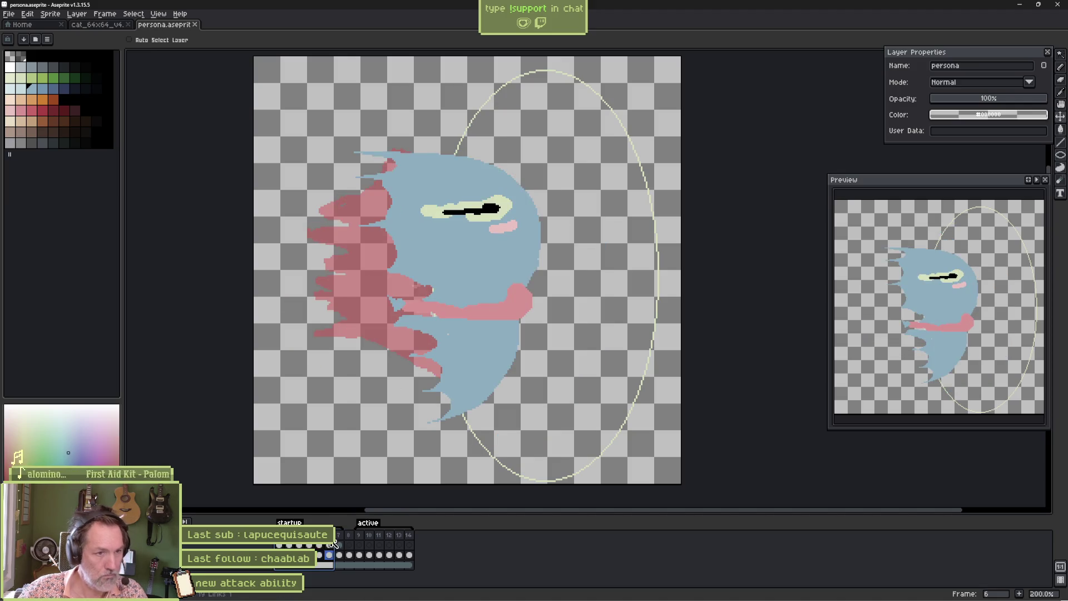
left_click_drag(506, 350, 504, 347)
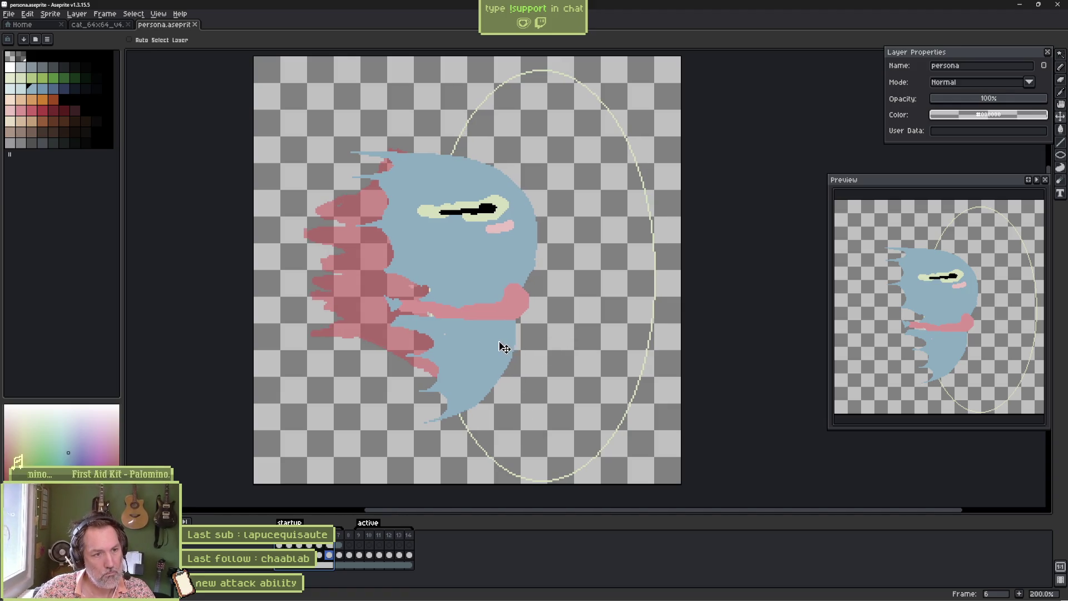
key("ctrl+z")
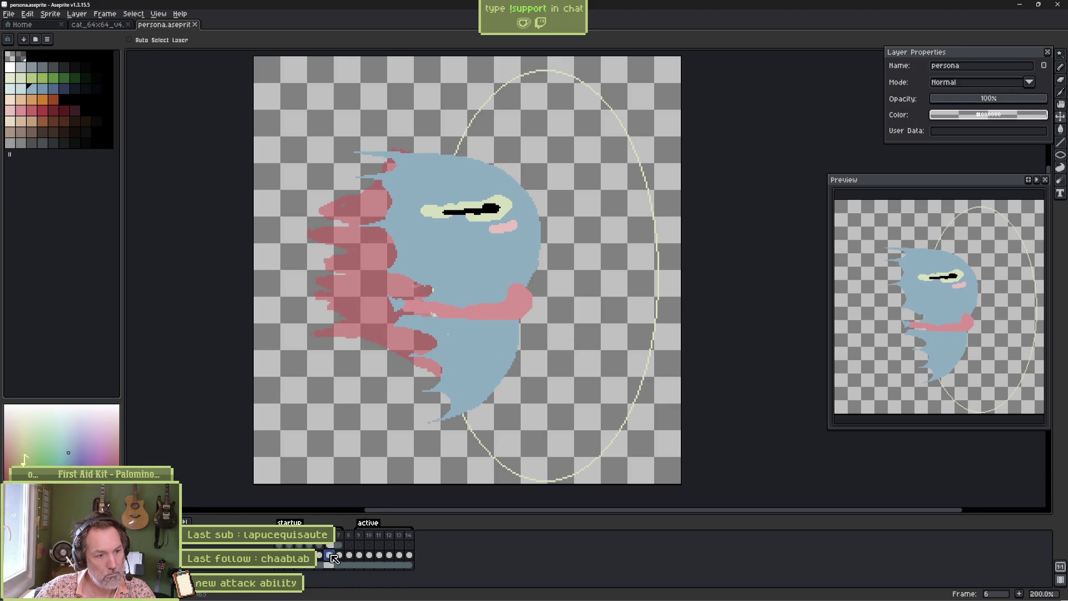
mouse_move(464, 343)
left_mouse_down()
mouse_move(417, 336)
mouse_move(453, 341)
mouse_move(448, 352)
left_mouse_up()
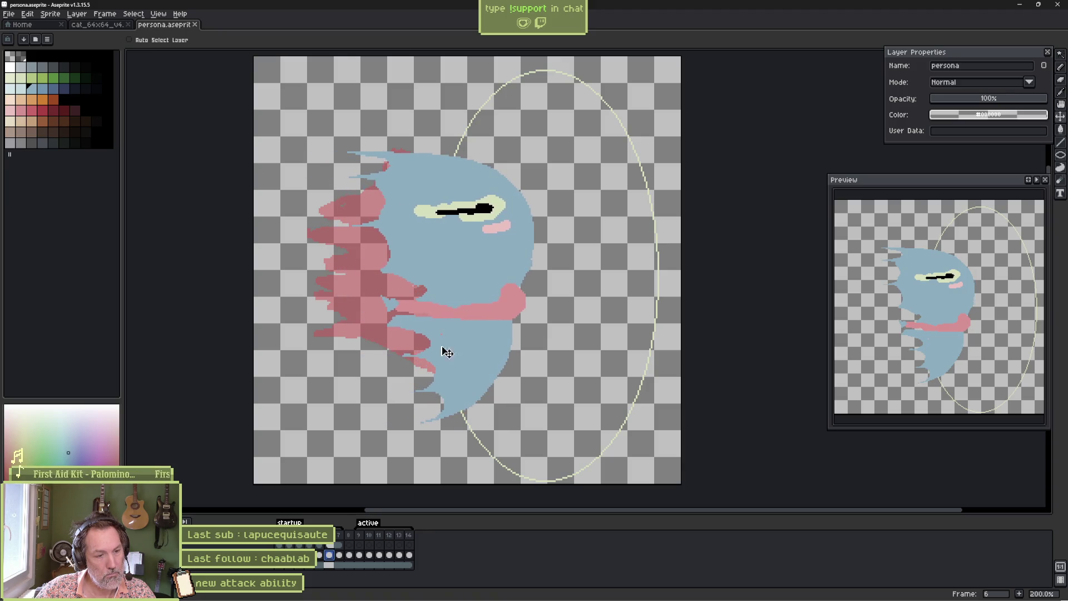
- Shift frame 7's crescent wave further left, save persona.aseprite, and reopen persona_projectile in Godot
left_click(339, 555)
mouse_move(542, 335)
left_mouse_down()
mouse_move(520, 332)
mouse_move(571, 337)
left_mouse_up()
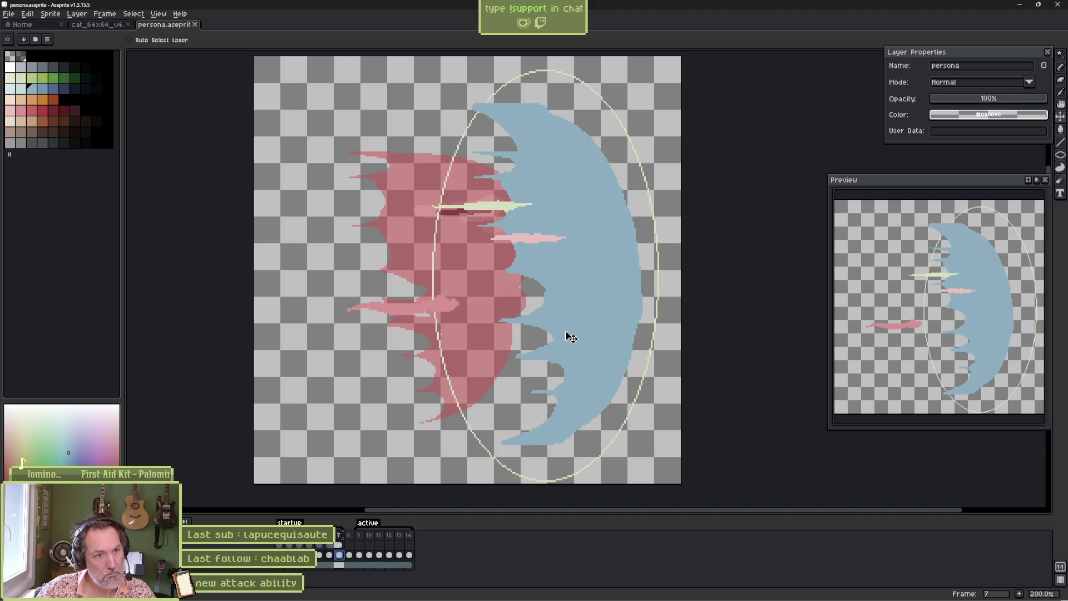
left_click_drag(571, 337, 514, 337)
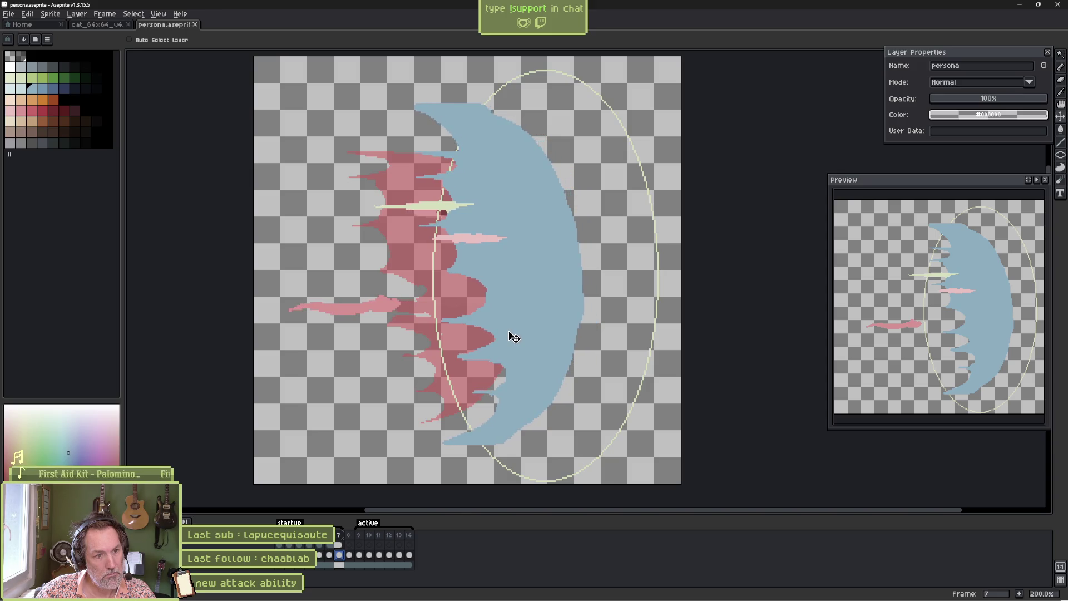
key("ctrl+s")
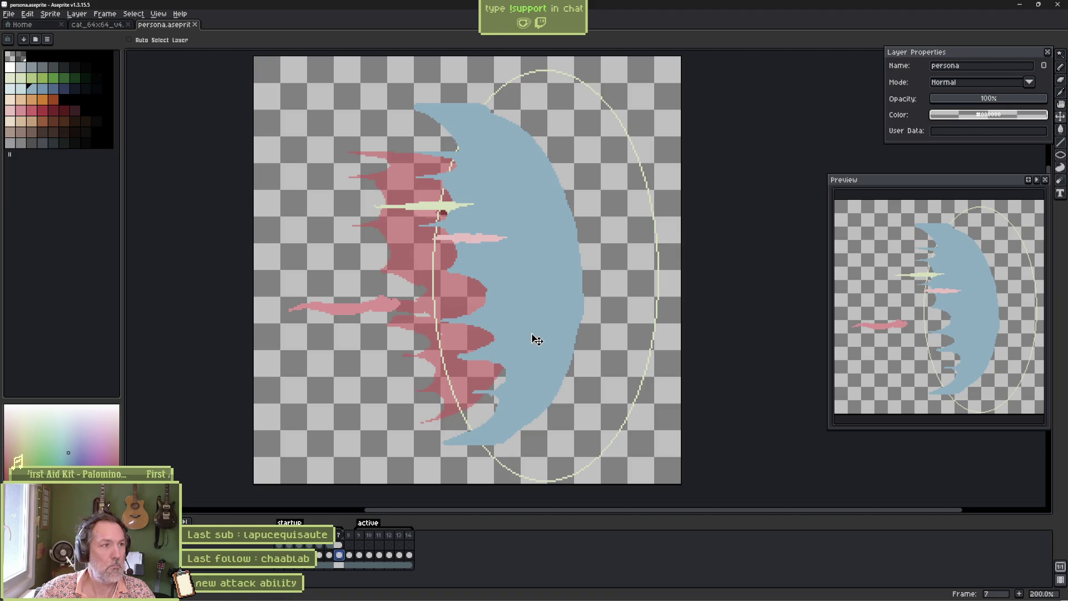
key("alt+Tab")
left_click(348, 37)
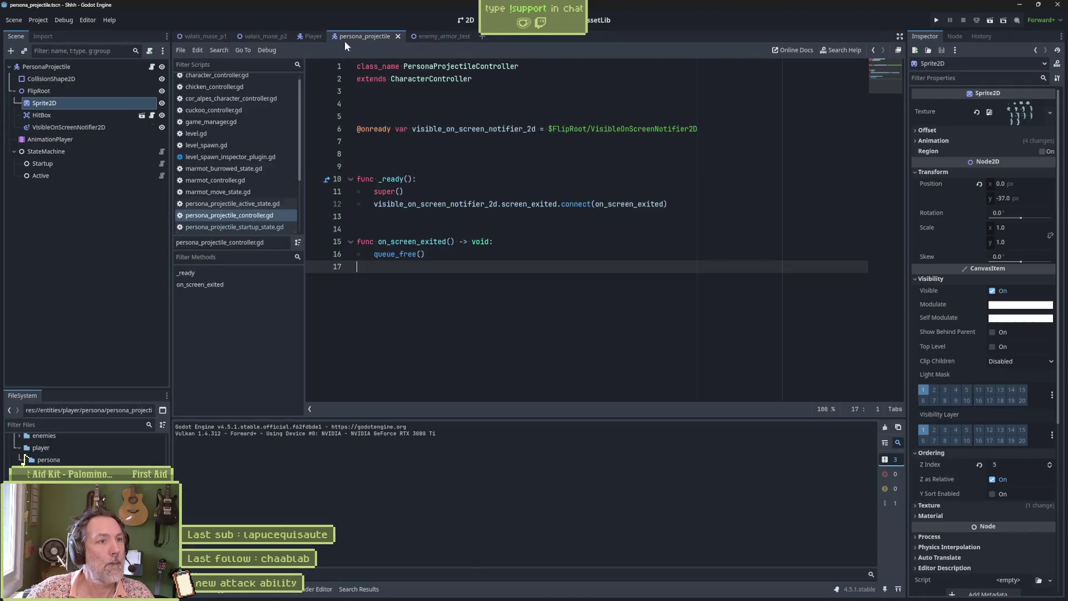
- Rerun enemy_armor_test and fire three persona waves at the scarecrow (10.0, then 50.0 damage), then stop
scroll(957, 442, "down", 5)
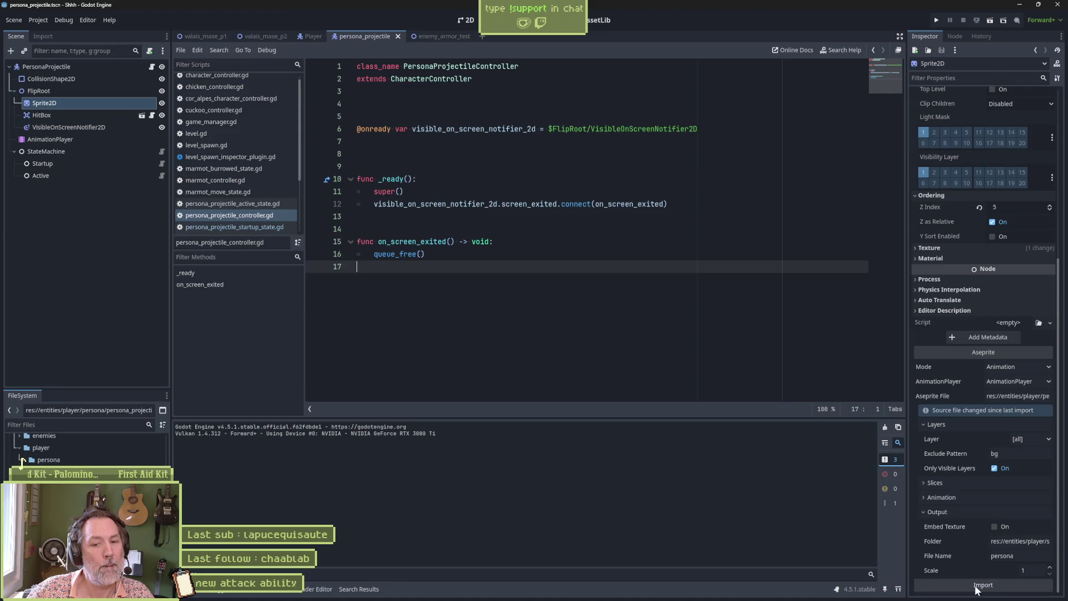
left_click(443, 37)
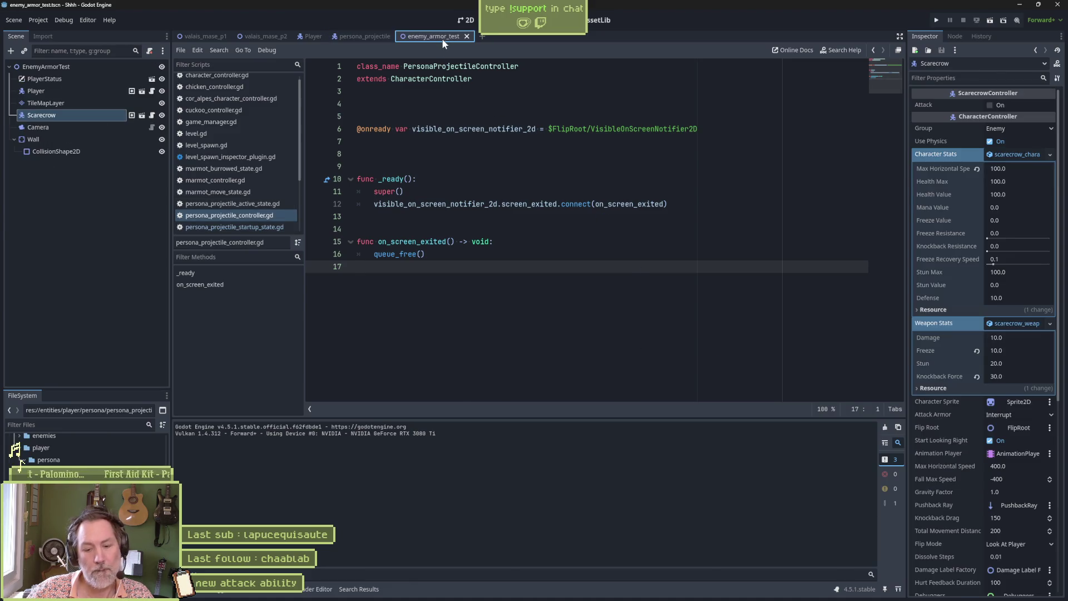
key("F6")
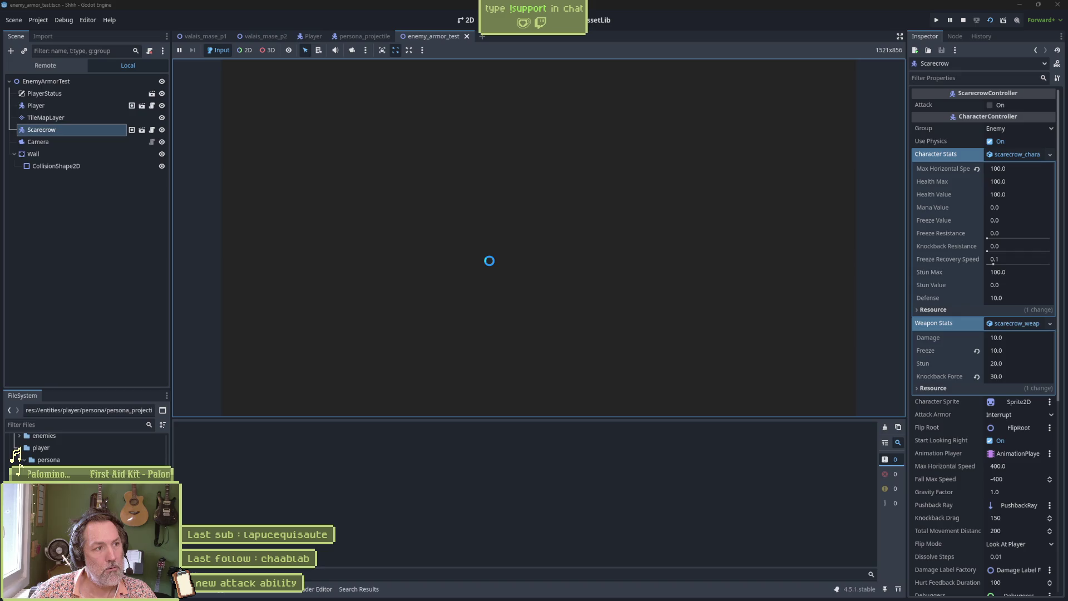
key("e")
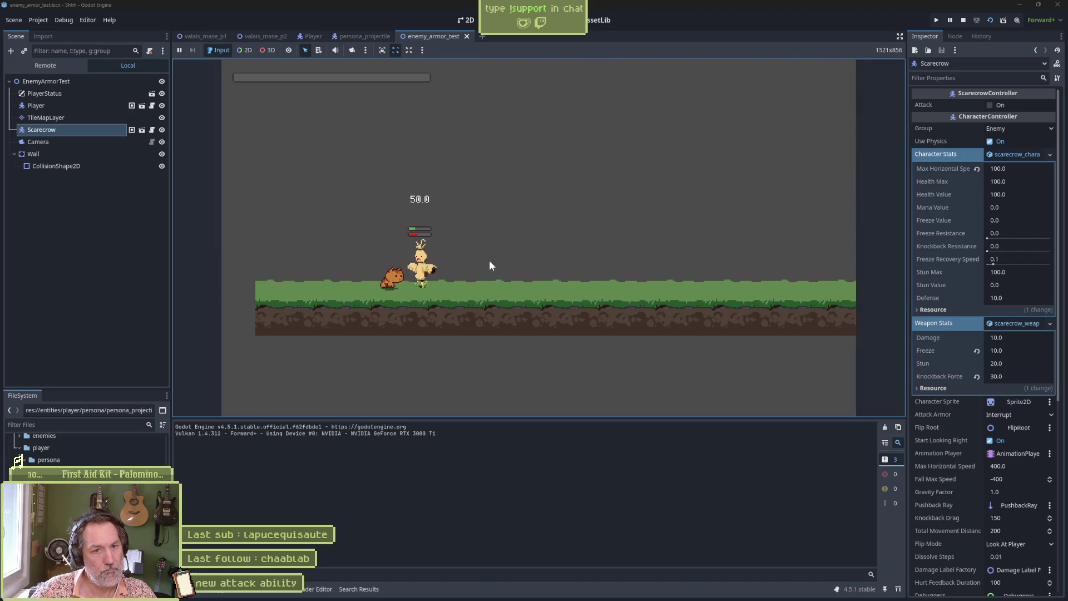
key("e")
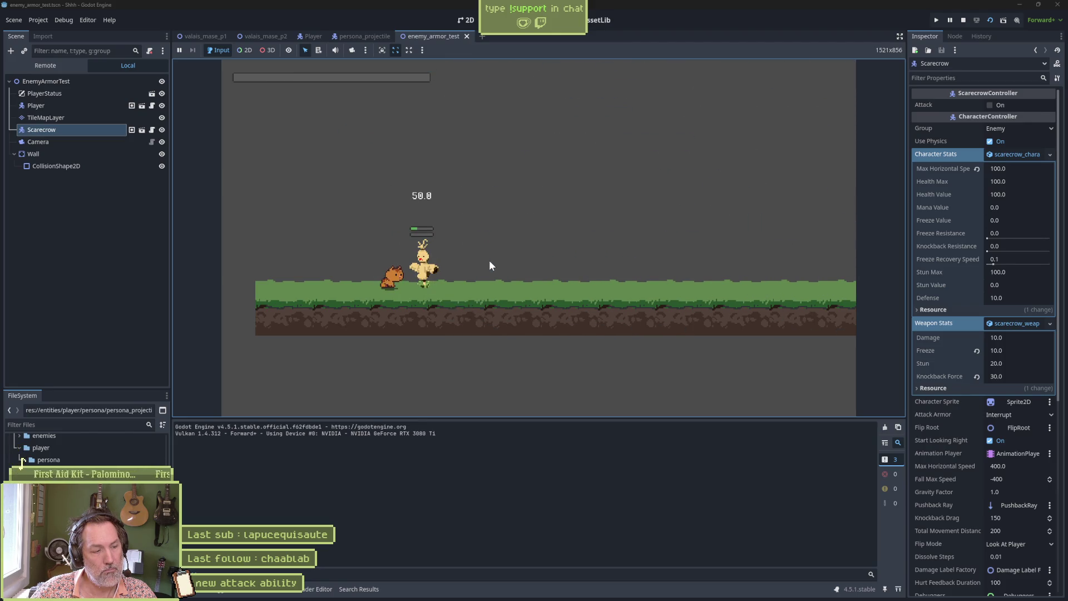
key("e")
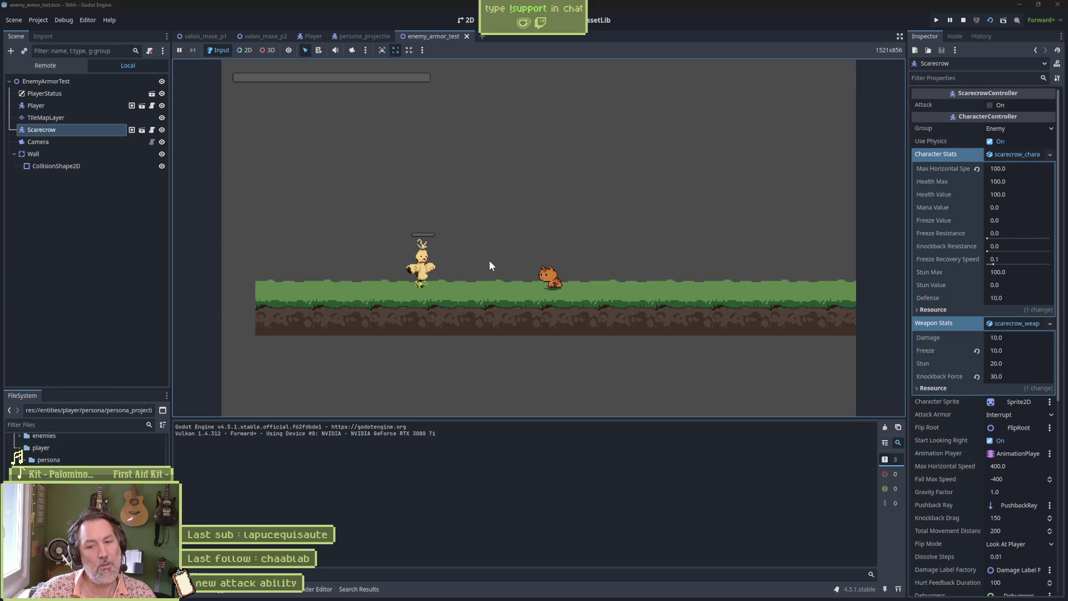
key("F8")
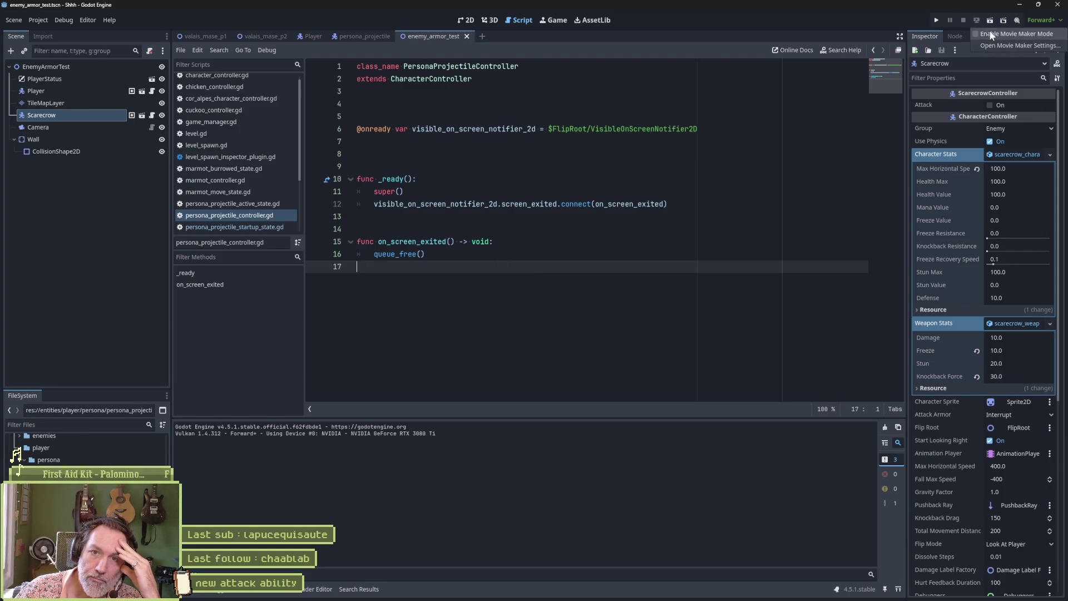
- With Movie Maker enabled, run enemy_armor_test, hit the scarecrow once, and stop to capture Shhh.avi
left_click(1018, 20)
key("F6")
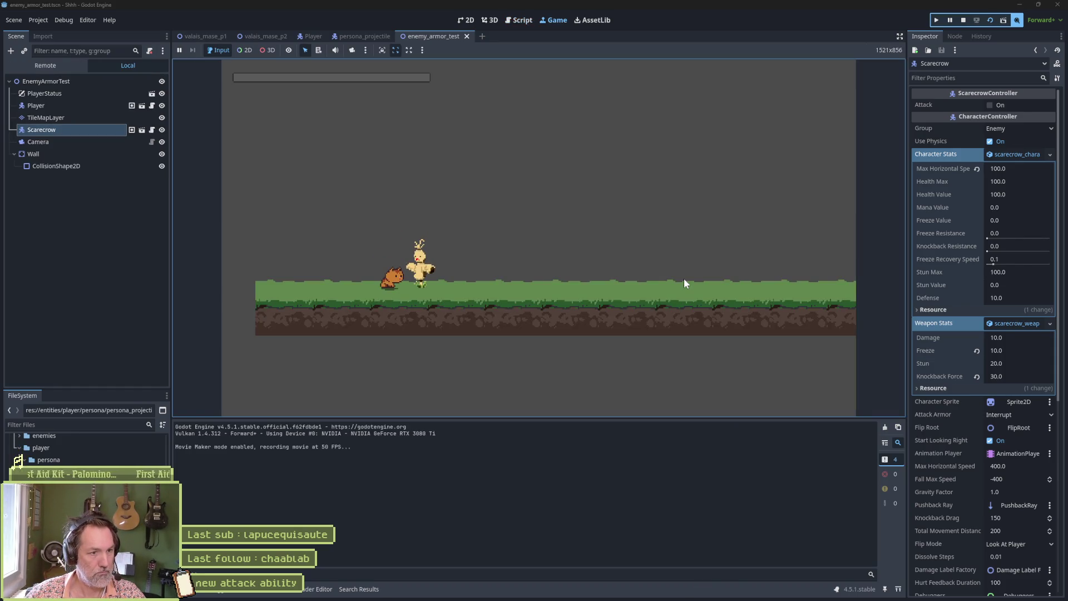
key("x")
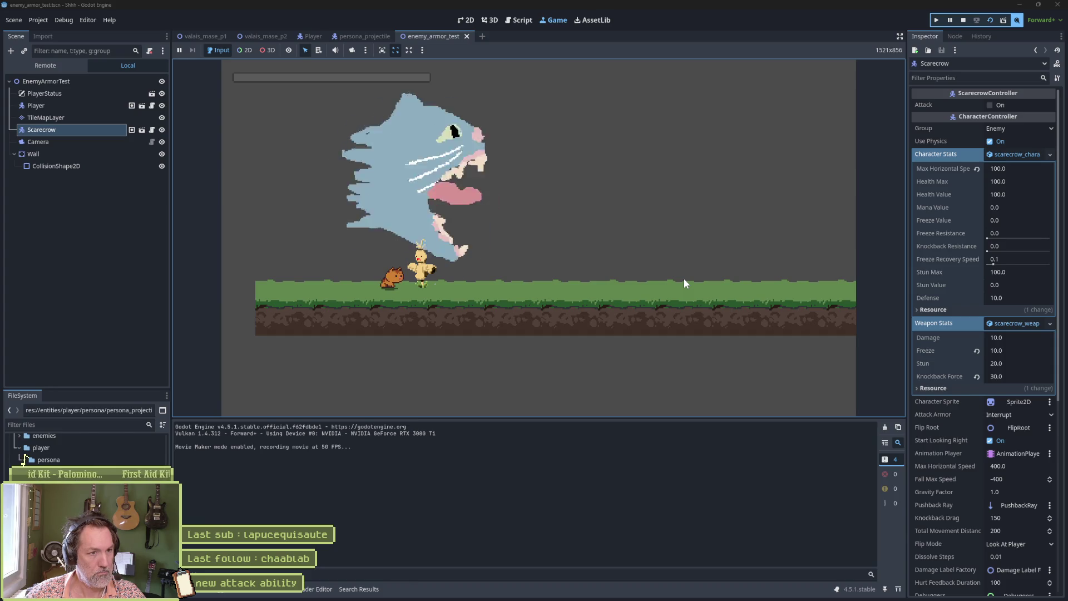
key("F8")
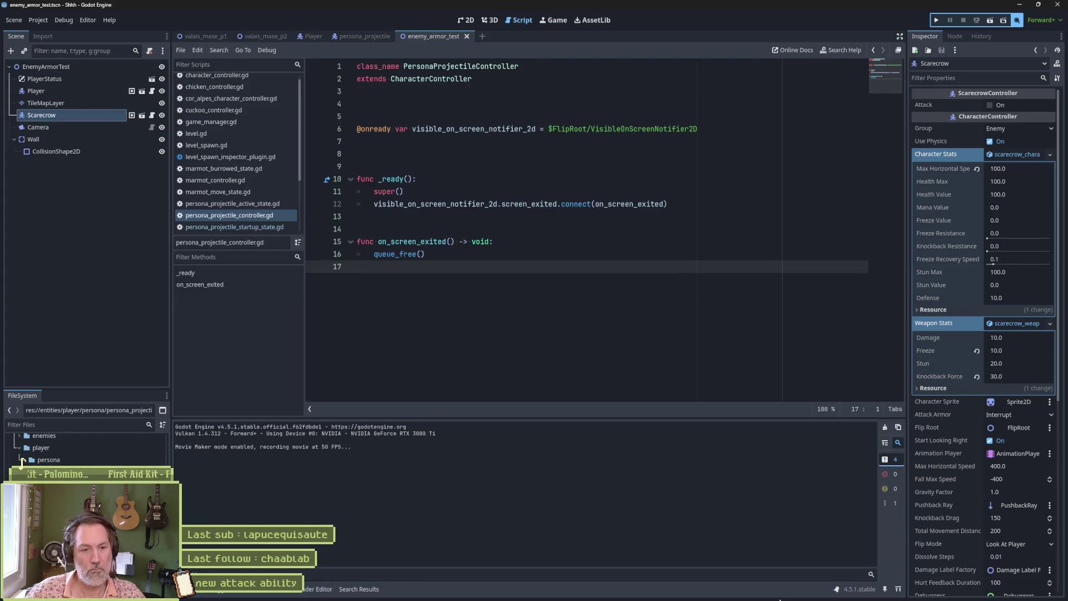
mouse_move(642, 597)
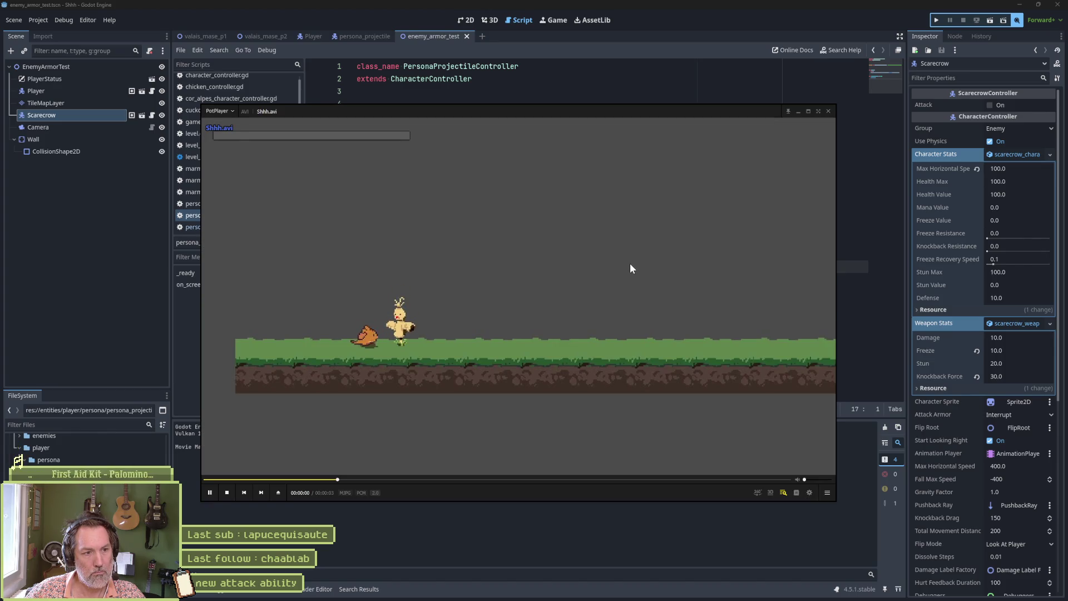
- Pause Shhh.avi and step forward past the cat's lunge to the crescent wave frame
key("space")
key("f")
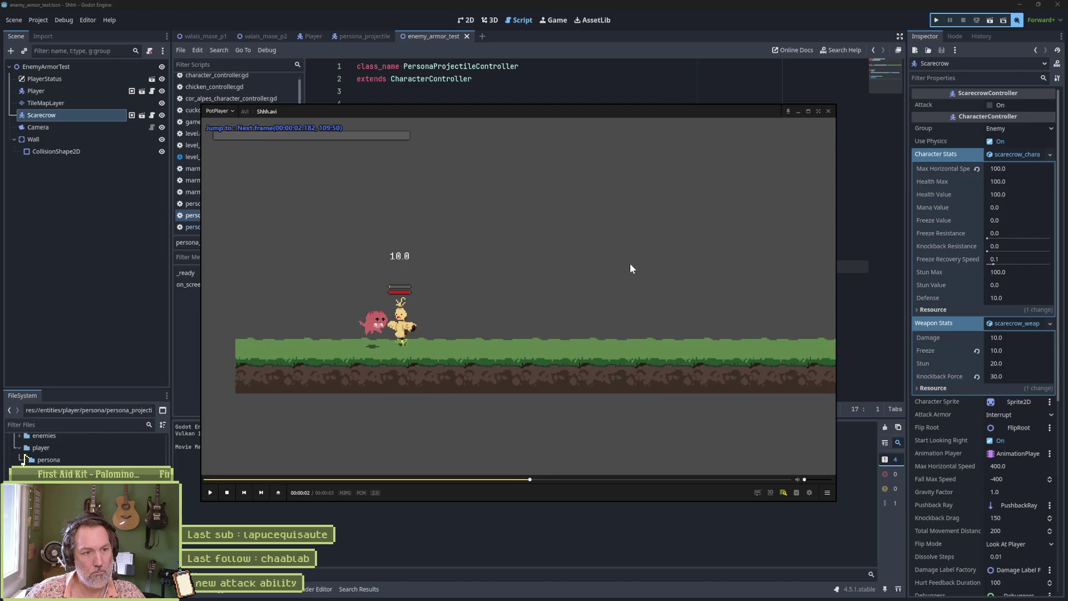
key("f")
key("f")
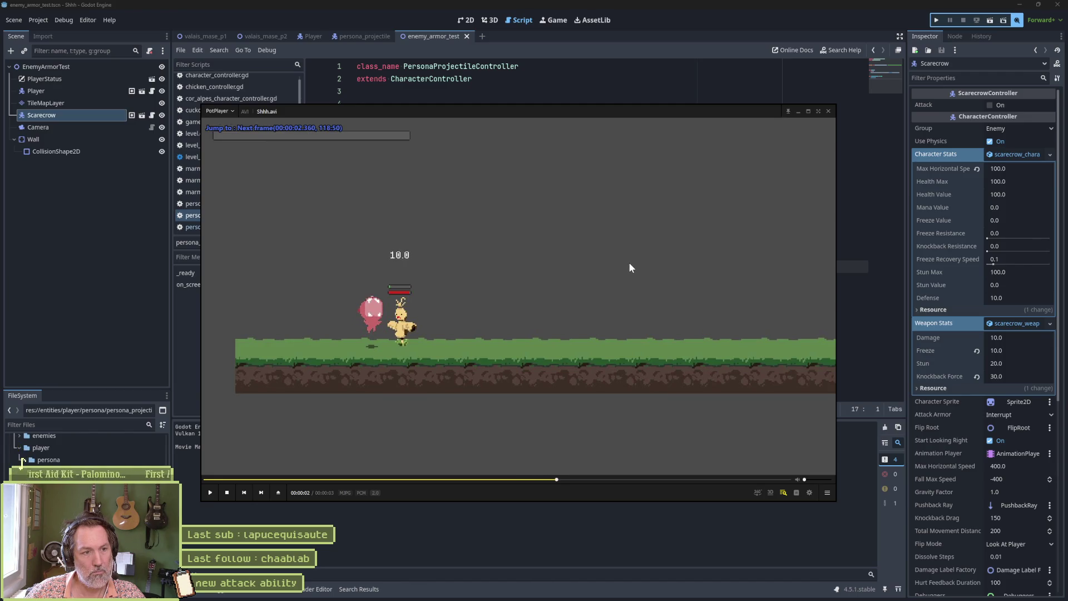
key("f")
key("f")
key("f")
key("f")
key("f")
key("f")
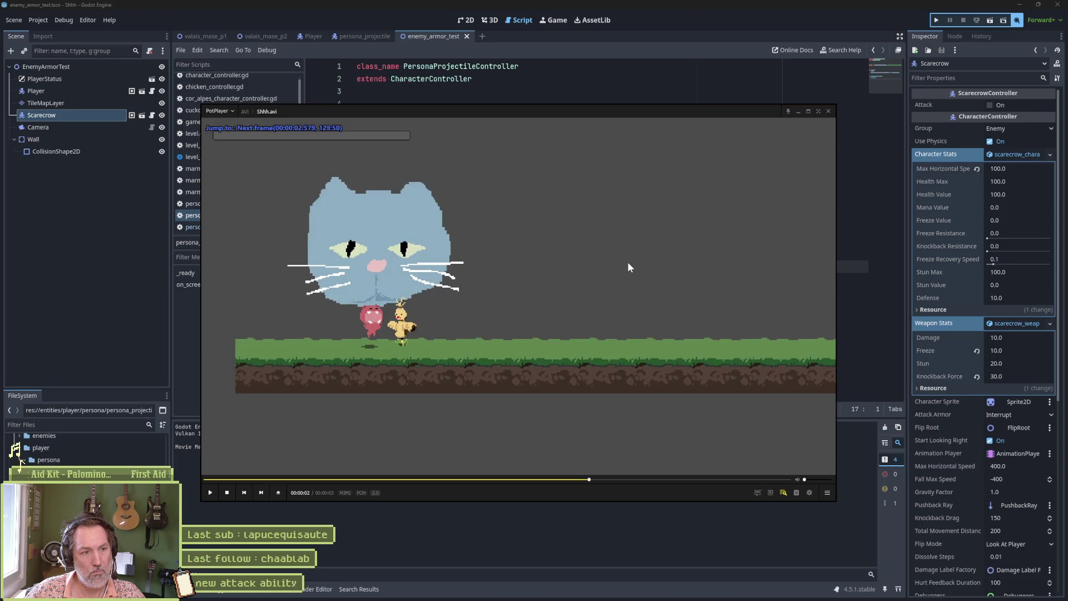
key("f")
key("f")
key("f")
key("f")
key("f")
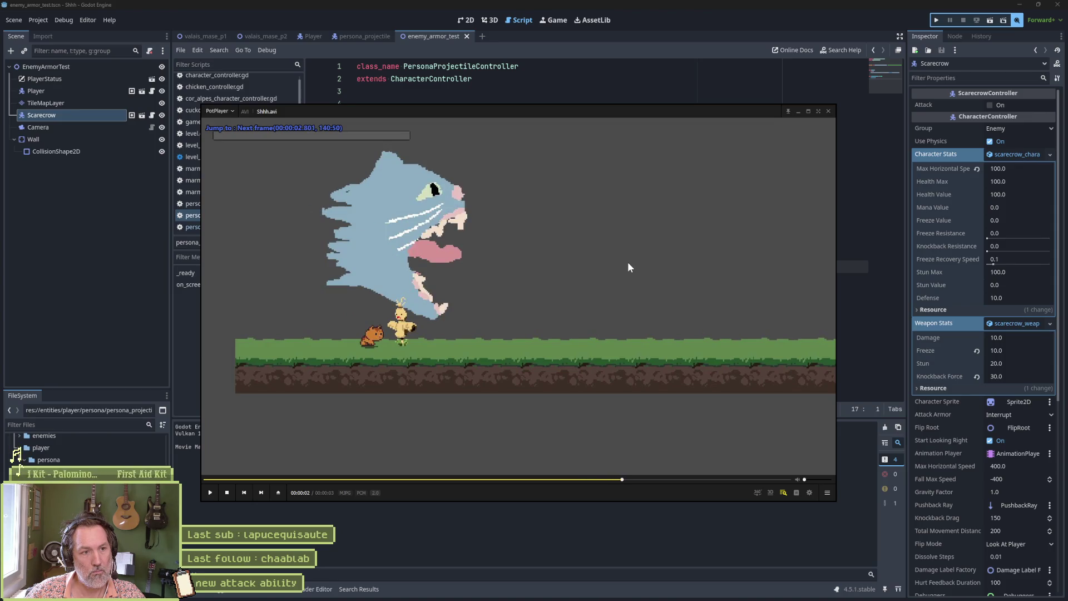
key("f")
key("f")
key("f")
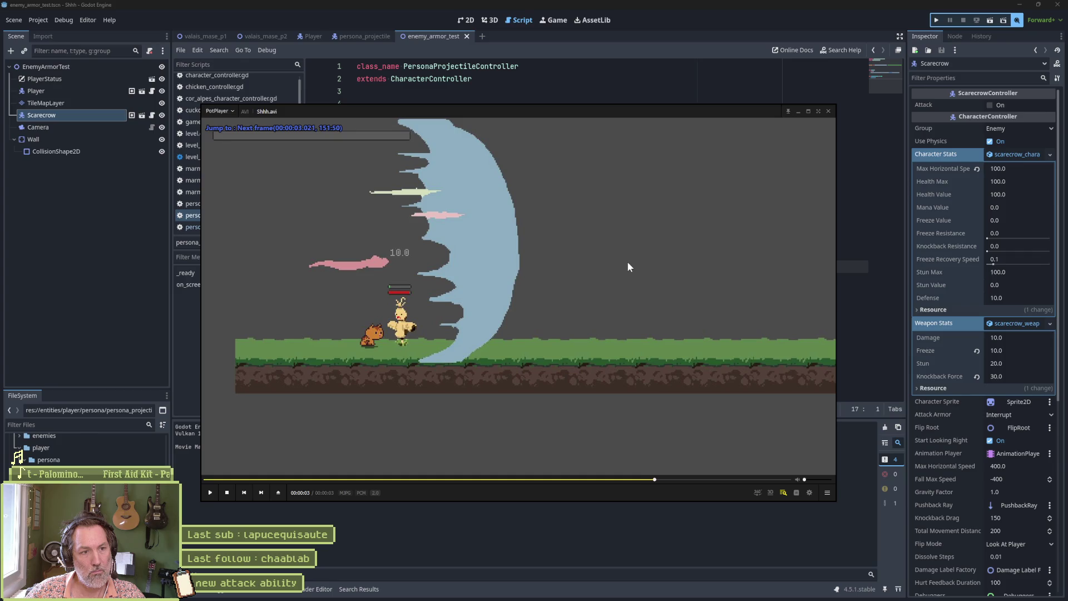
key("f")
key("f")
key("f")
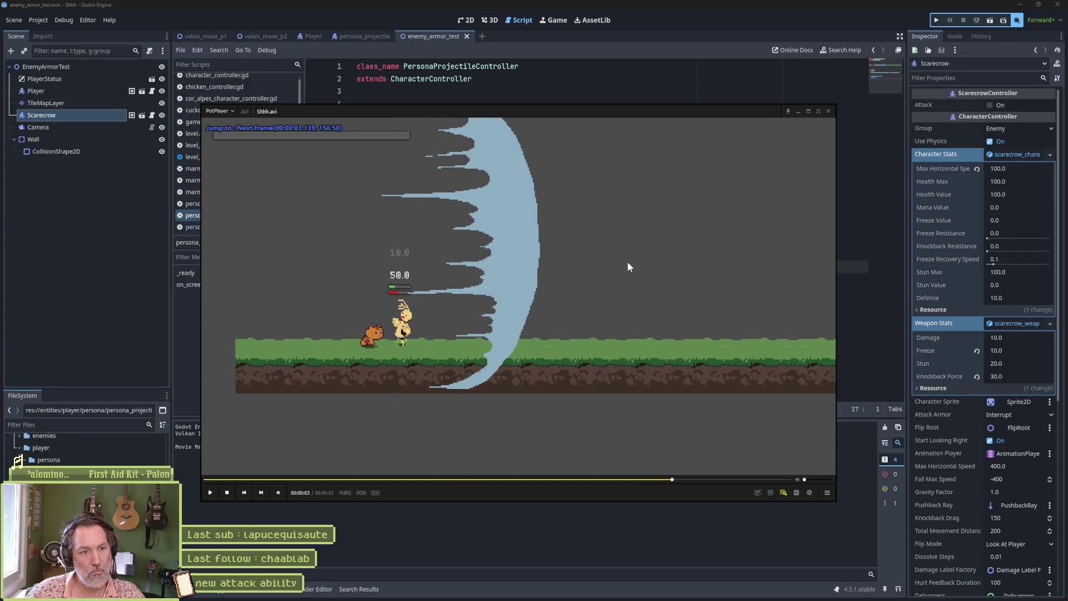
- Step back and forth around the wave frames, then bring up persona.aseprite in Aseprite
key("d")
key("d")
key("d")
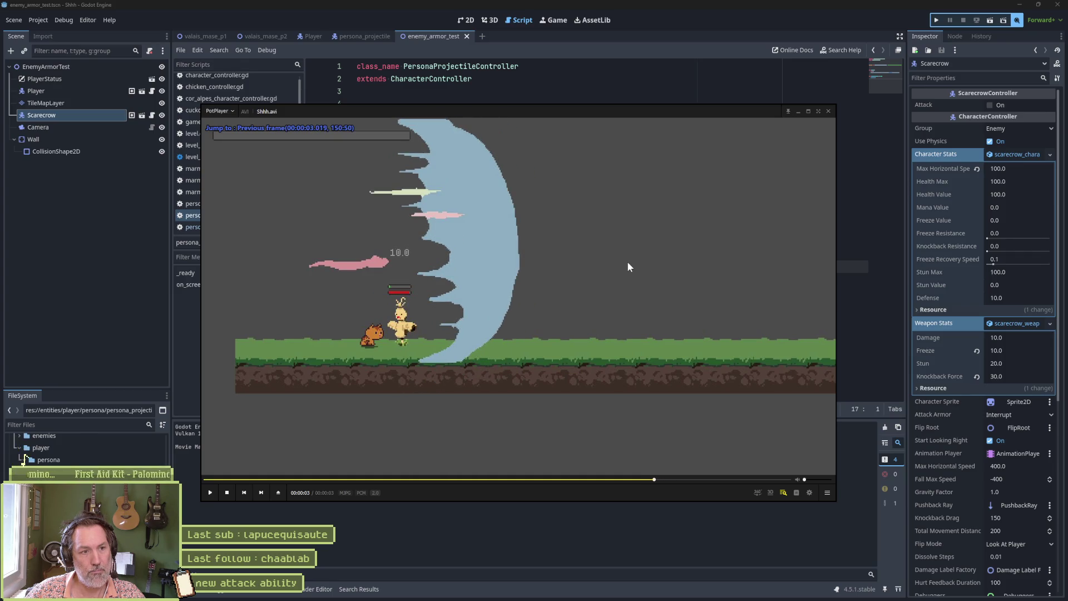
key("d")
key("d")
key("f")
key("f")
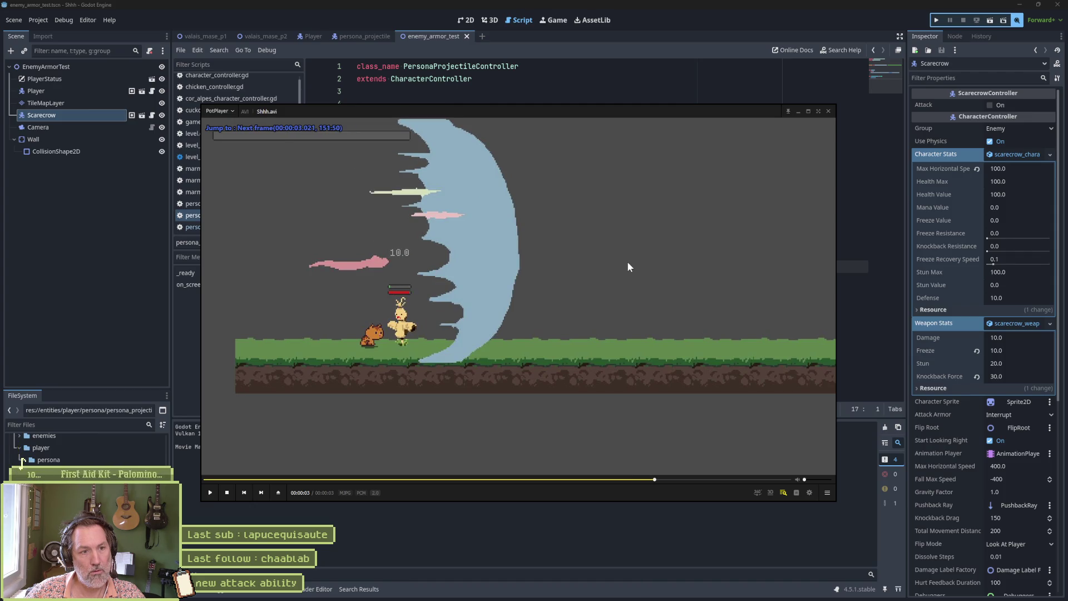
key("f")
key("f")
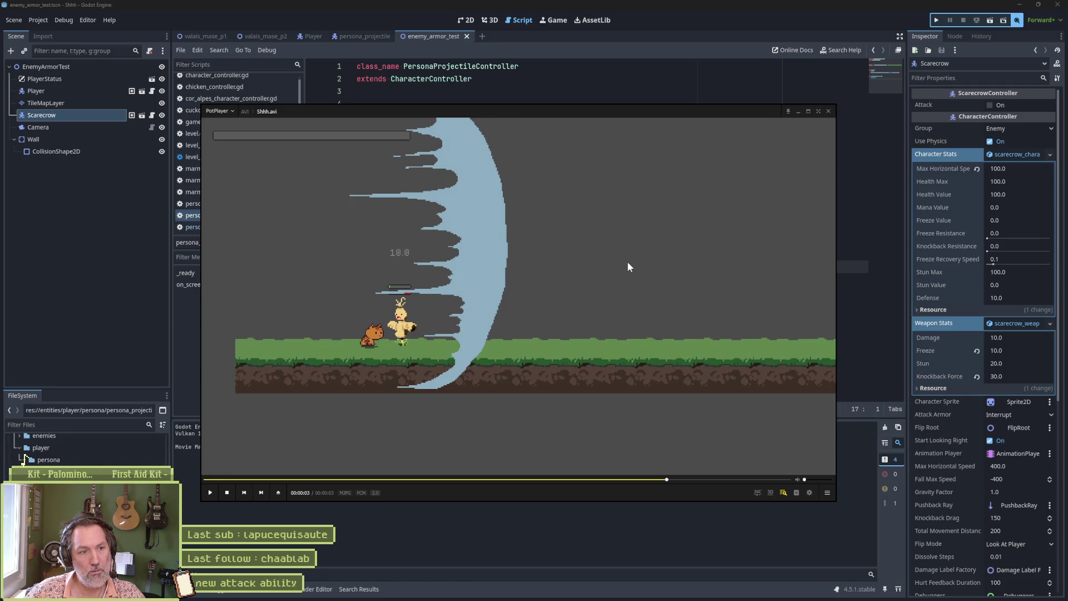
key("d")
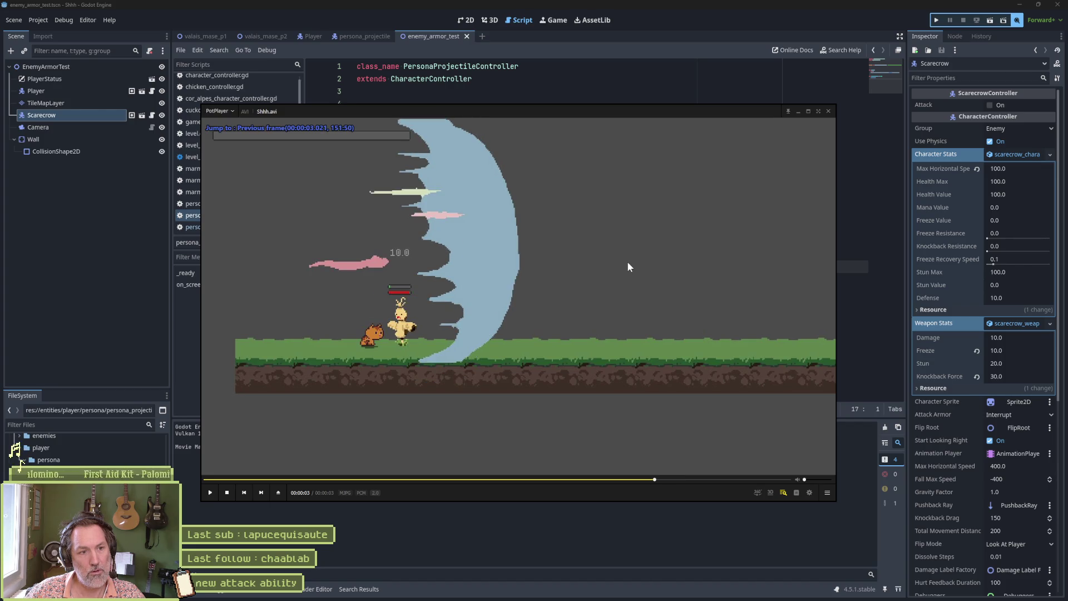
key("d")
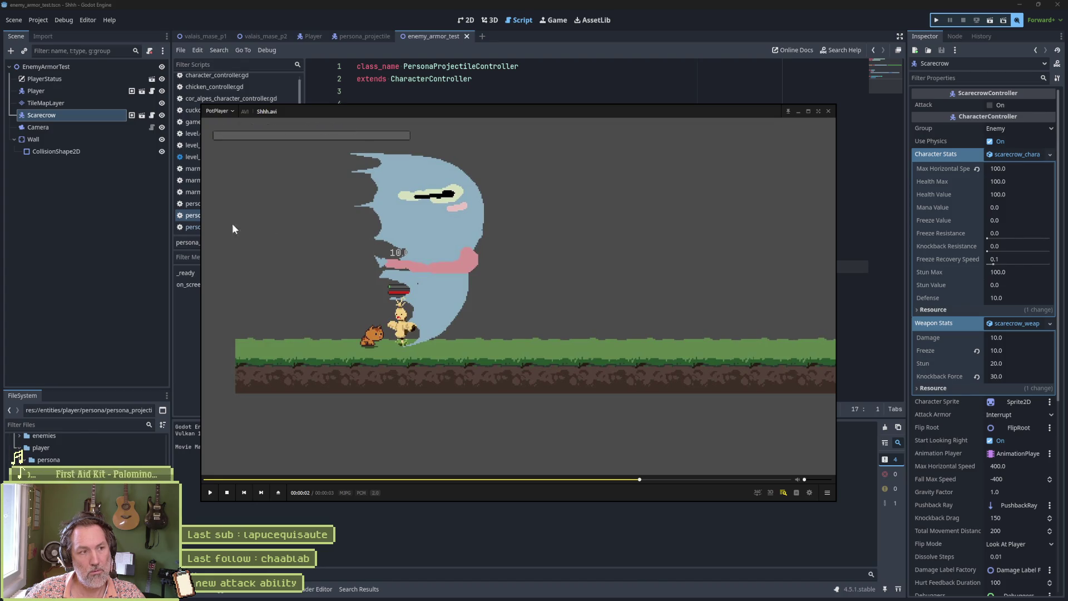
left_click(82, 235)
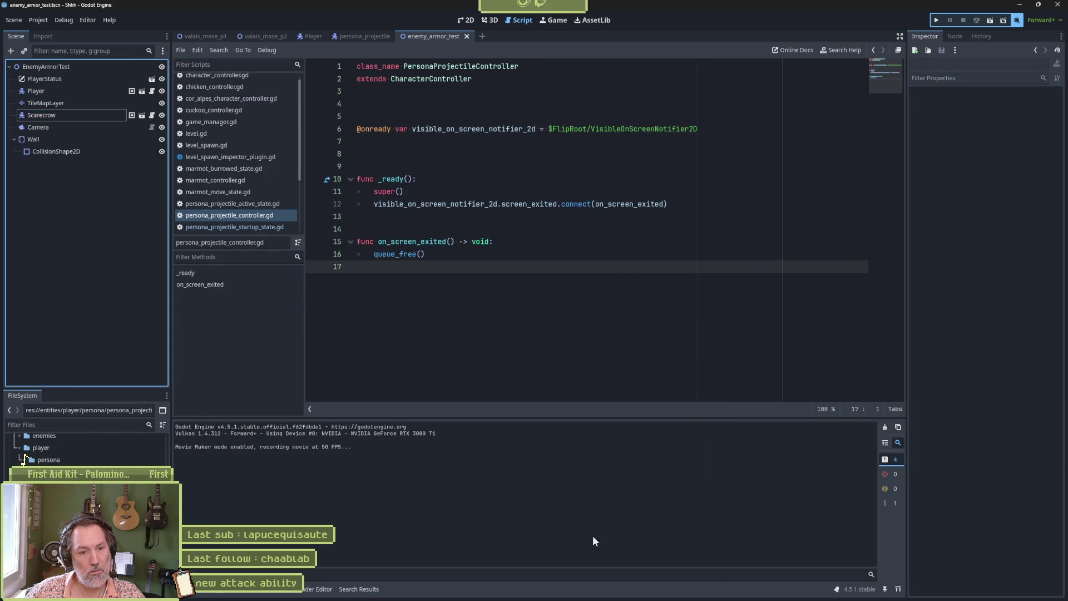
left_click(543, 596)
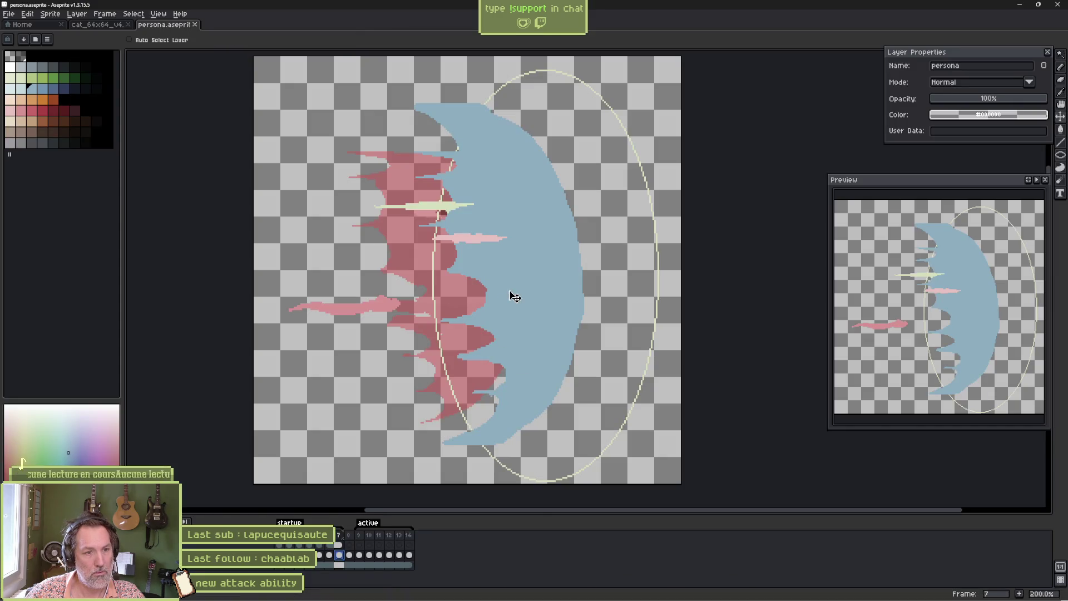
- Compare frames 6 and 7, then drag frame 7's crescent wave art further left
left_click(331, 557)
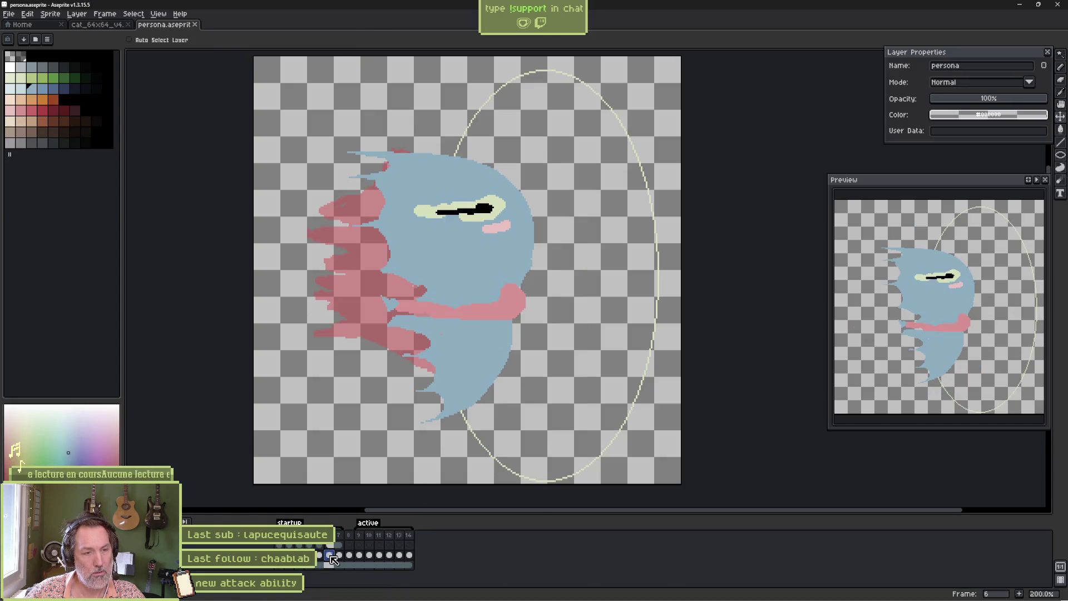
left_click(339, 556)
left_click_drag(526, 308, 510, 308)
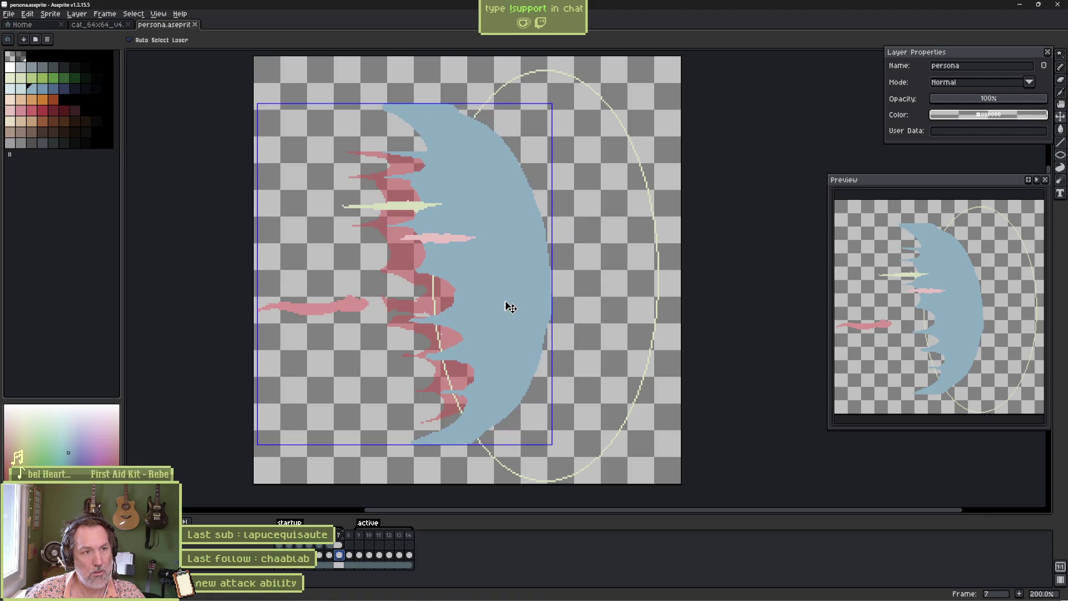
key("alt+Tab")
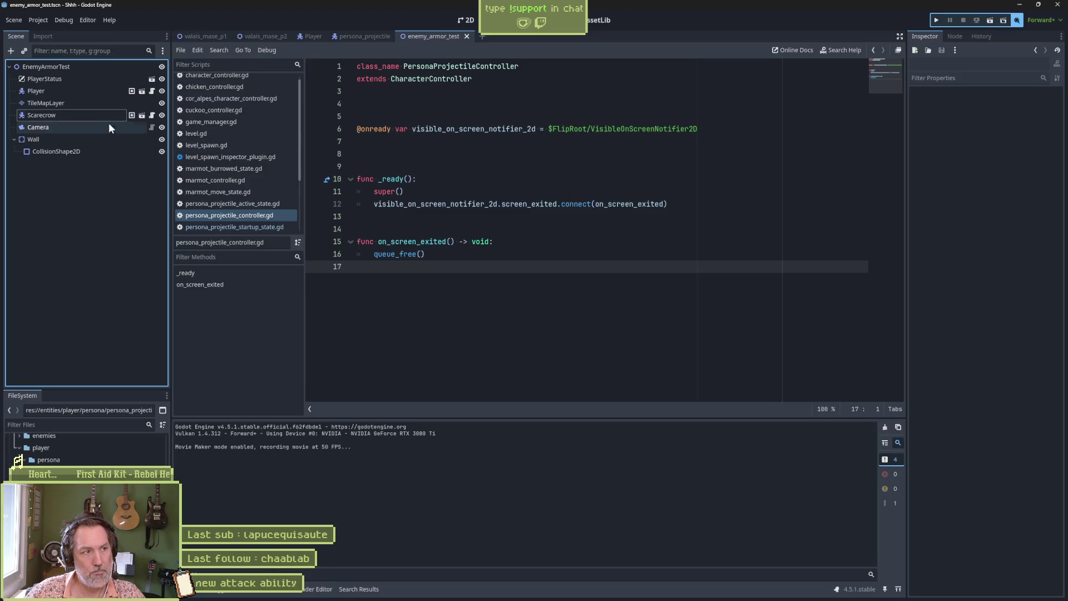
- Reimport the updated persona sprite from the persona_projectile scene's Import dock
left_click(355, 35)
scroll(1007, 573, "down", 2)
left_click(1004, 585)
- Rerun enemy_armor_test and hit the scarecrow twice (10.0, then 50.0 damage), then stop
left_click(434, 36)
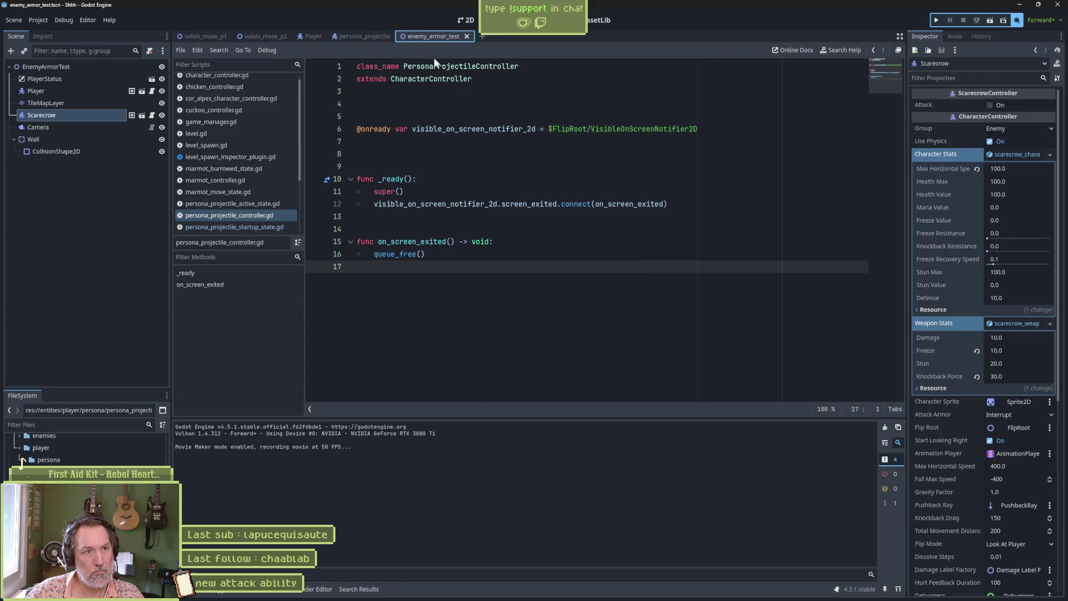
key("F6")
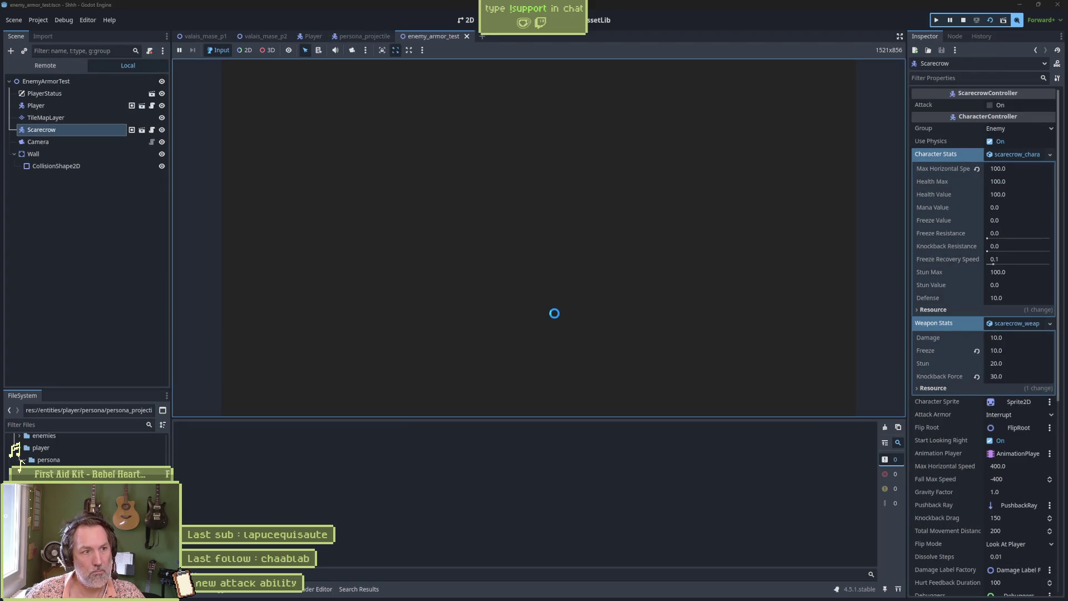
key("e")
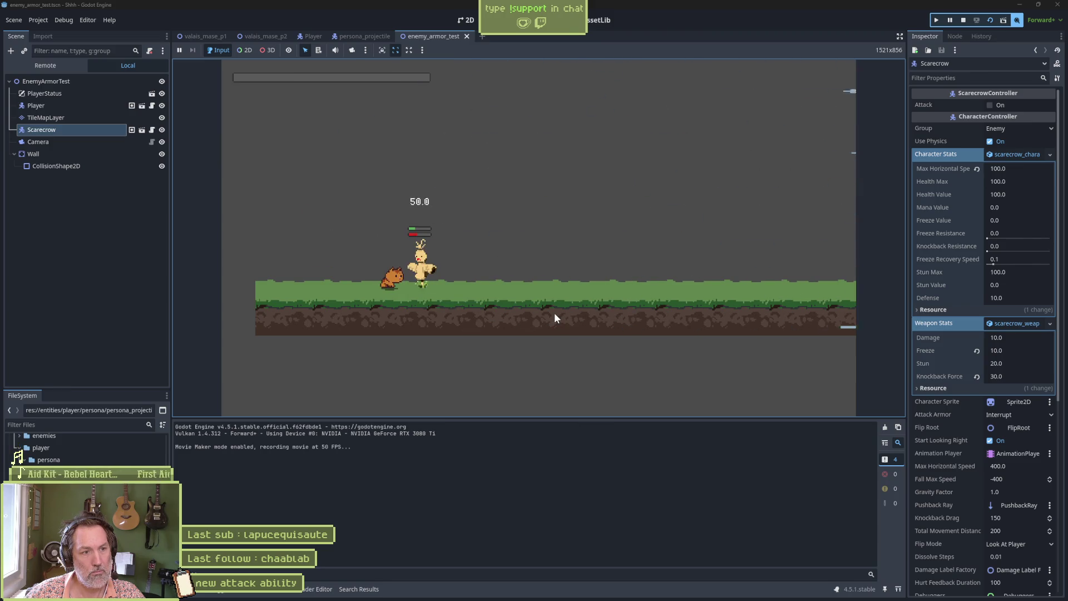
key("e")
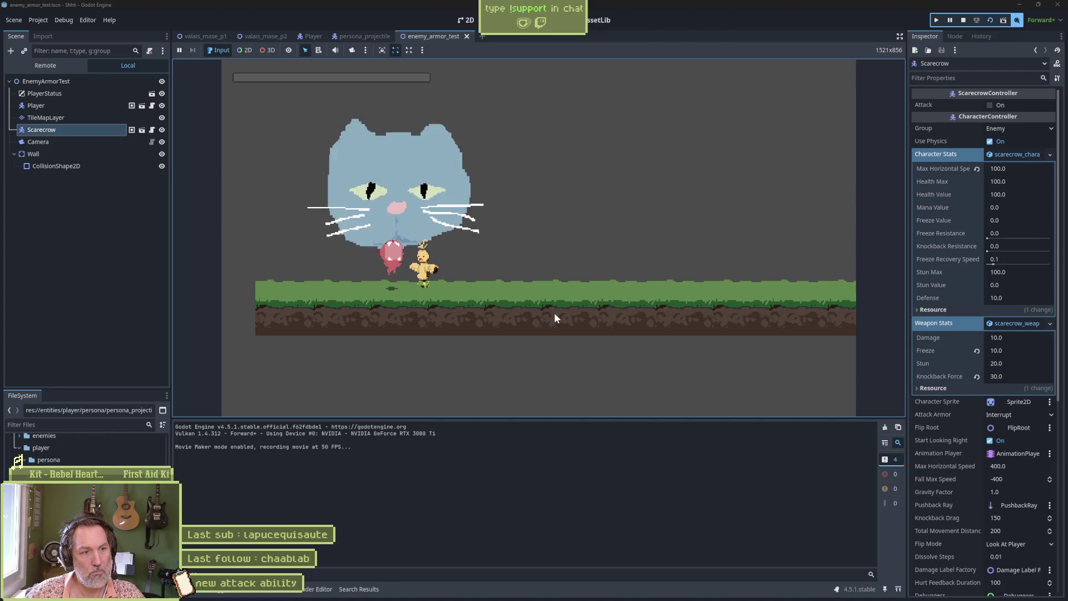
key("F8")
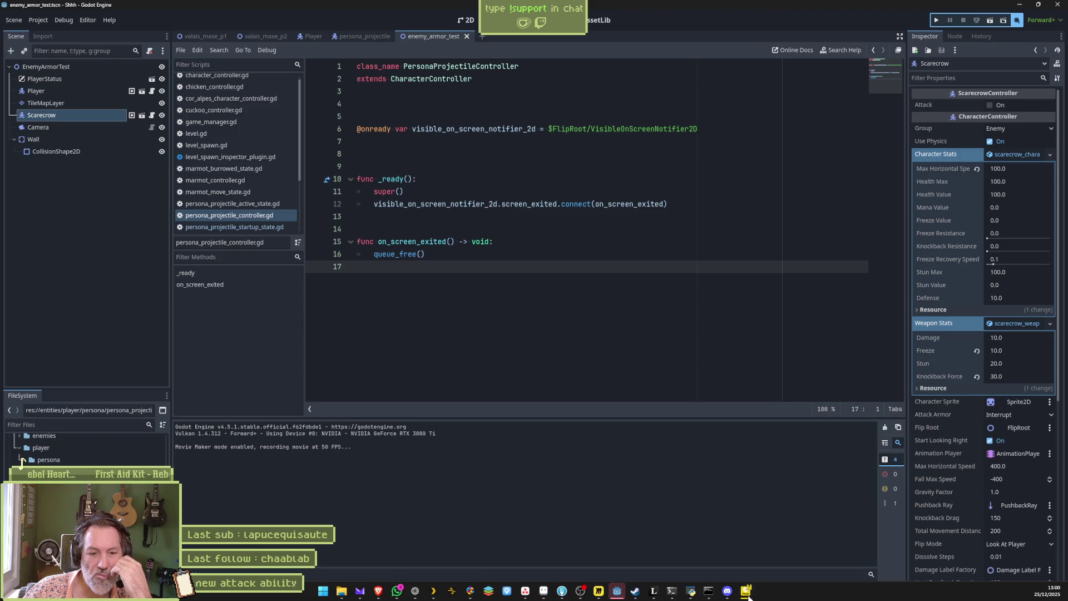
right_click(749, 589)
- Close the old recording, pause the new Shhh.avi, and step forward to where the cat appears
left_click(755, 569)
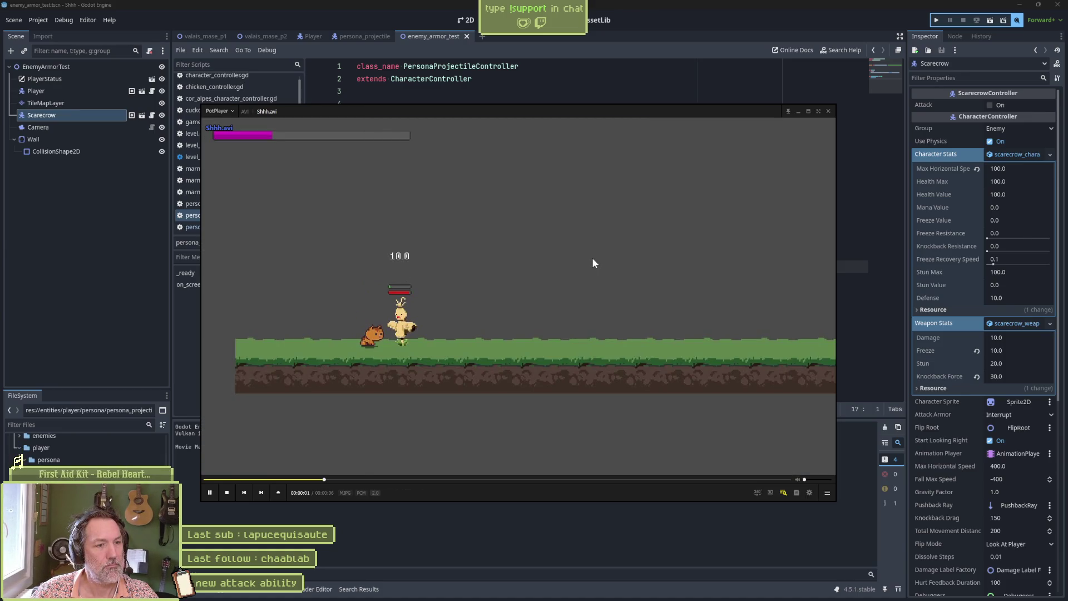
left_click(593, 261)
key("f")
key("f")
key("f")
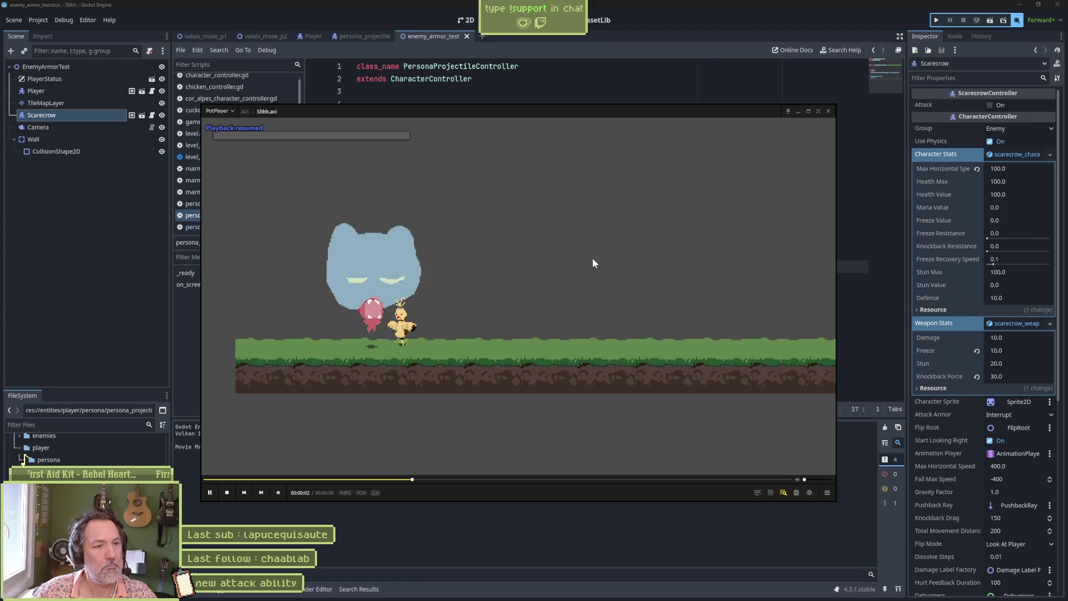
key("f")
key("f")
key("f")
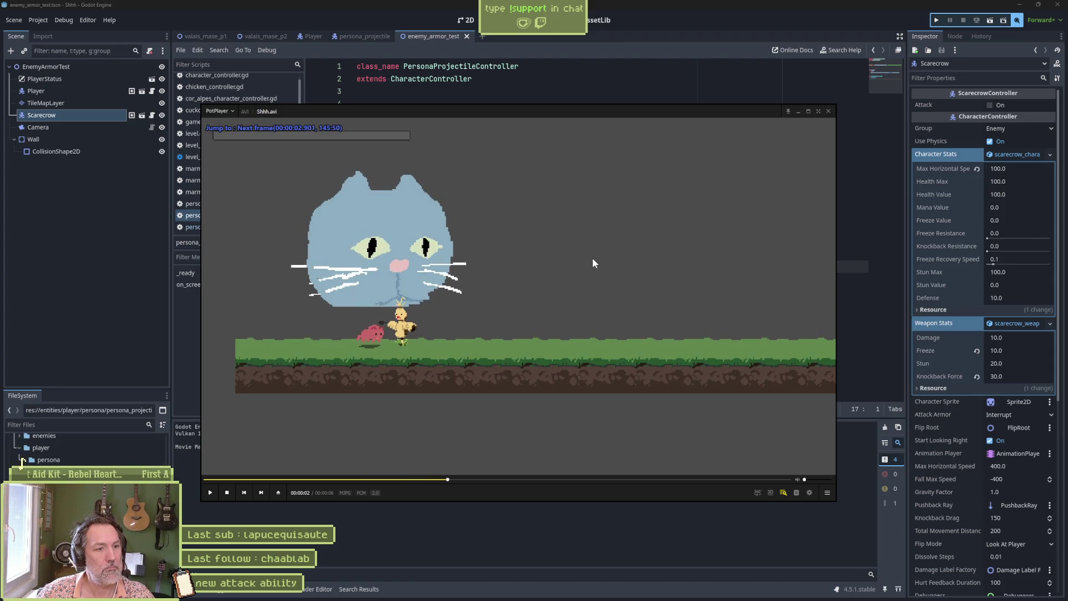
key("f")
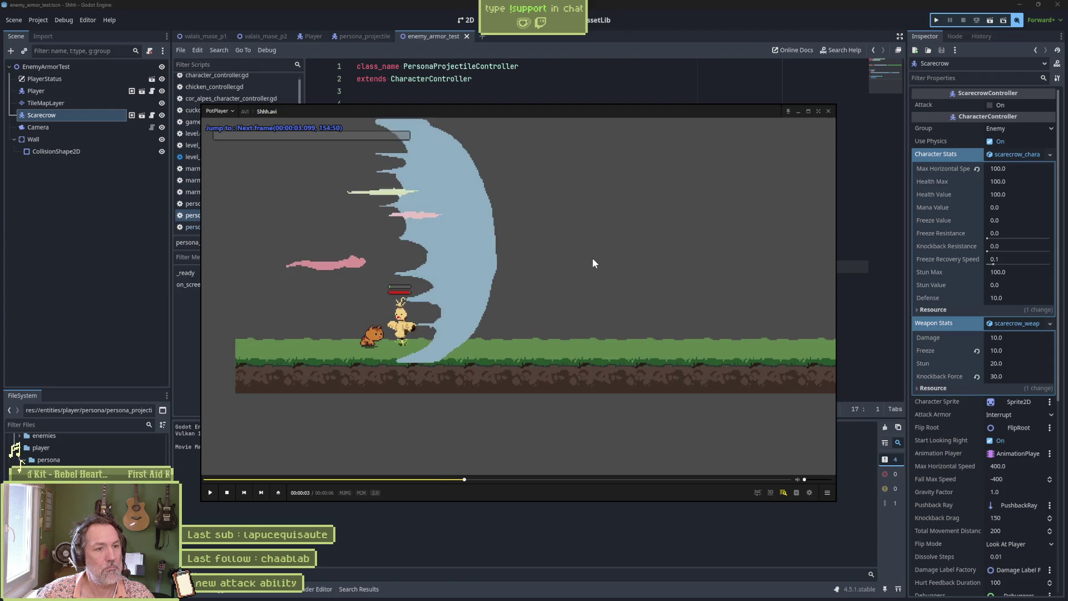
key("d")
key("d")
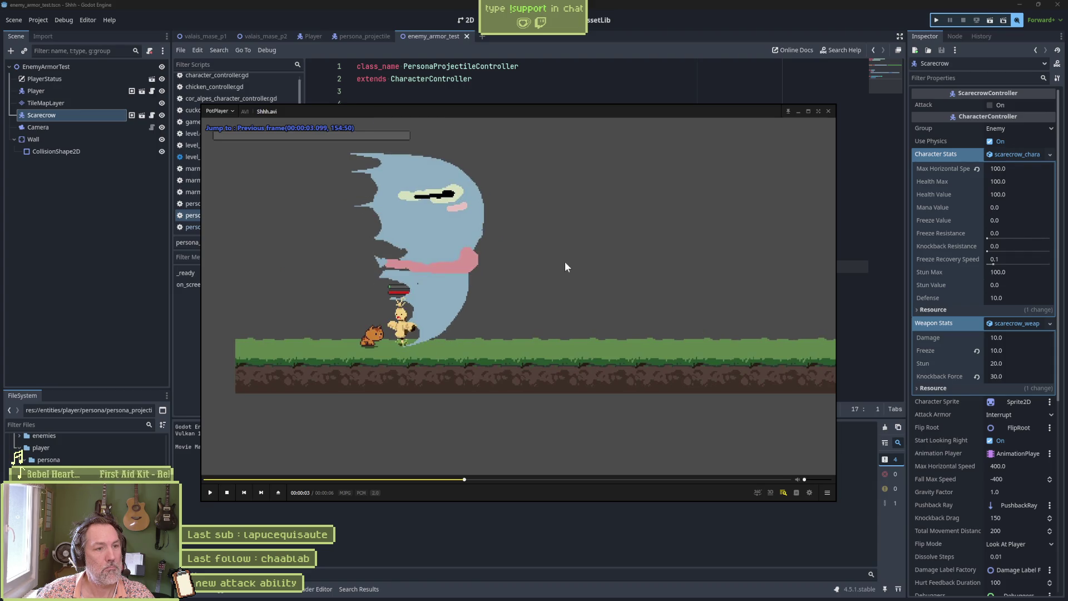
key("f")
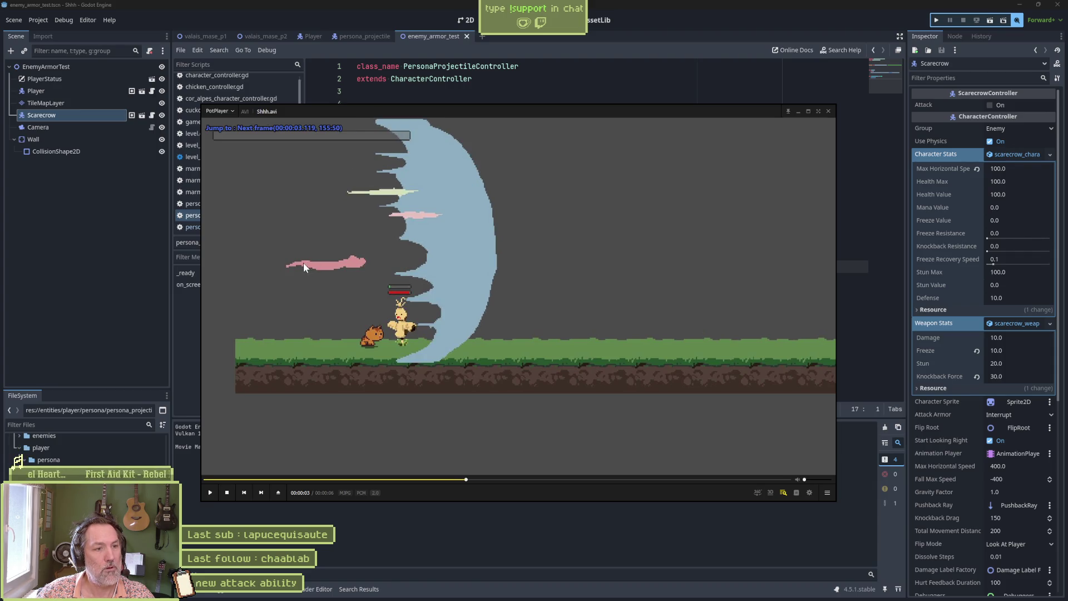
key("f")
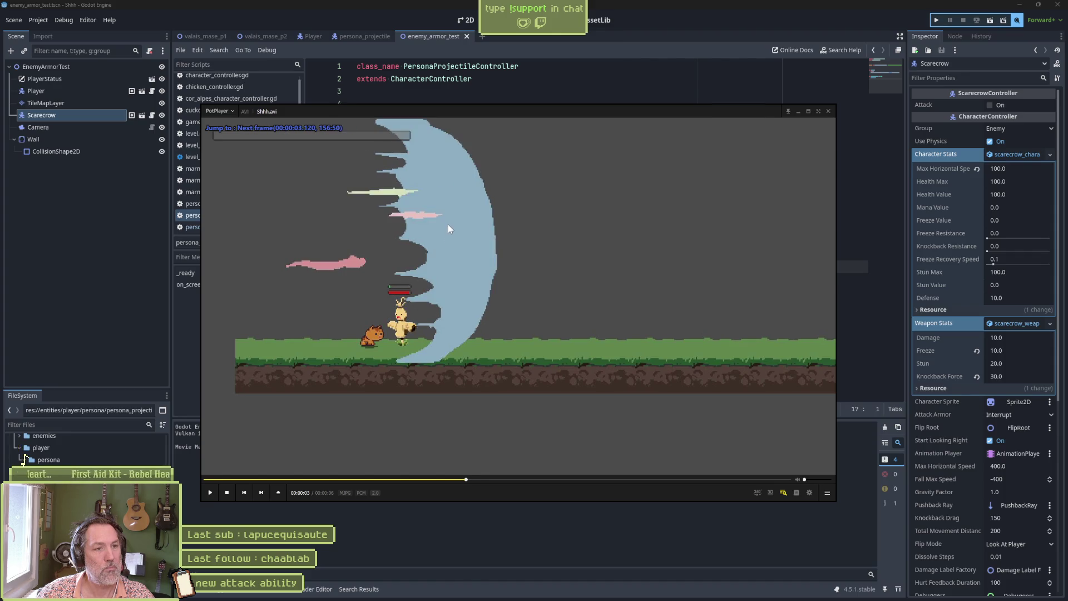
- Compare the cat-face, ghost and crescent wave frames, then return to persona.aseprite
key("d")
key("f")
key("f")
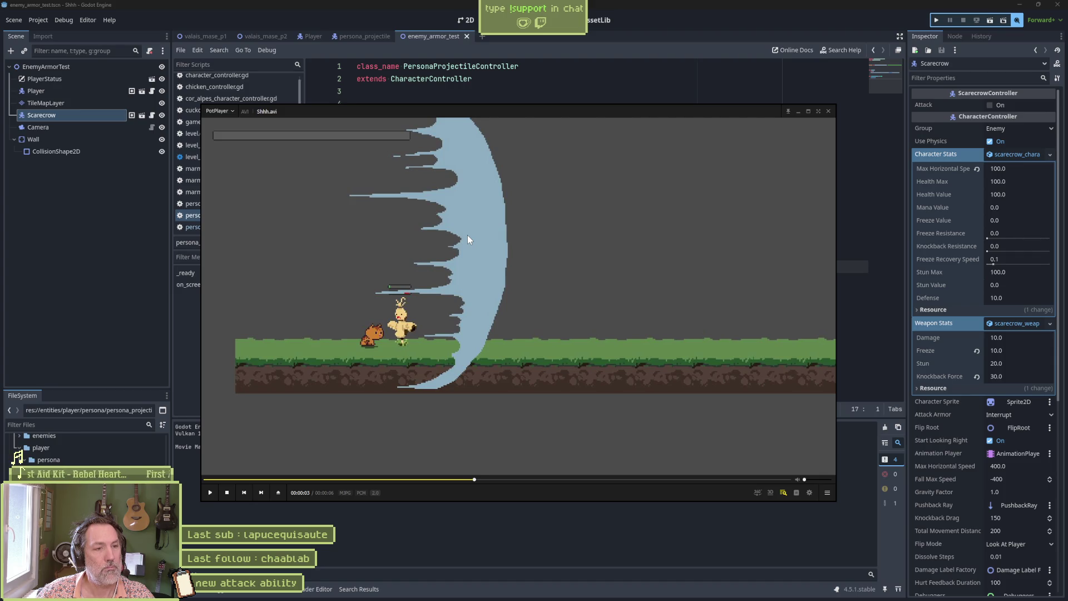
key("d")
key("d")
key("d")
key("d")
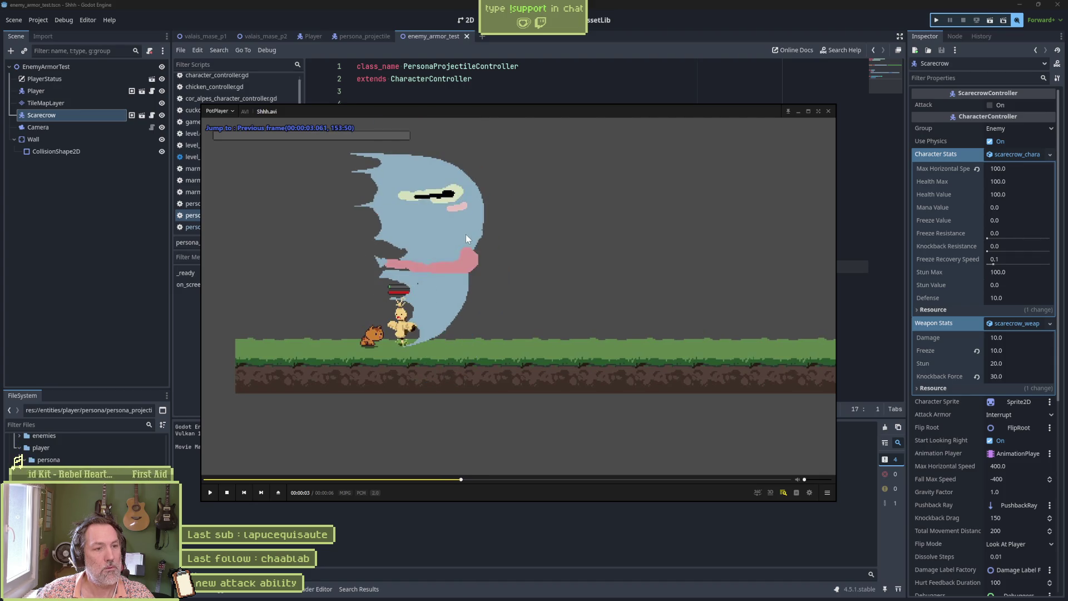
key("f")
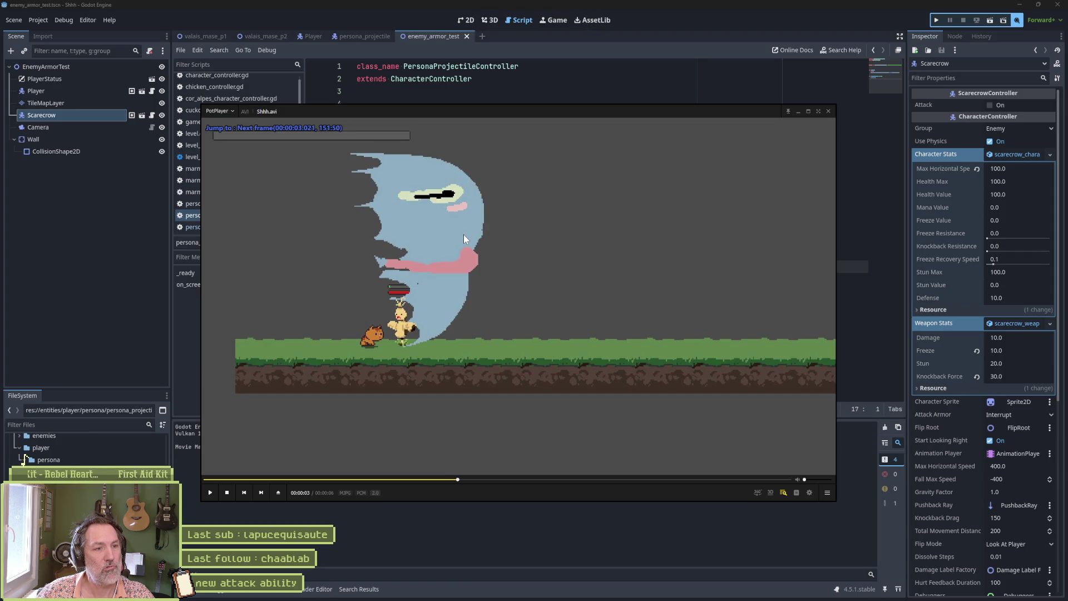
key("d")
key("d")
key("d")
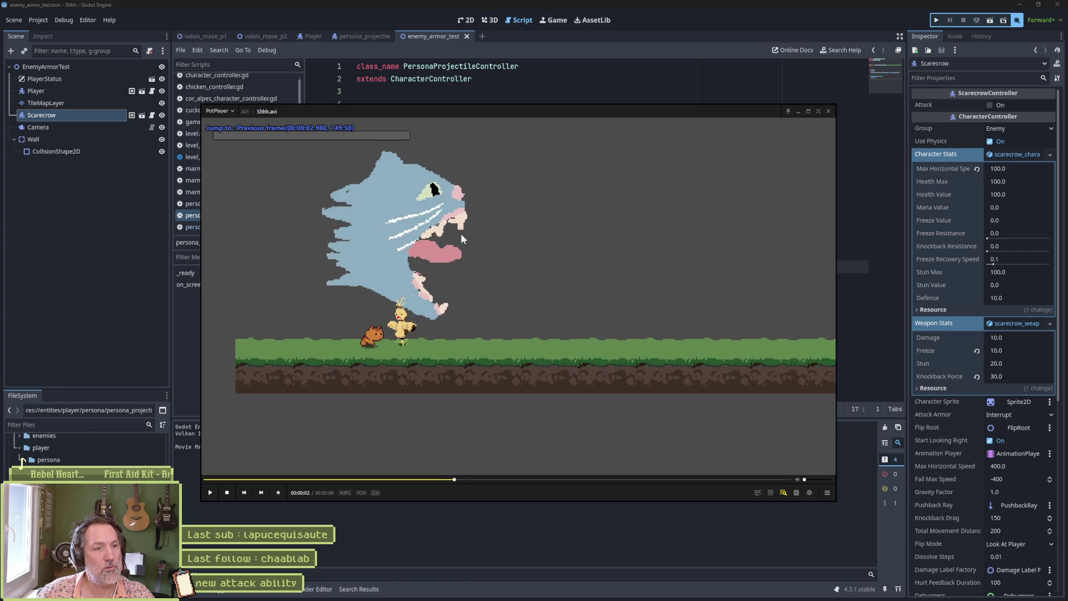
key("f")
key("f")
key("f")
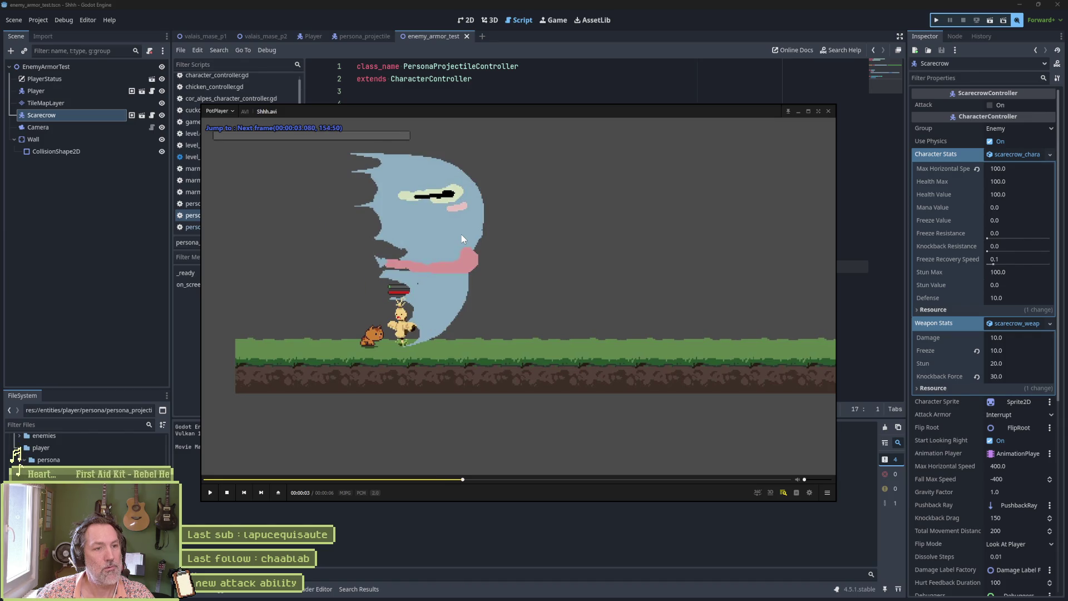
key("f")
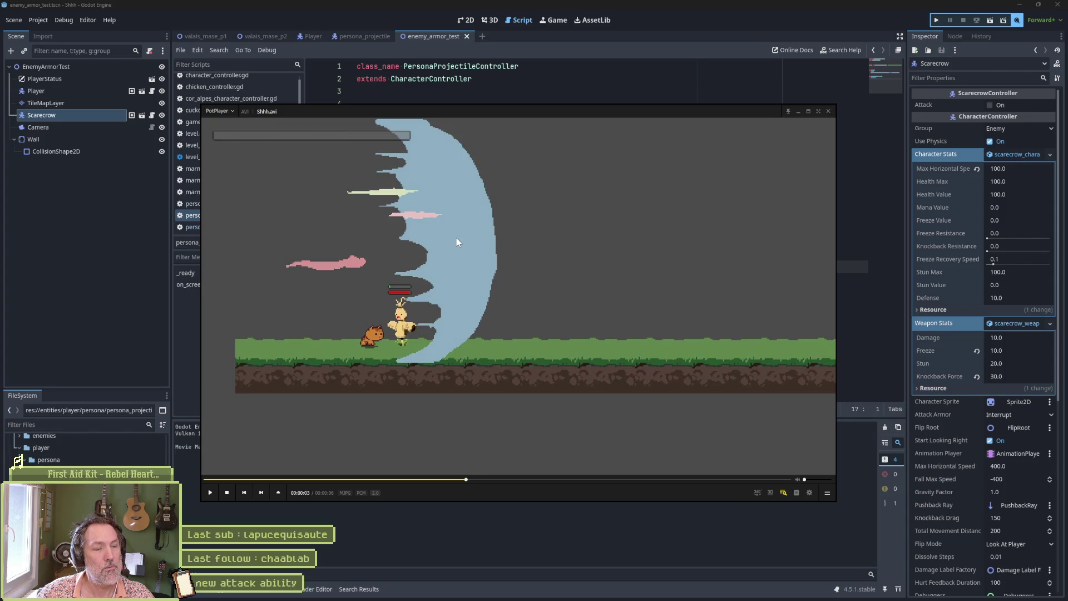
key("alt+Tab")
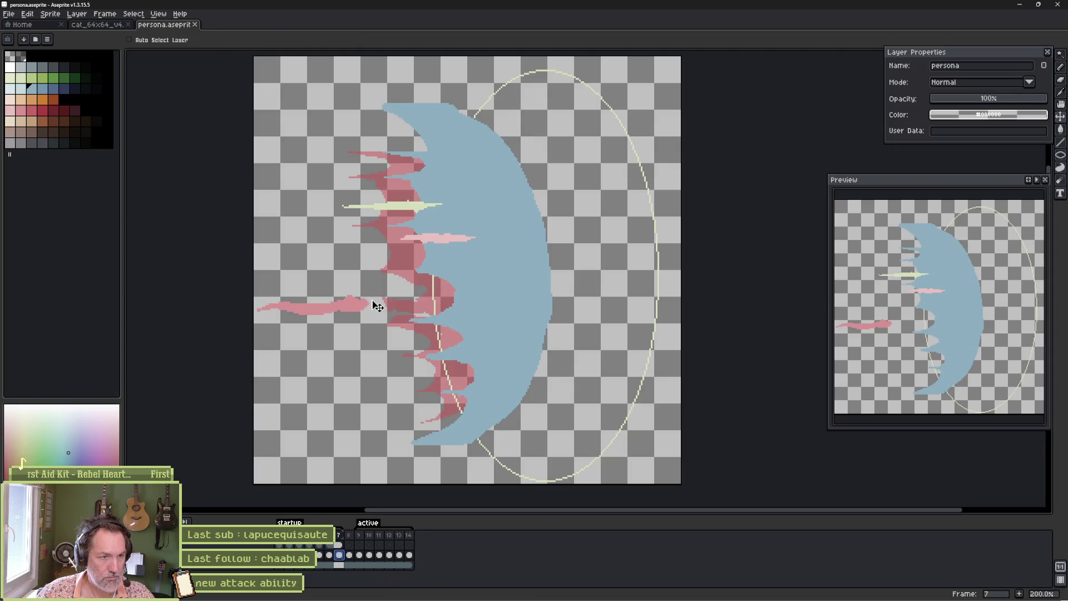
- Magic-wand the far-left pink streak on frame 7 and move it right against the wave
key("w")
left_click(356, 306)
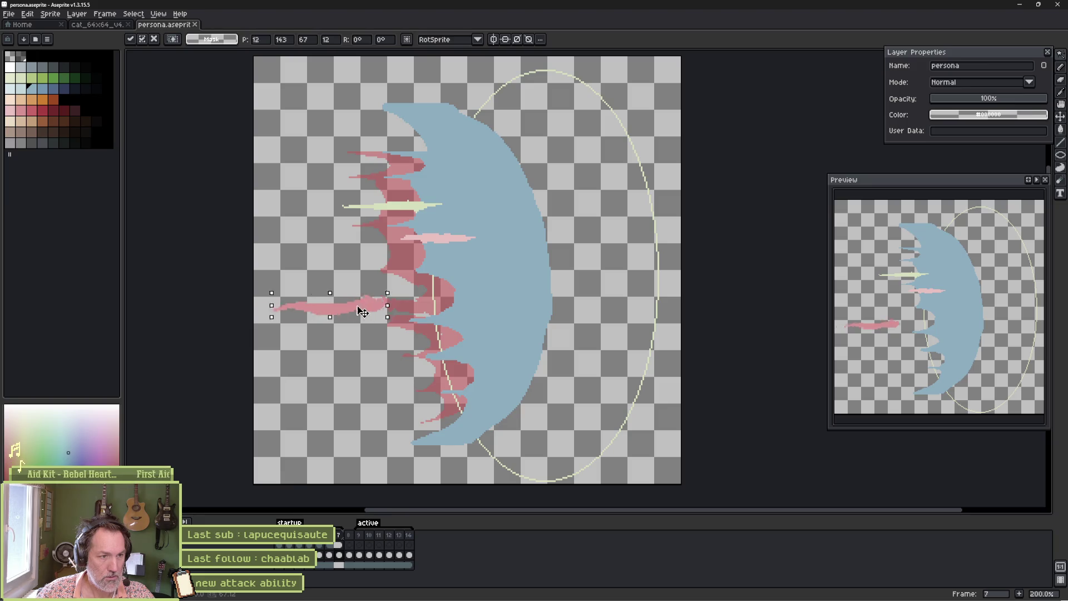
left_click_drag(358, 306, 450, 311)
left_click(349, 555)
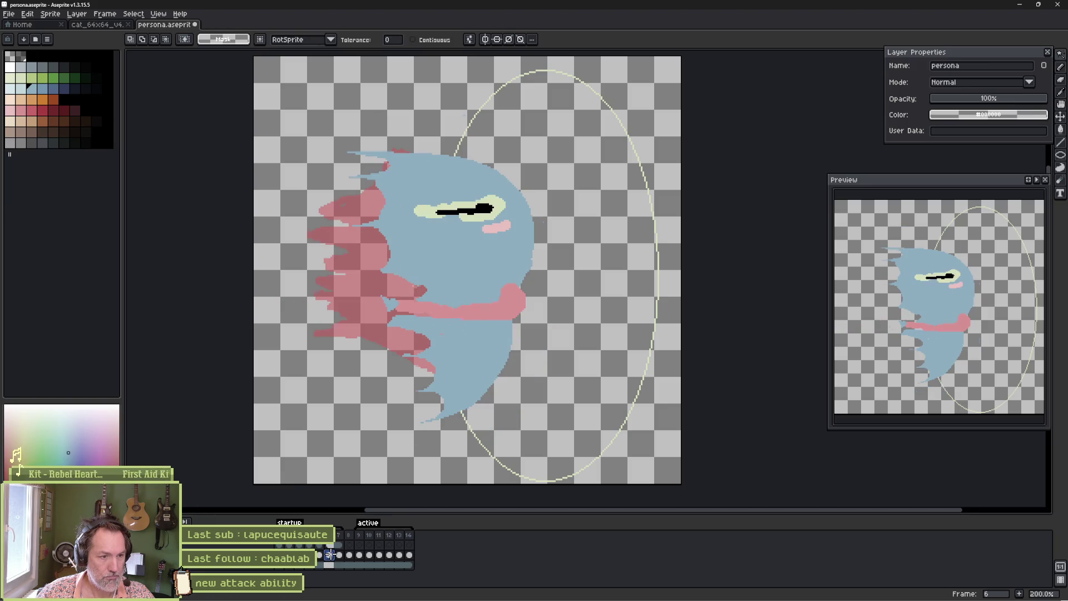
left_click(340, 555)
- Flip between frames 6 and 7 to compare, dropping an accidental selection
left_click(330, 556)
left_click(341, 564)
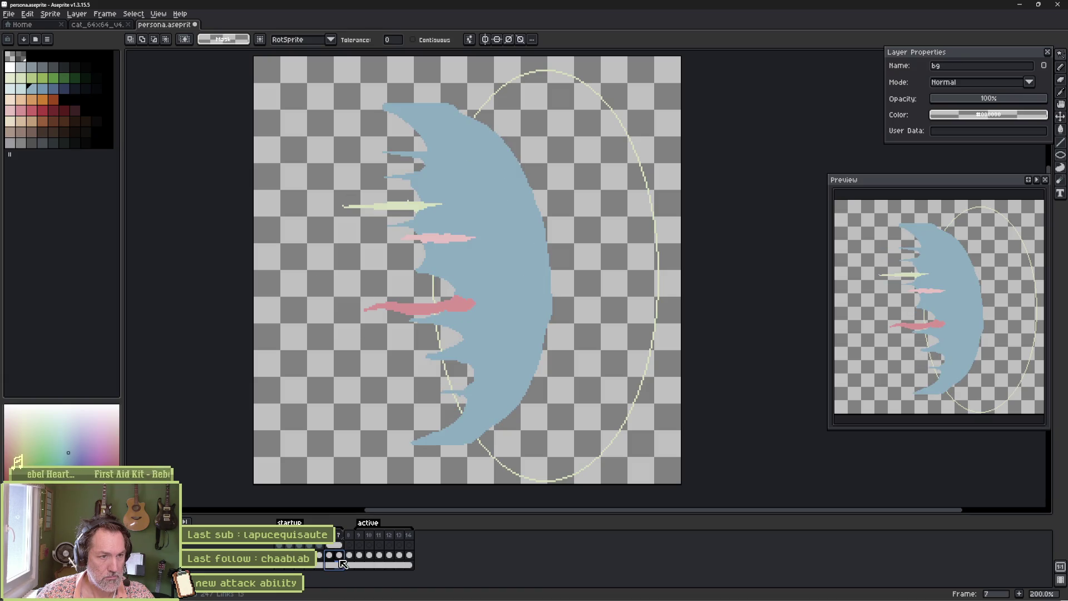
left_click(331, 564)
left_click(340, 564)
left_click(333, 564)
left_click(340, 563)
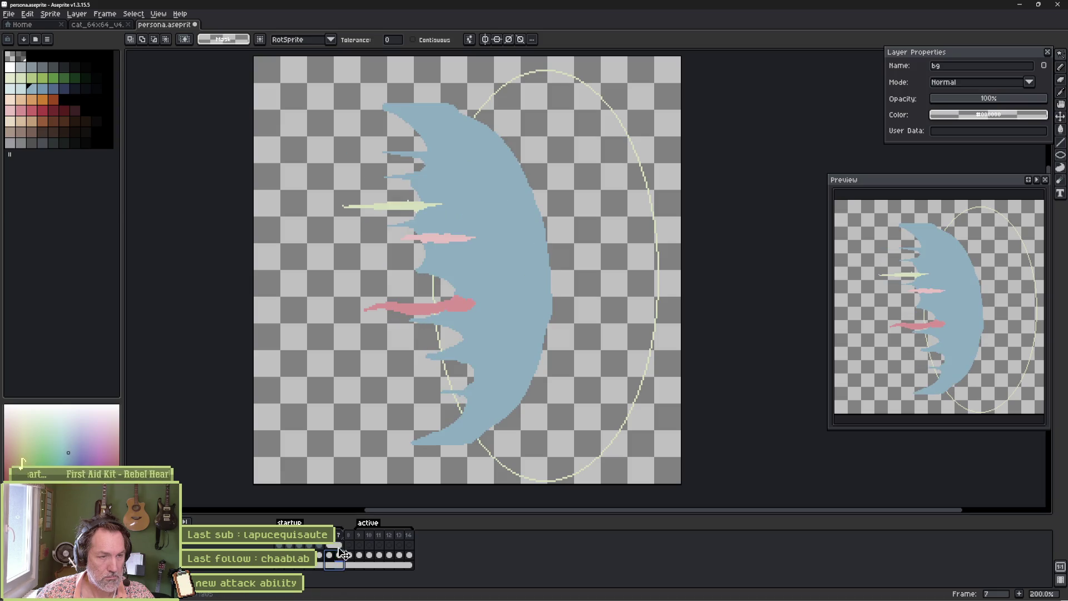
left_click(404, 209)
key("ctrl+d")
left_click(340, 555)
- Move the light-green and pink streaks further right onto the crescent wave
left_click(416, 216)
mouse_move(416, 216)
left_mouse_down()
mouse_move(449, 215)
mouse_move(463, 243)
mouse_move(490, 247)
left_mouse_up()
left_click(451, 234)
left_click(471, 252)
- Fill the stray dark-red spot blue with the Paint Bucket and scrub the frames to check
key("b")
scroll(439, 240, "up", 4)
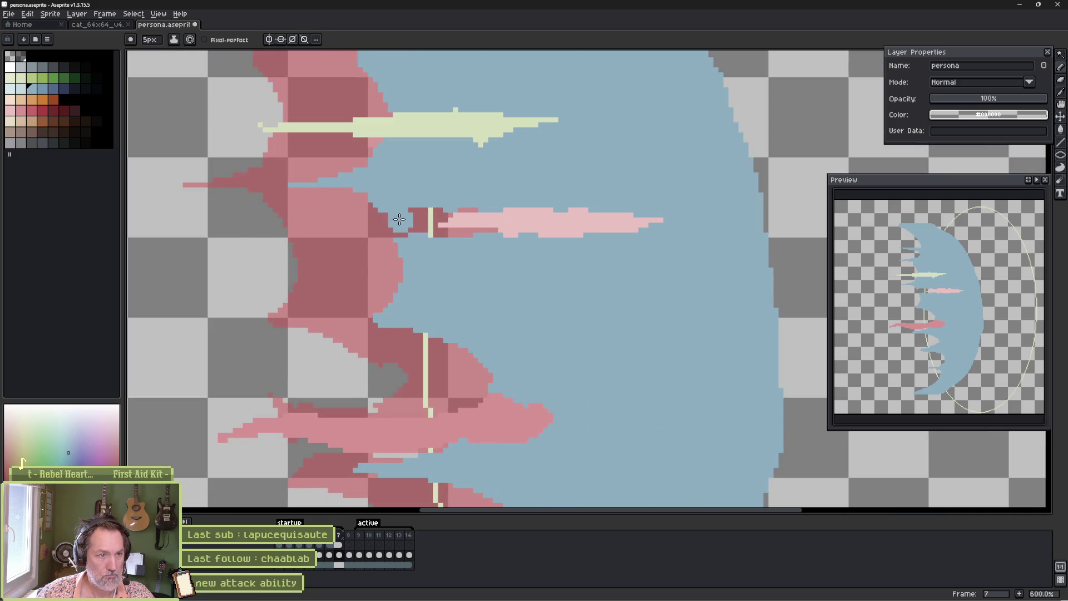
key("g")
left_click(426, 220)
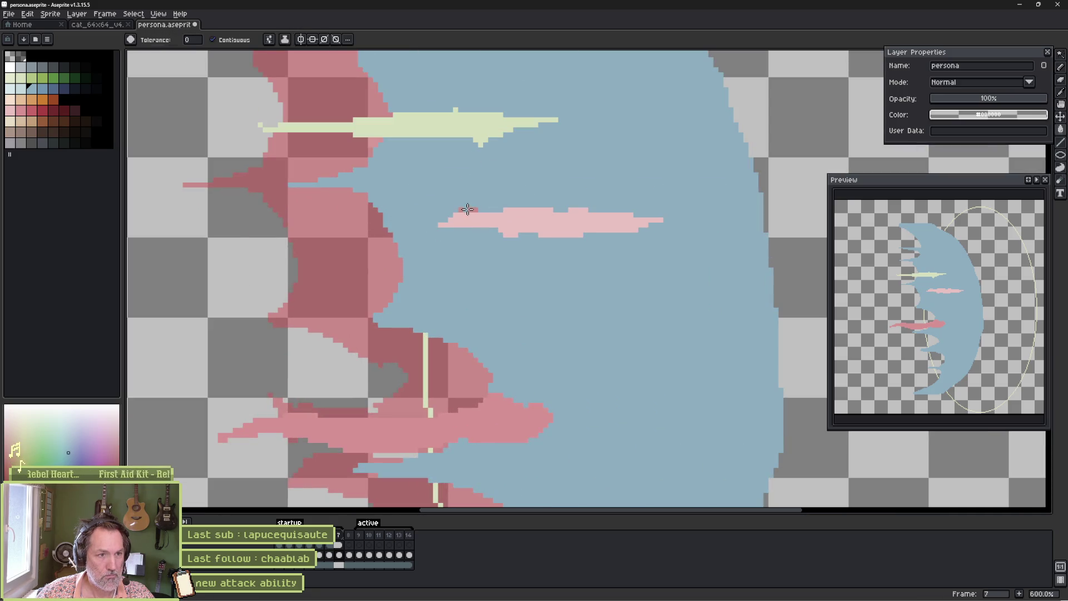
scroll(467, 209, "down", 4)
mouse_move(329, 555)
left_mouse_down()
mouse_move(320, 555)
mouse_move(343, 560)
mouse_move(328, 564)
left_mouse_up()
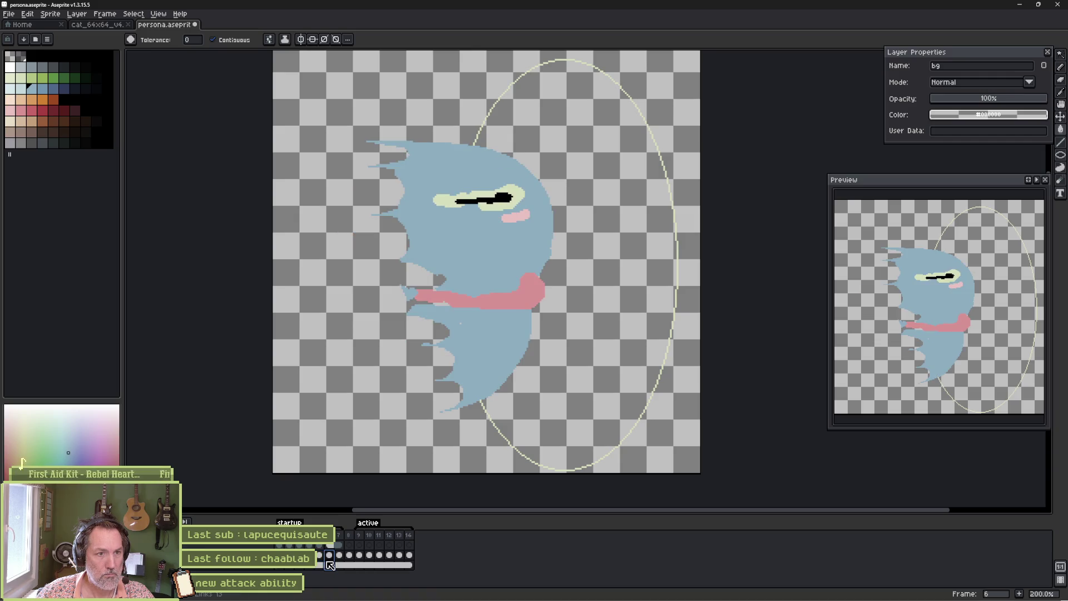
- Erase along the ghost's upper-right edge on frame 6, then compare with frame 5 and play back
key("b")
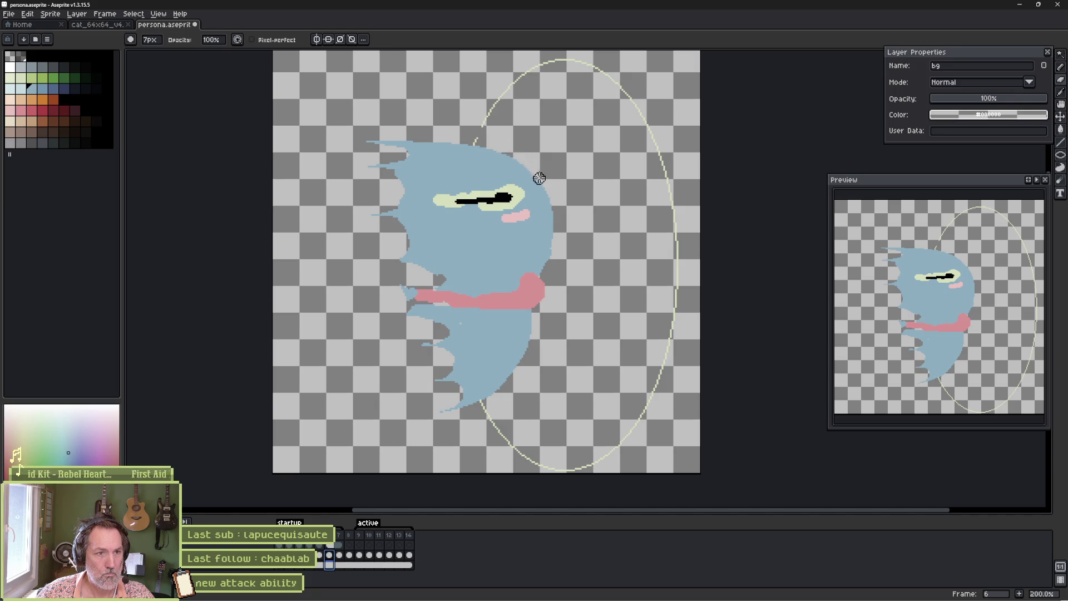
left_click(330, 556)
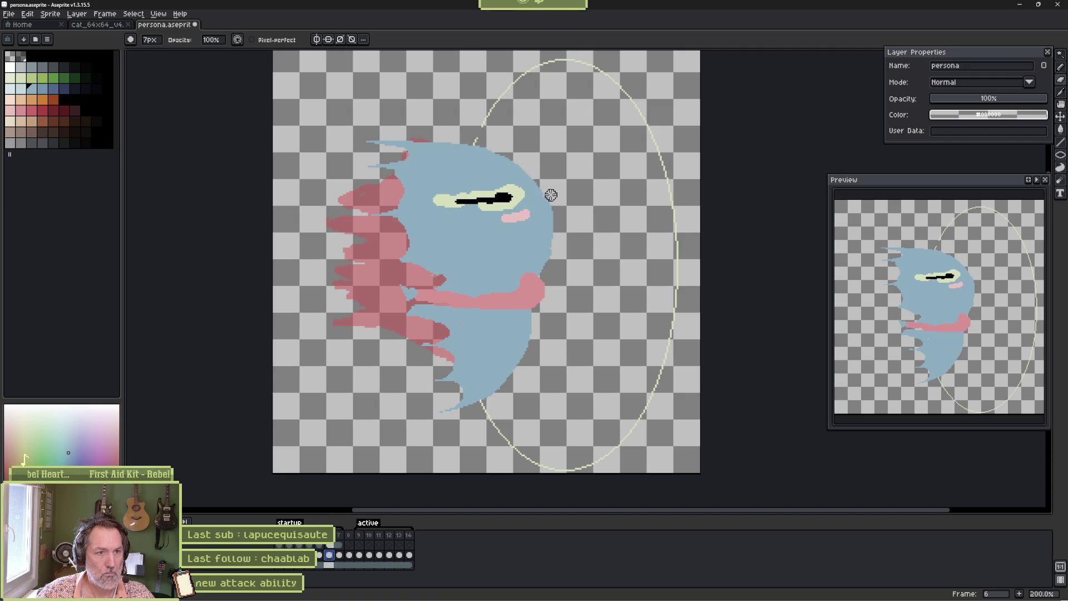
mouse_move(478, 143)
left_mouse_down()
mouse_move(529, 182)
mouse_move(549, 210)
mouse_move(553, 248)
left_mouse_up()
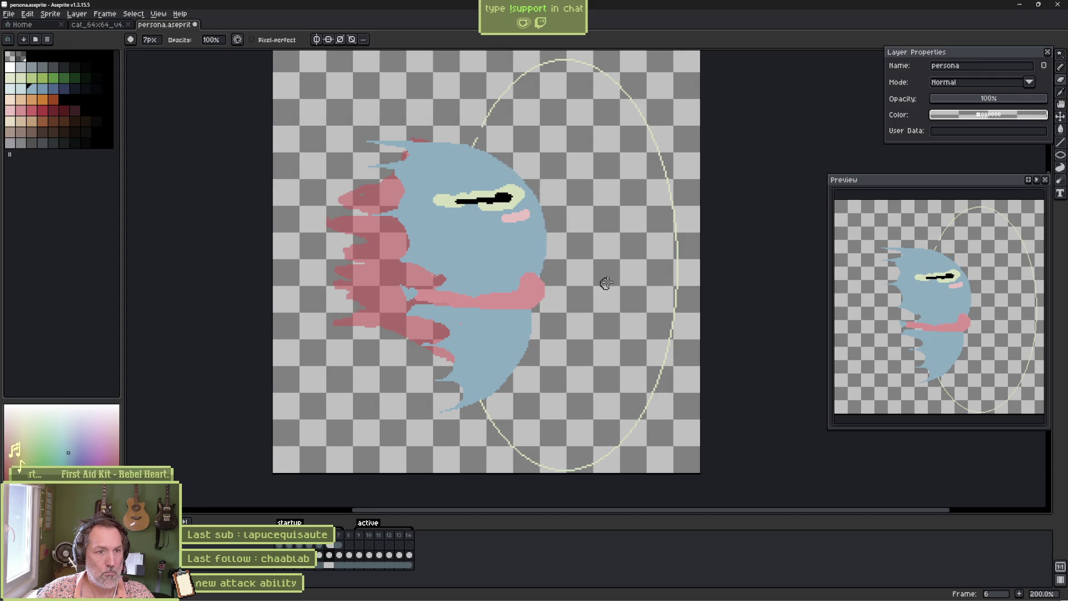
left_click(320, 556)
left_click_drag(324, 559, 329, 567)
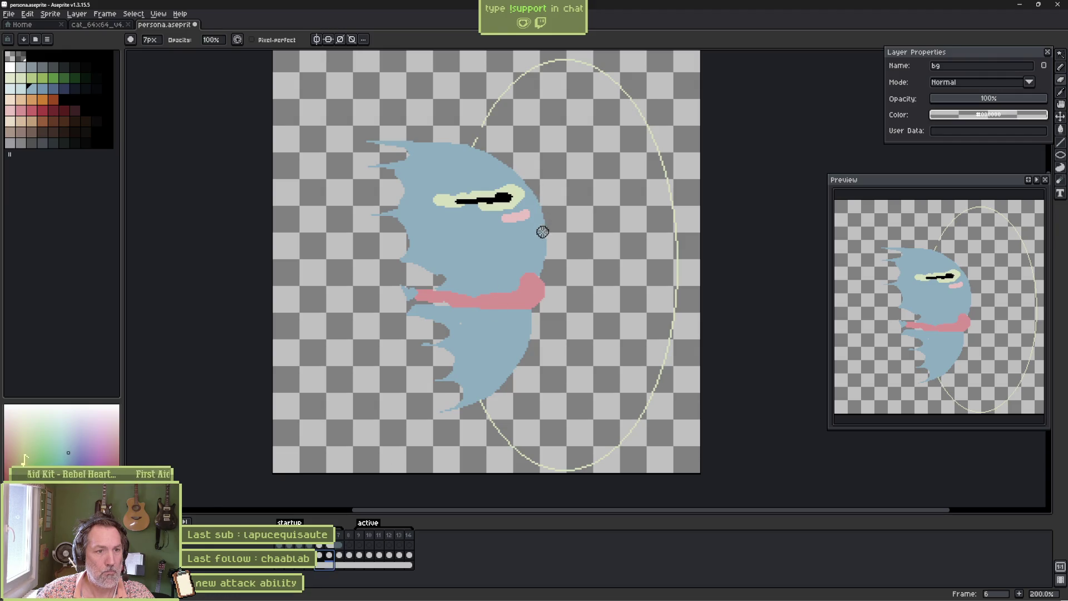
key("Up")
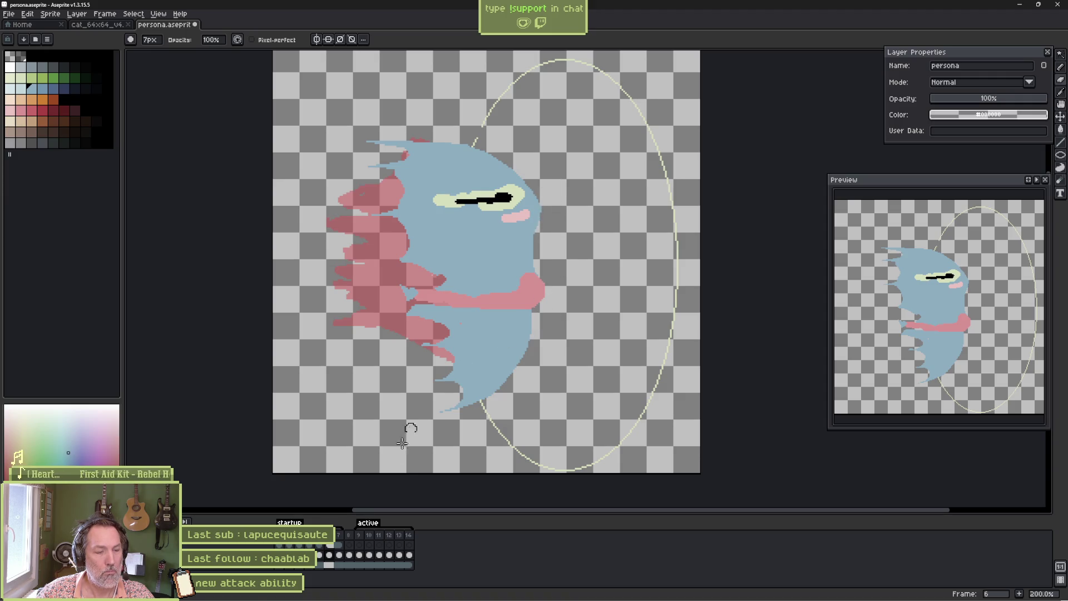
key("Return")
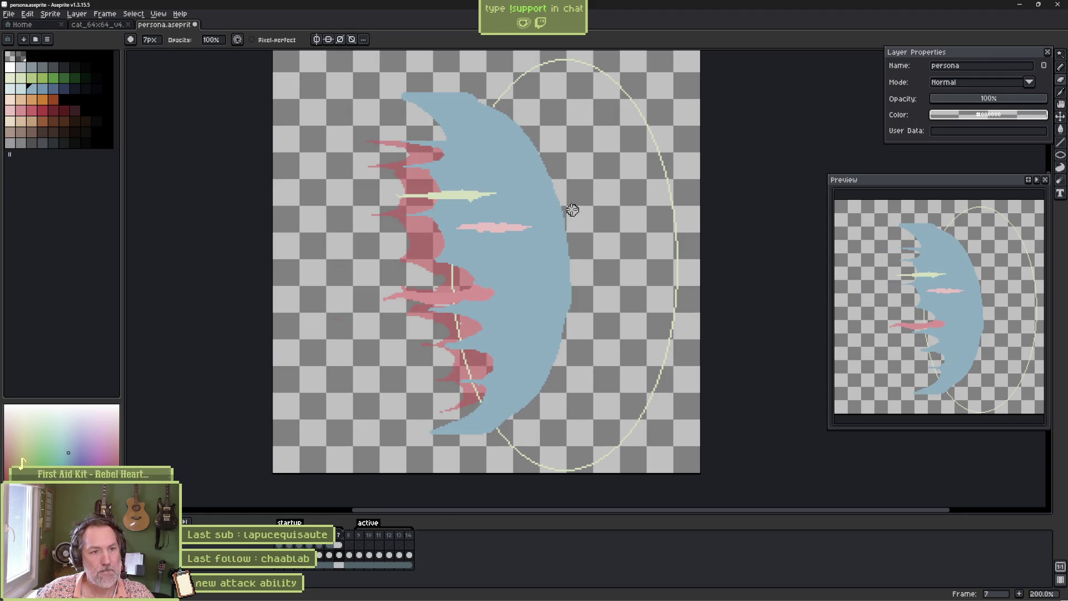
- Carve in frame 7's crescent wave right edge and erase the leftover blue sliver
mouse_move(571, 213)
left_mouse_down()
mouse_move(566, 295)
mouse_move(528, 395)
mouse_move(491, 443)
left_mouse_up()
left_click_drag(565, 317, 531, 401)
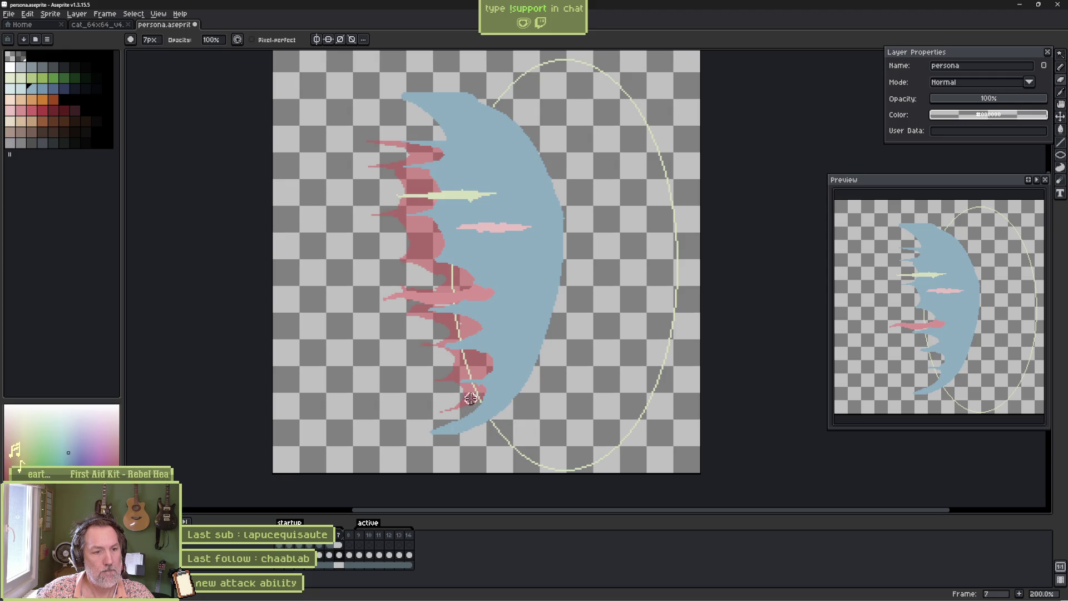
key("comma")
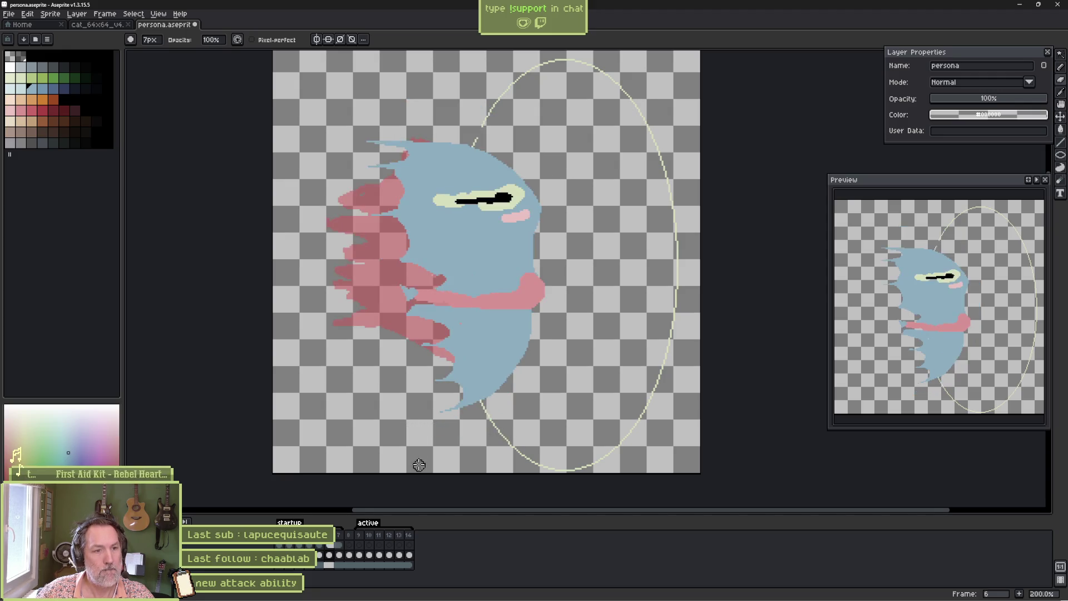
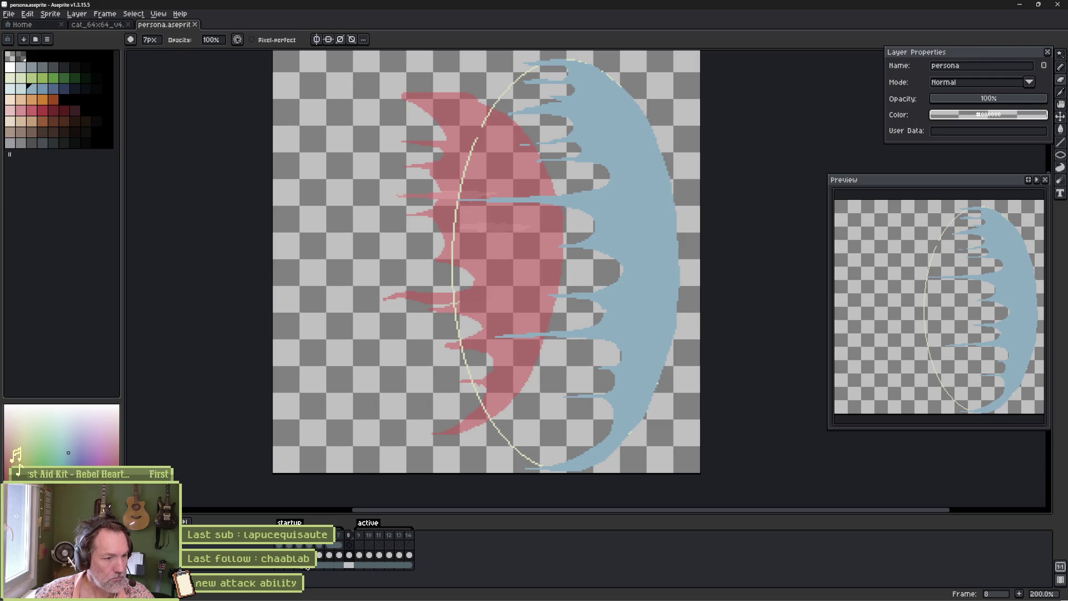
- Play the persona attack animation in Aseprite, stop on frame 7, and switch to Godot
key("Return")
key("Return")
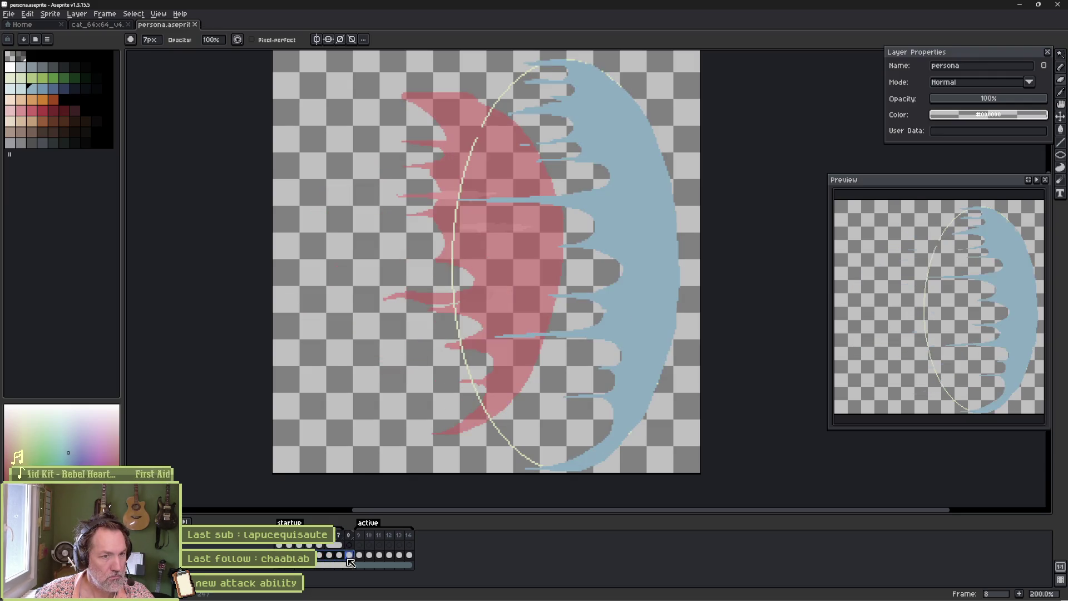
left_click(340, 556)
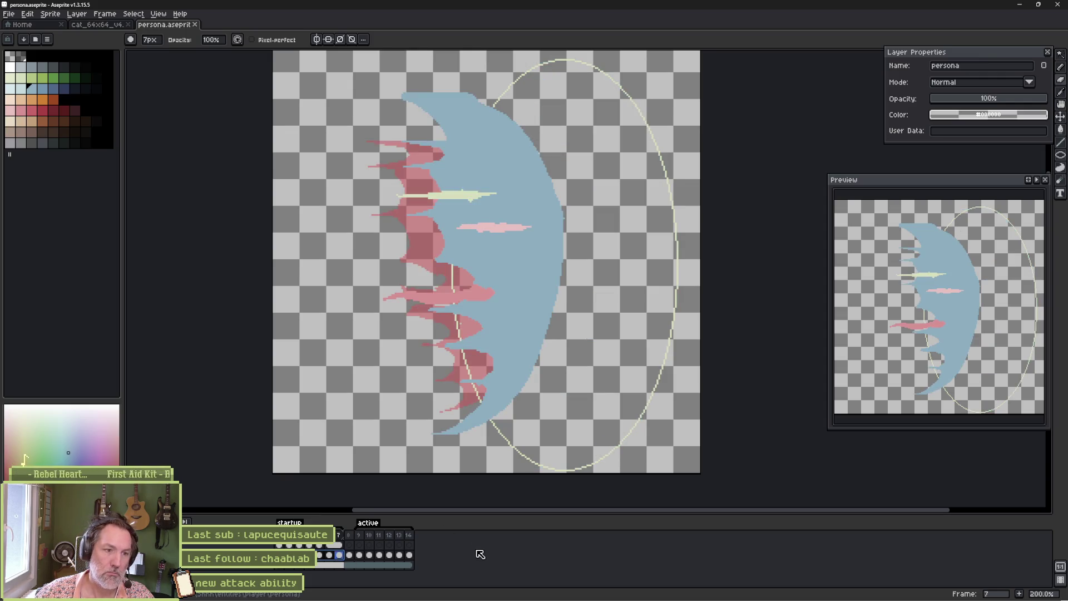
mouse_move(593, 595)
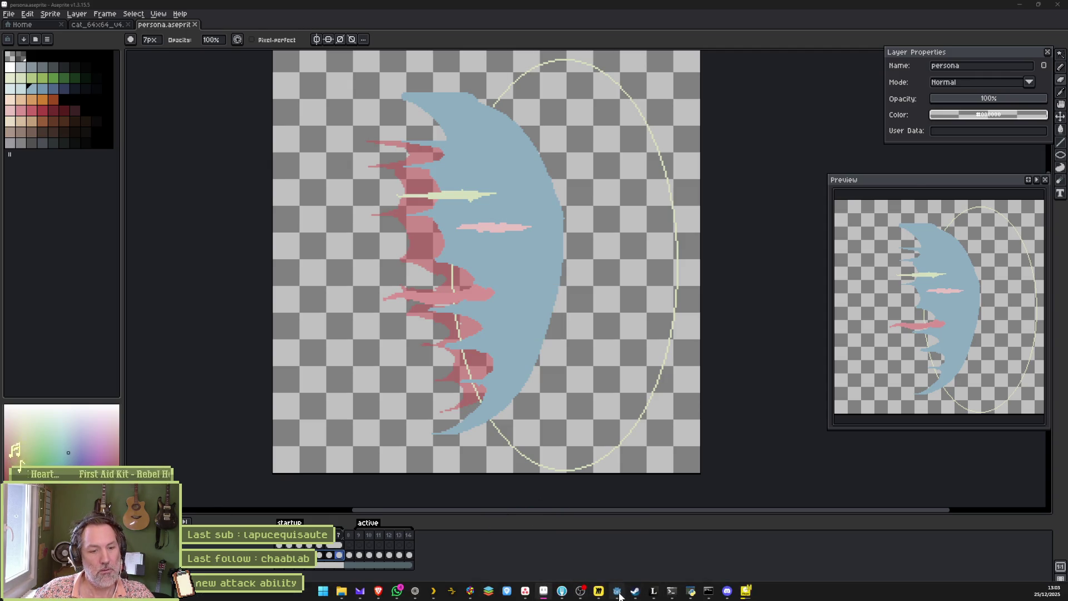
left_click(618, 591)
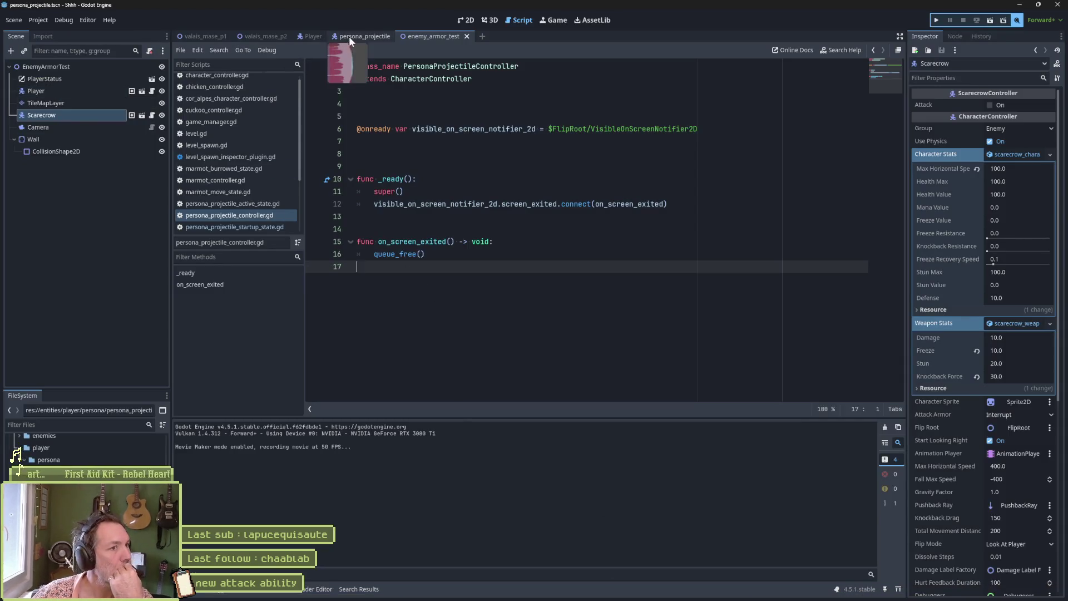
- Reimport the updated persona sprite in the persona_projectile scene and view it in 2D
left_click(349, 35)
left_click(982, 584)
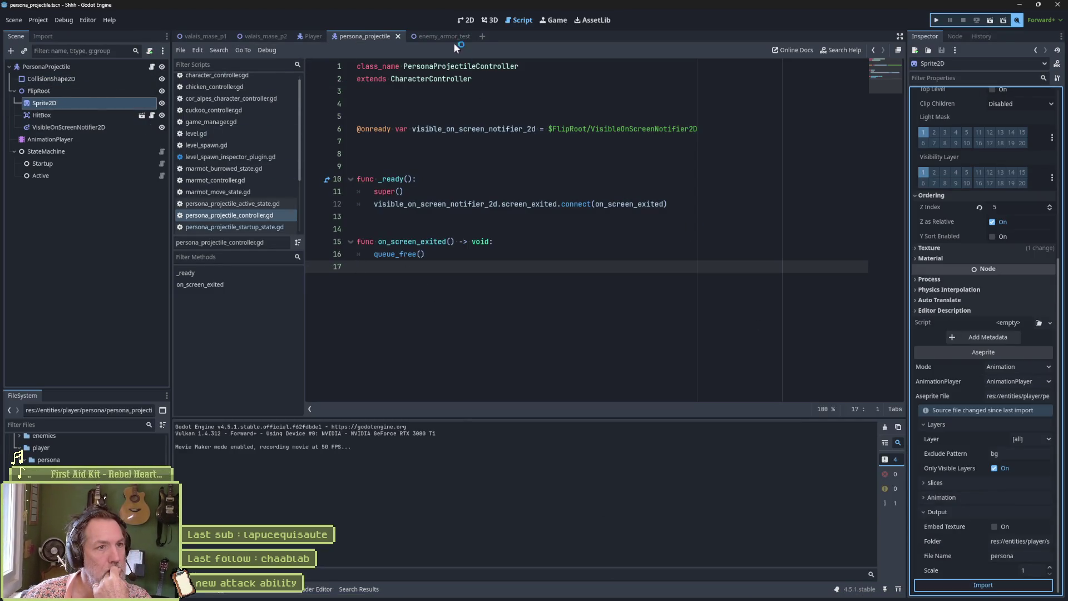
left_click(465, 22)
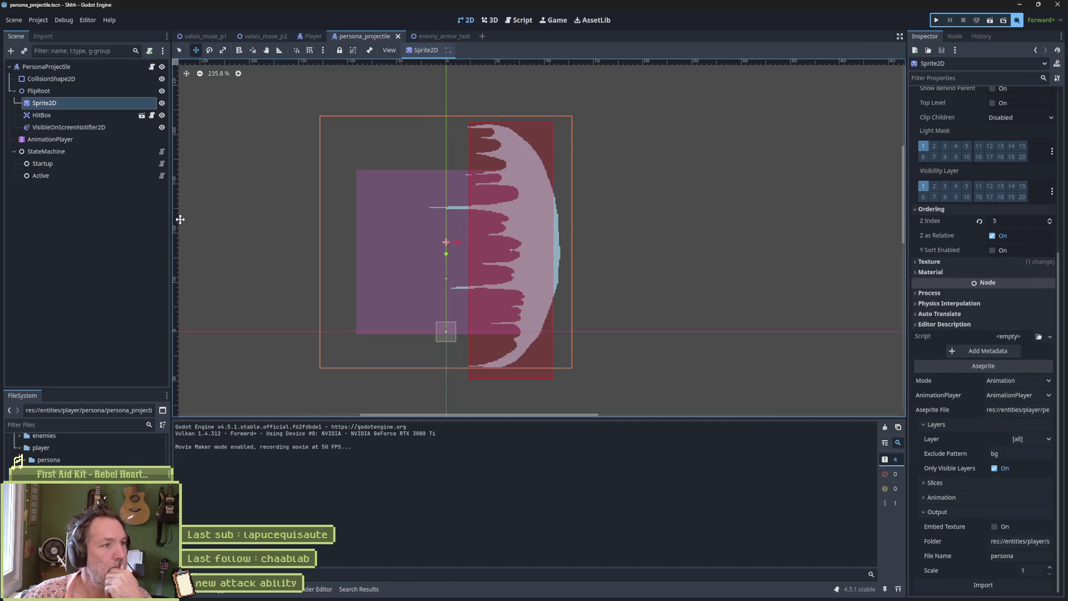
- Preview the projectile's startup animation scrubbed to 0.6 s, then the active animation
left_click(81, 140)
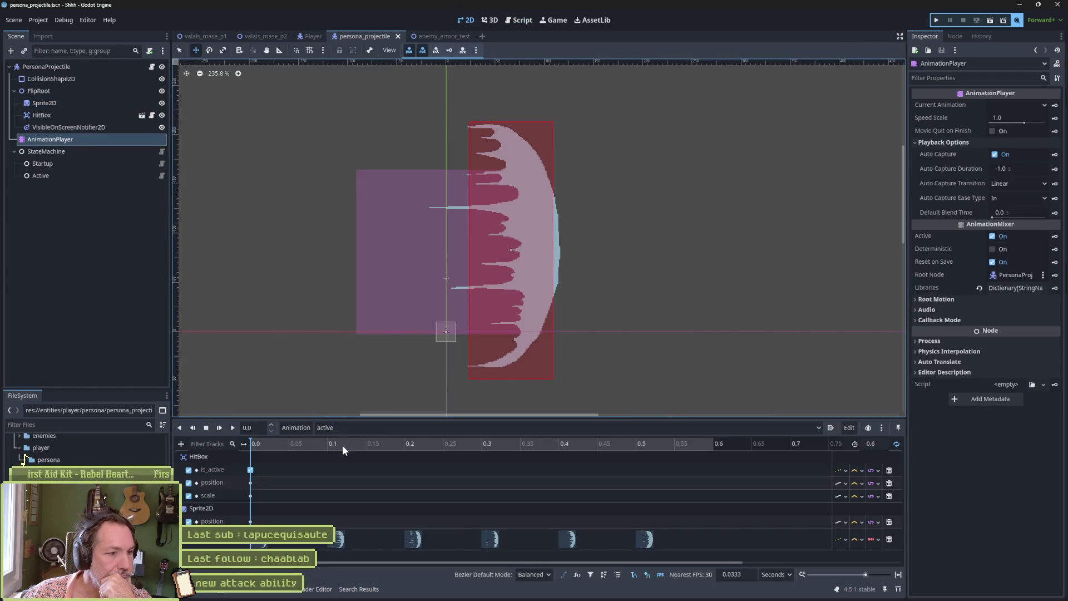
left_click(382, 428)
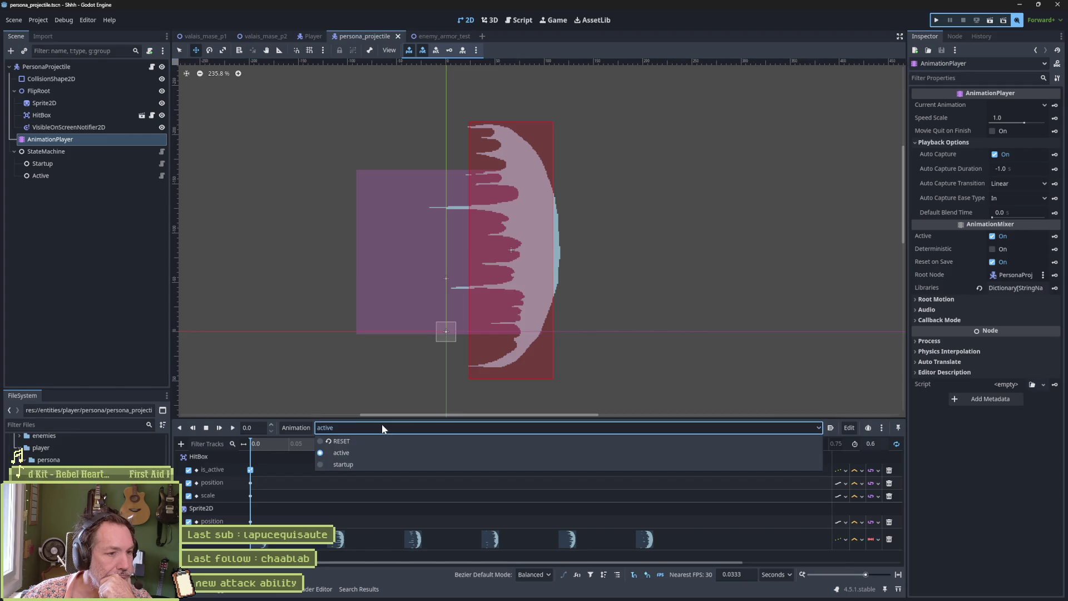
left_click(367, 464)
left_click_drag(264, 445, 710, 439)
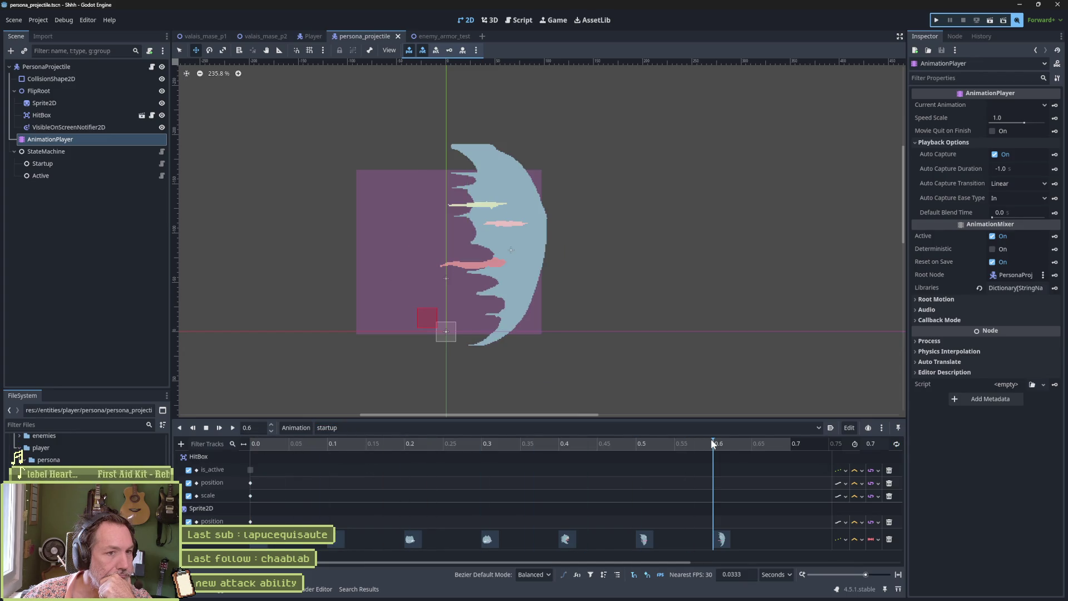
left_click(516, 428)
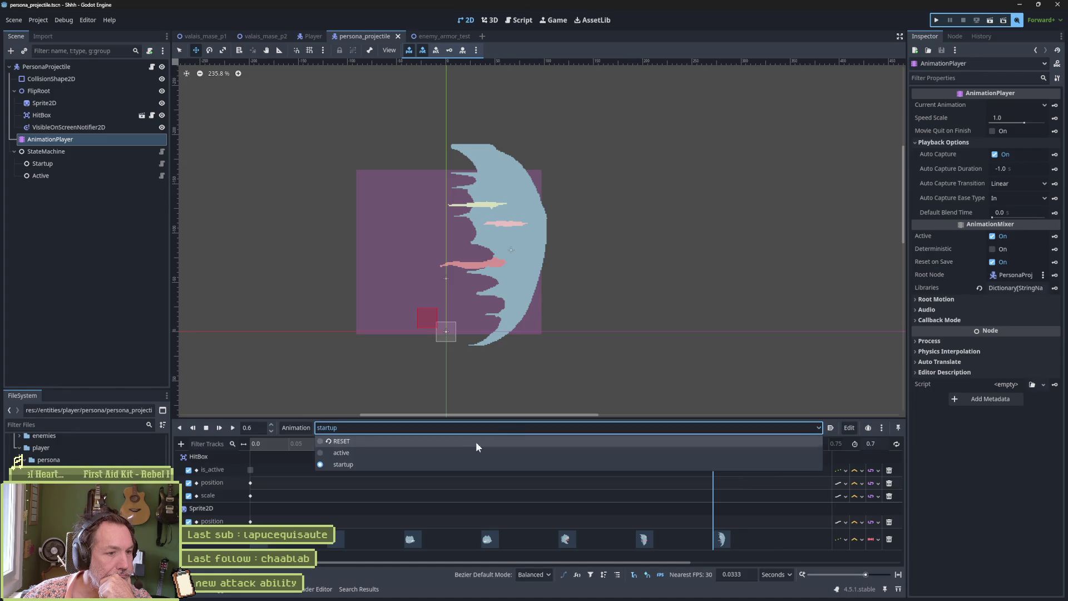
left_click(429, 453)
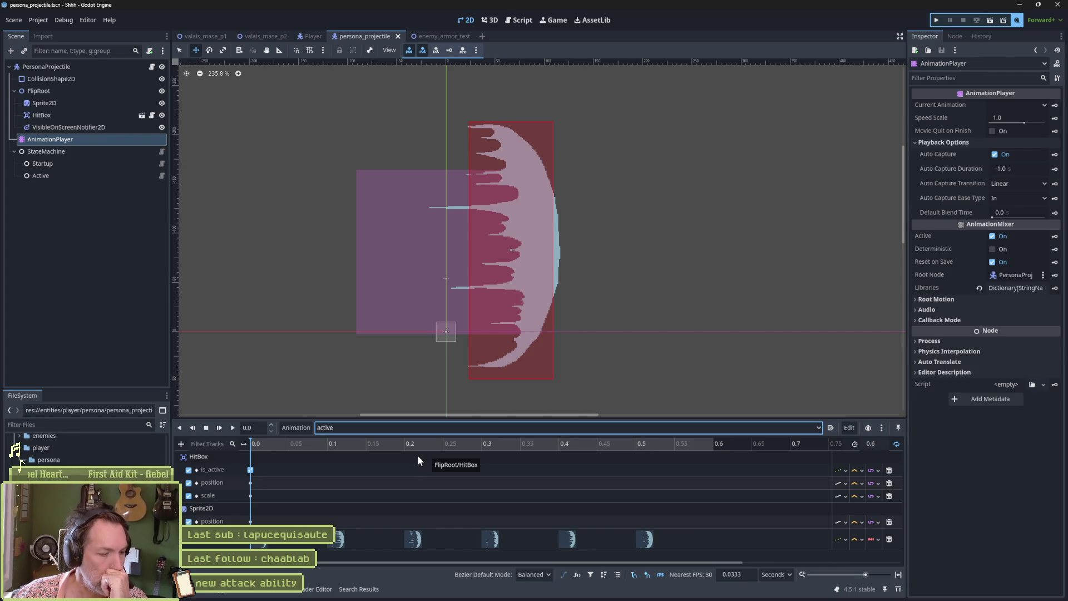
left_click(438, 36)
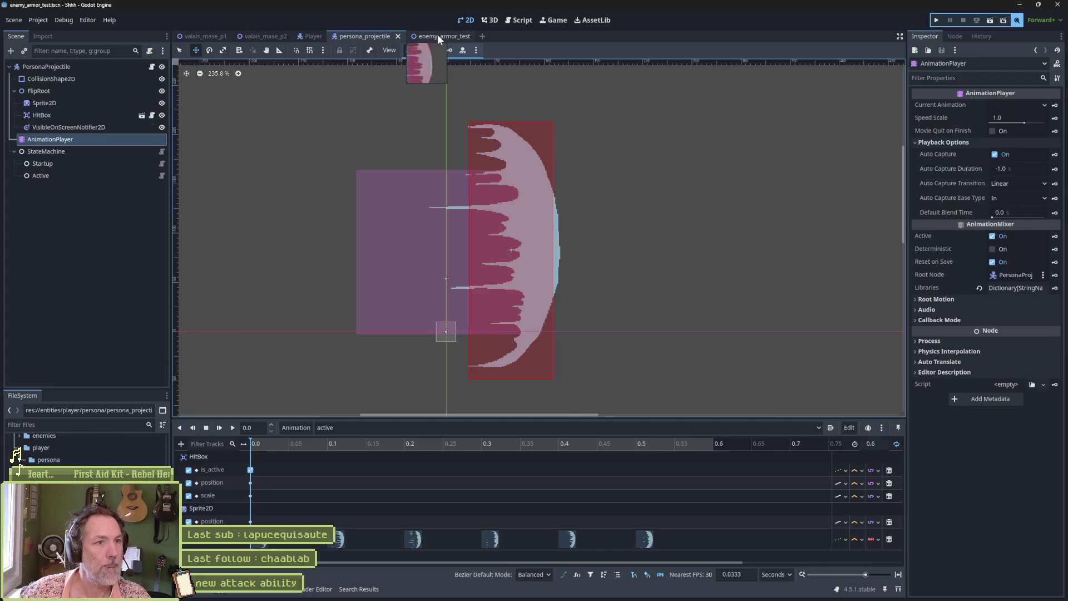
- Run the enemy armor test, fire the persona attack with X at the scarecrow, then open Shhh.avi
key("F6")
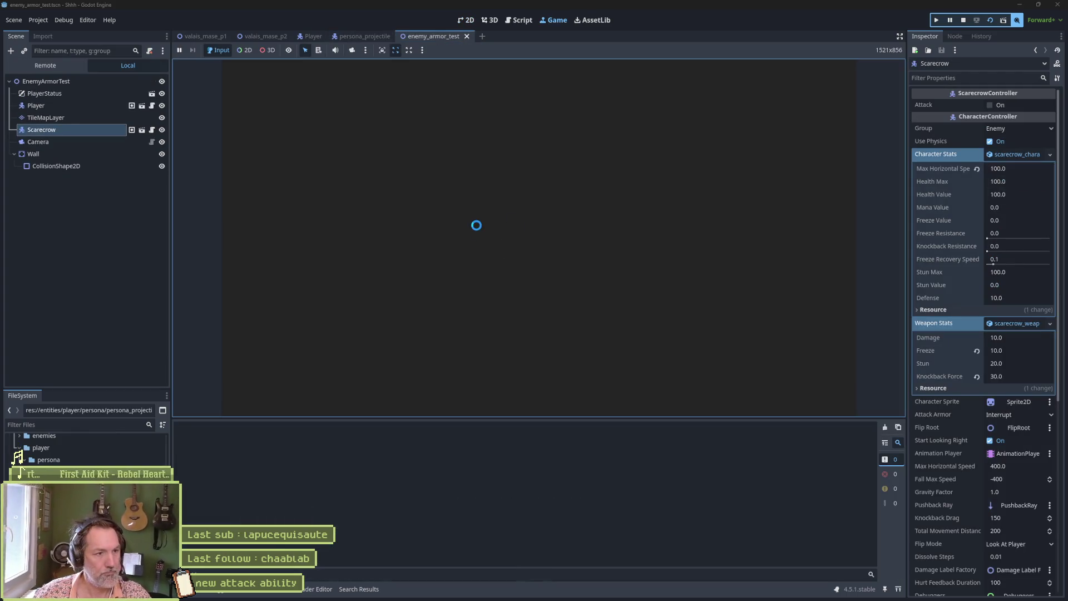
key("x")
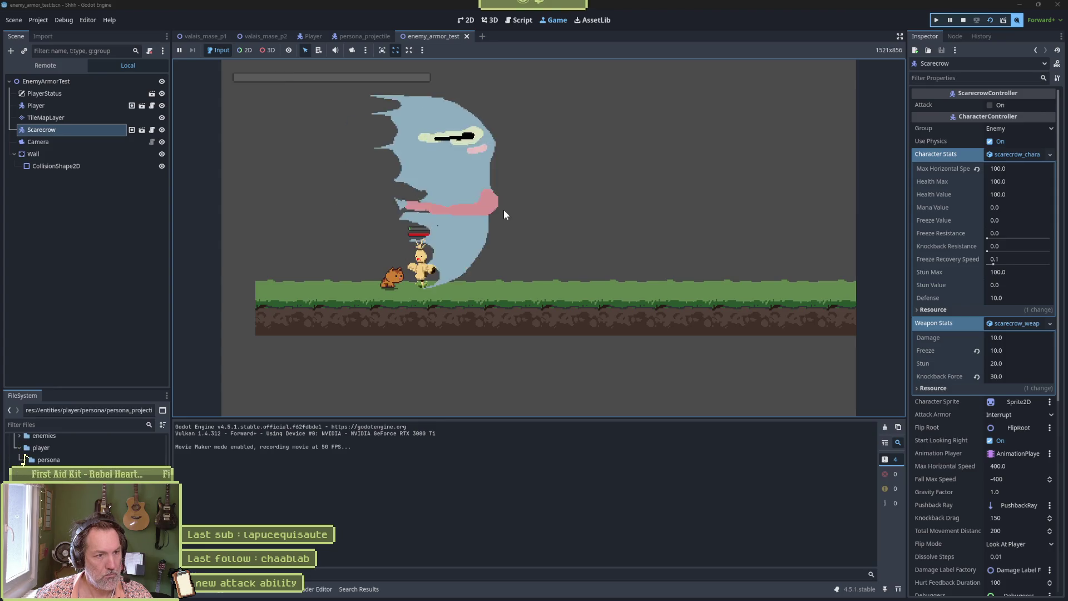
key("F8")
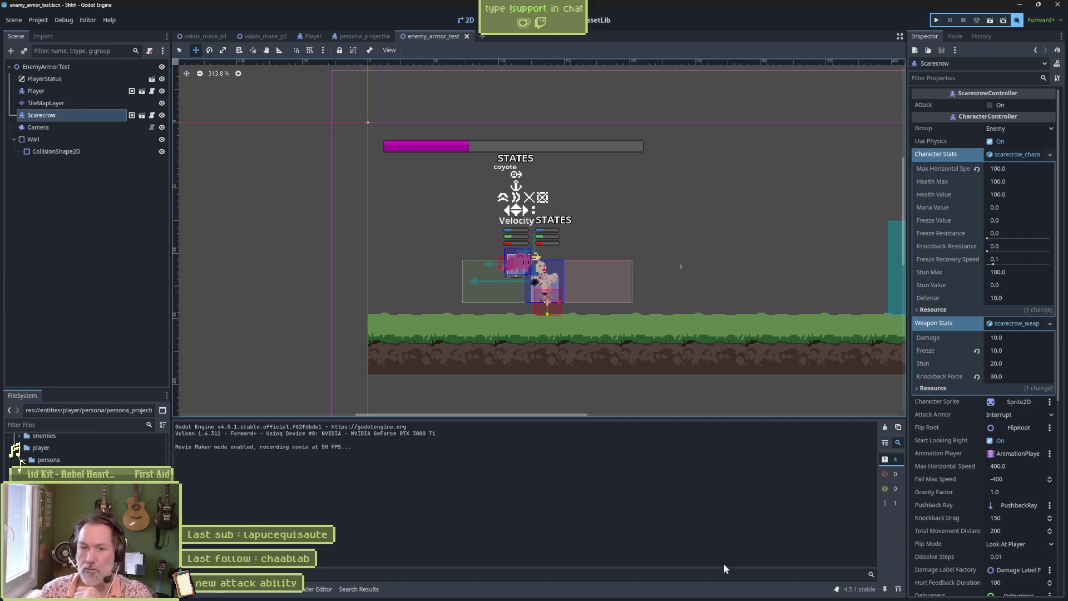
right_click(740, 593)
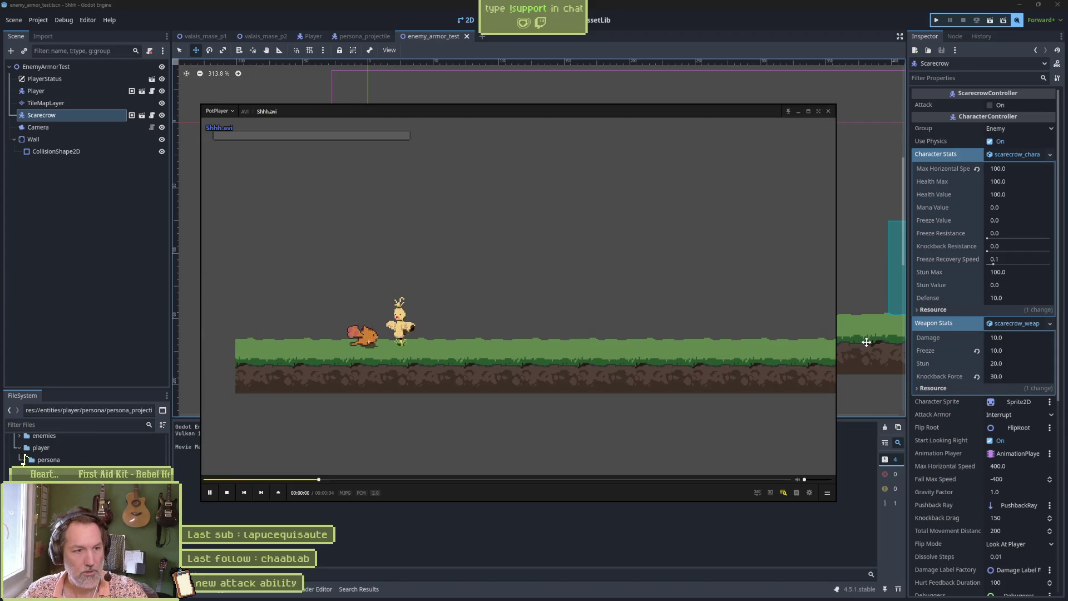
- Pause the Shhh.avi clip and step forward to where the whirlwind projectile appears
left_click(400, 331)
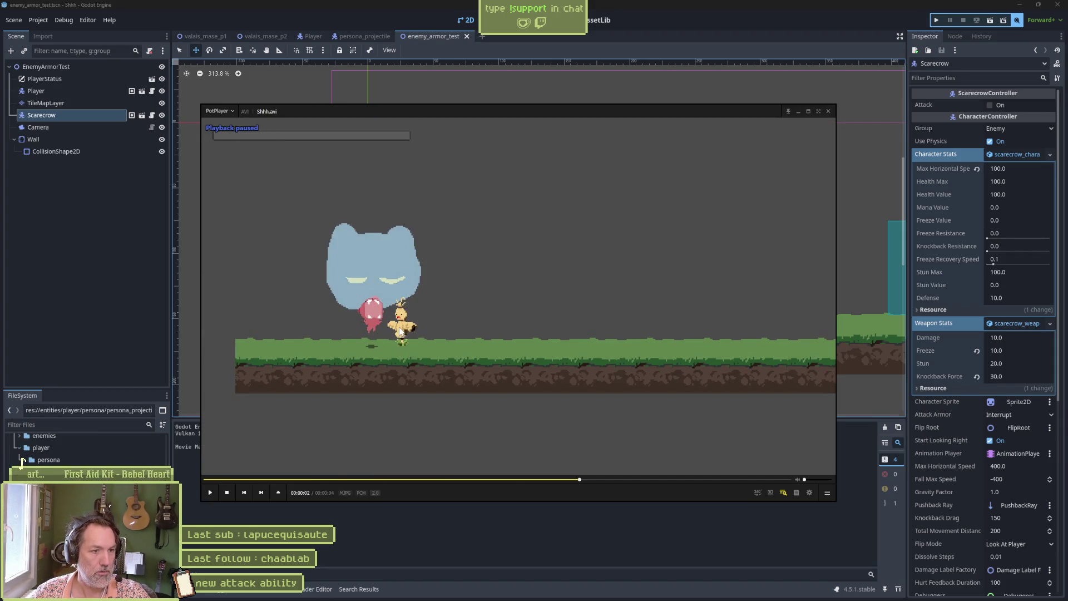
key("f")
key("f")
key("f")
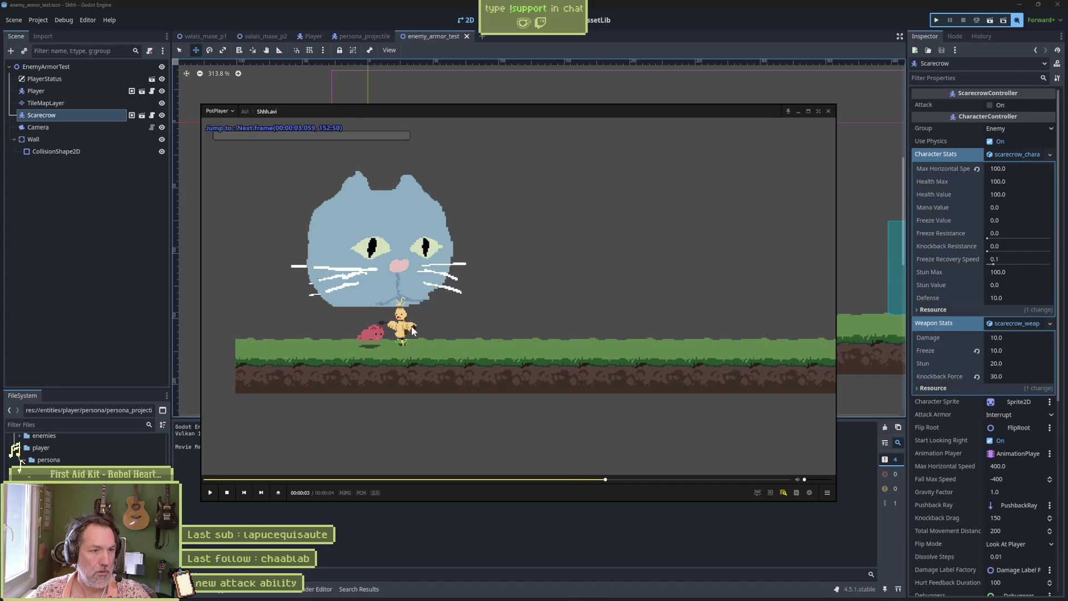
key("f")
key("f")
key("f")
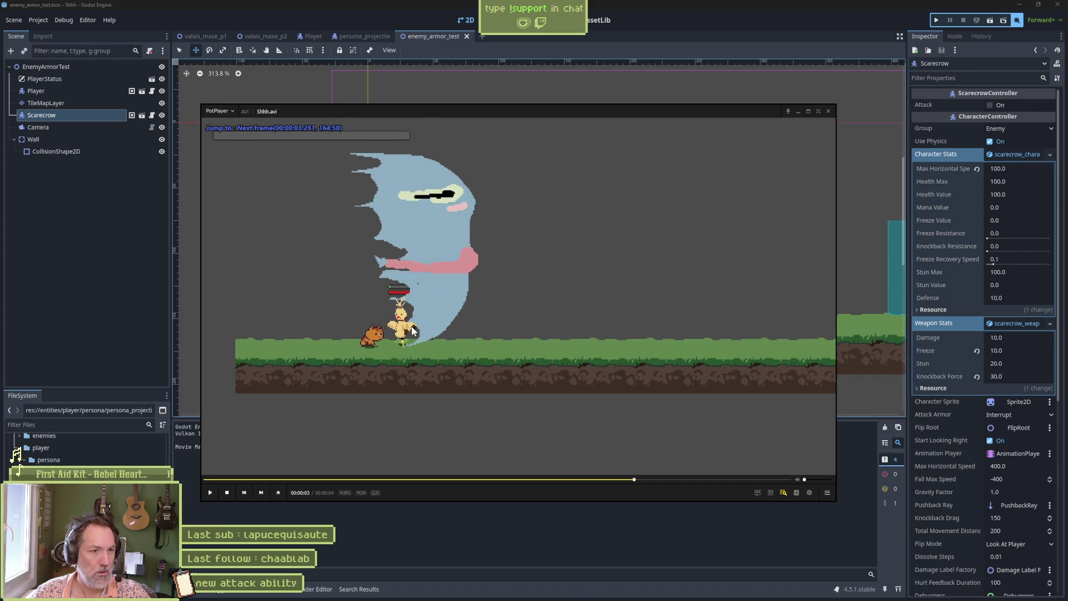
key("f")
key("f")
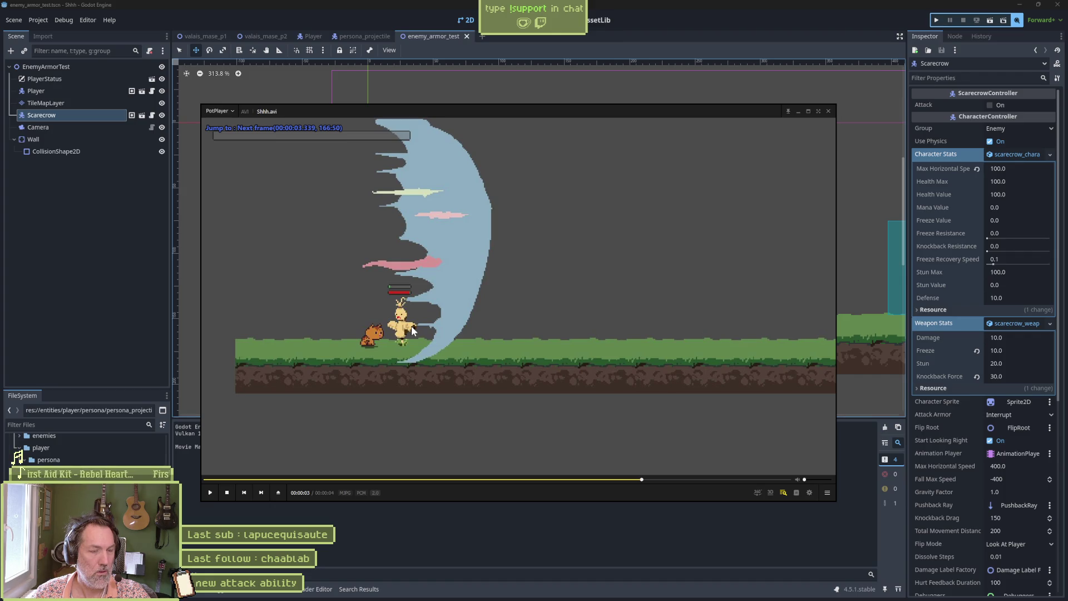
key("f")
key("f")
key("f")
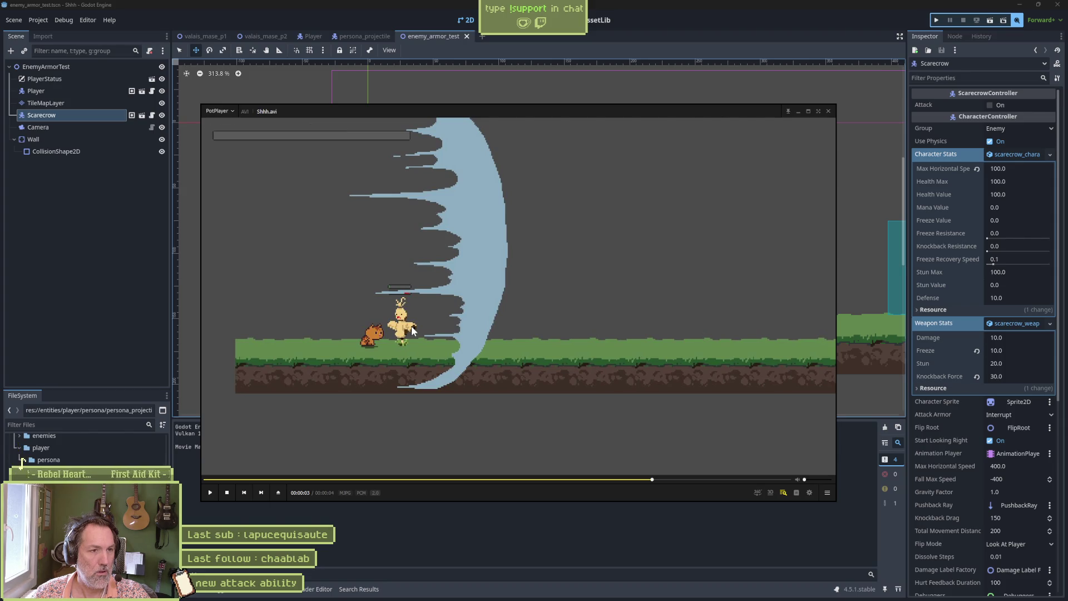
key("f")
key("d")
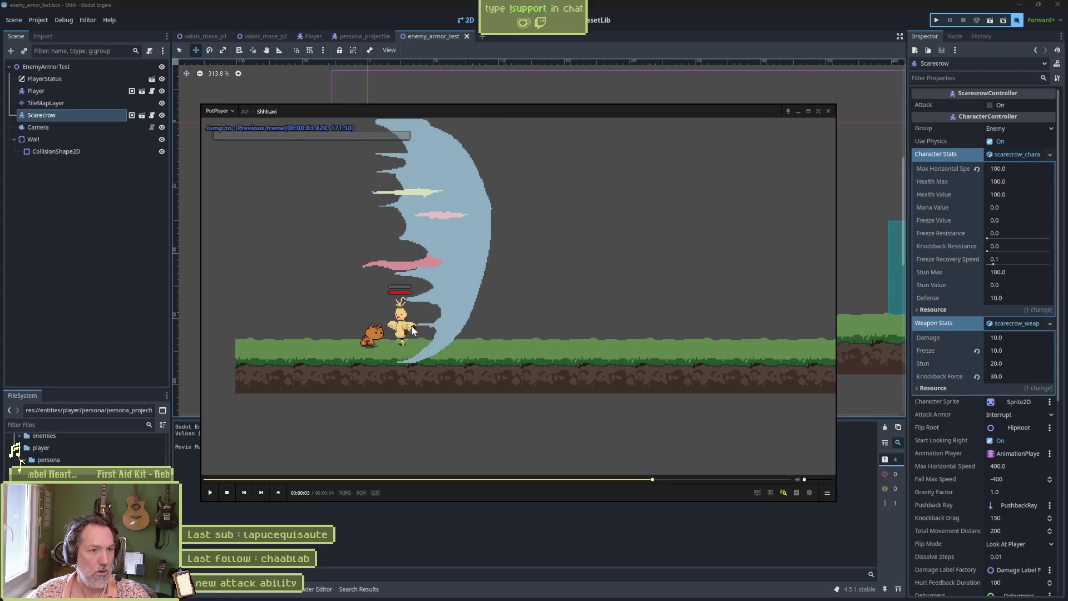
key("f")
key("d")
key("d")
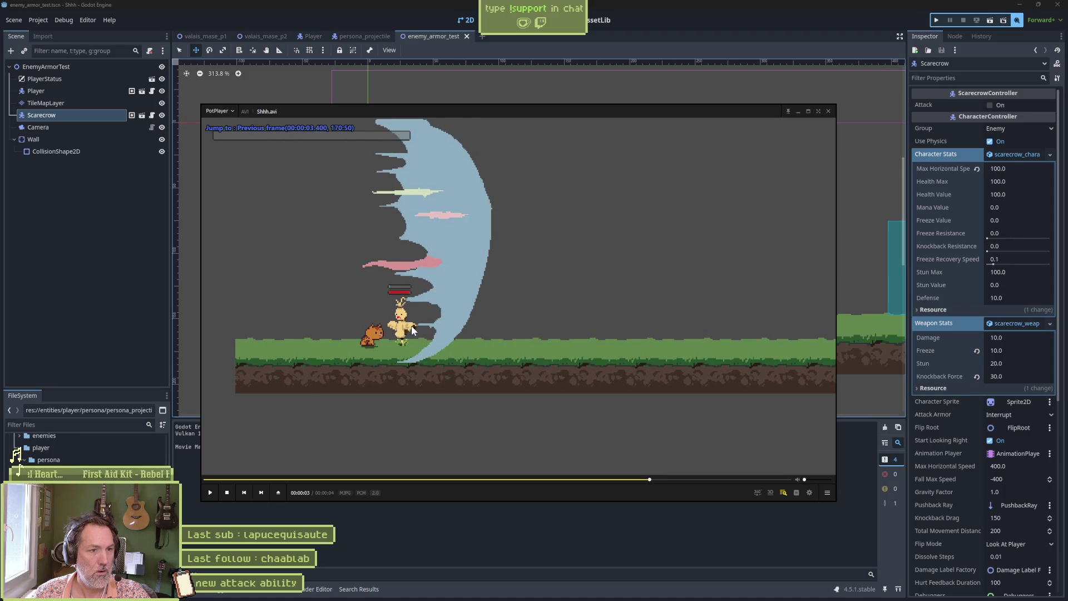
key("d")
- Toggle between the narrower and wider whirlwind frames to compare how it widens
key("f")
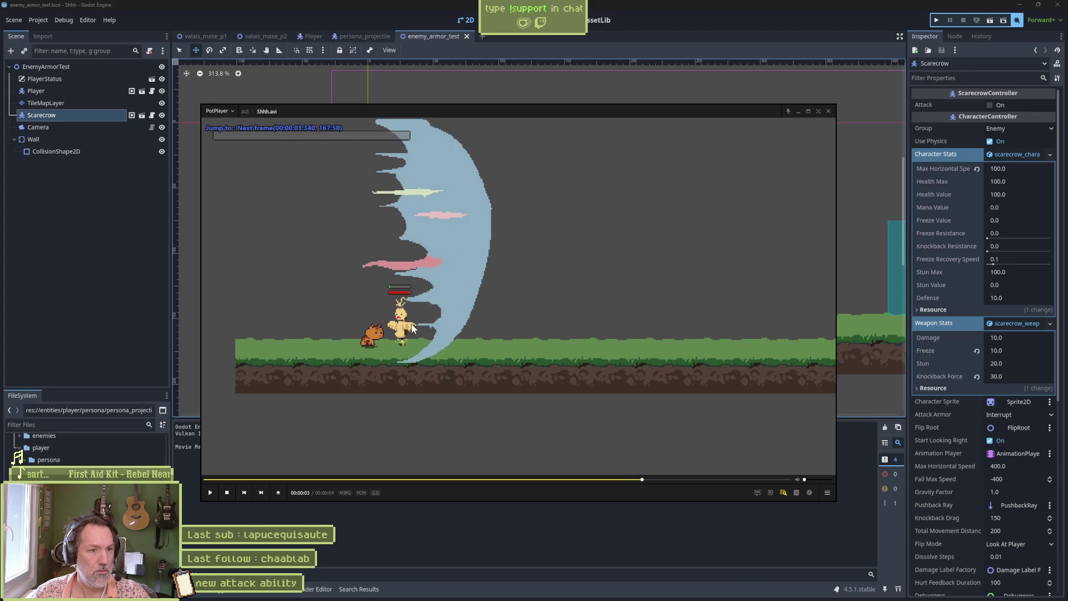
key("f")
key("f")
key("d")
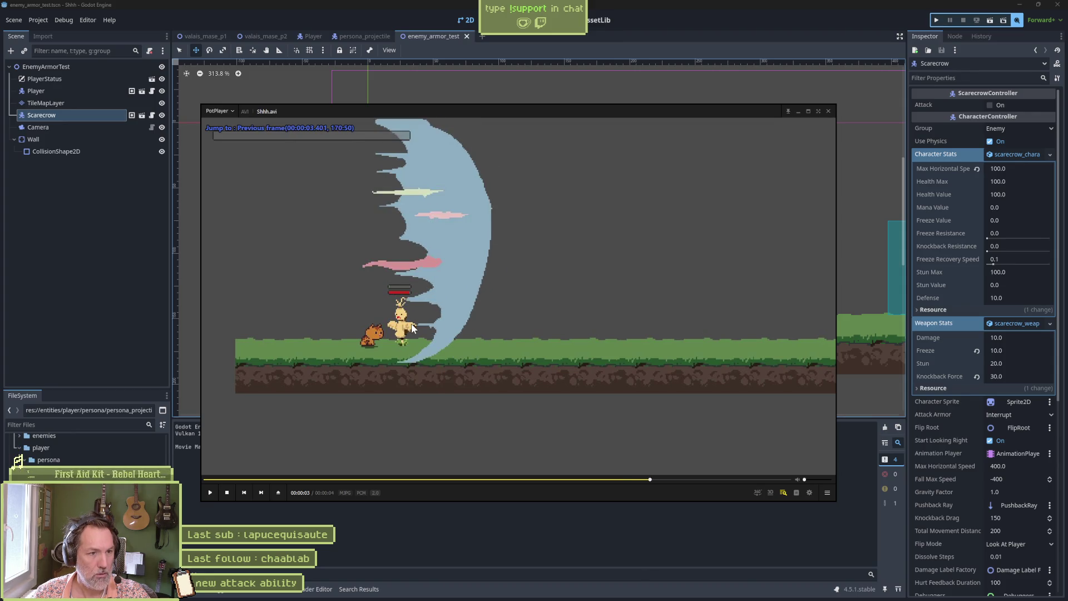
key("f")
key("f")
key("f")
key("d")
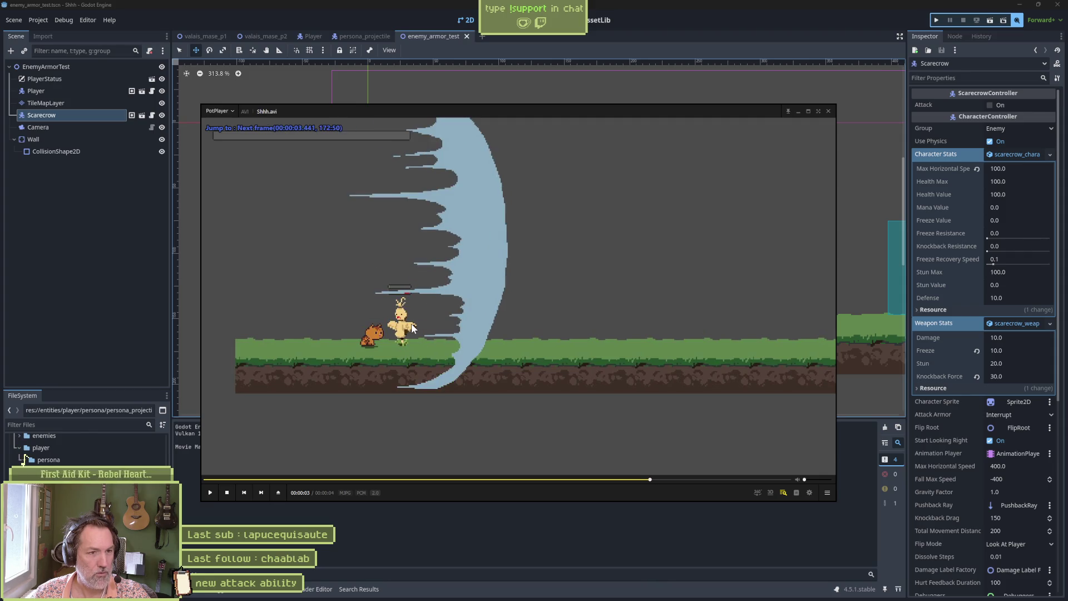
key("d")
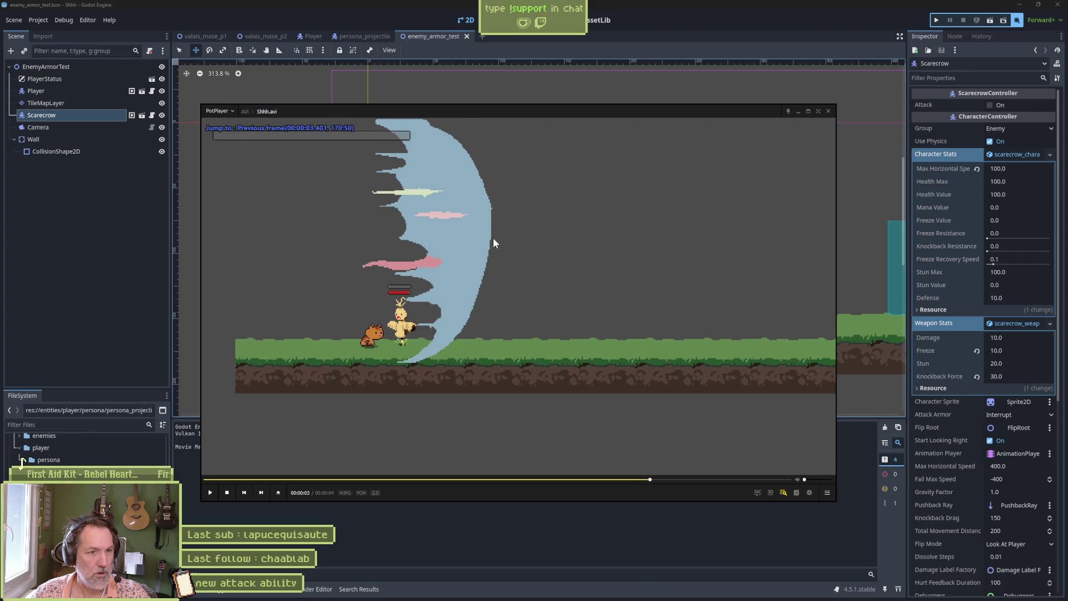
key("f")
key("f")
key("d")
key("d")
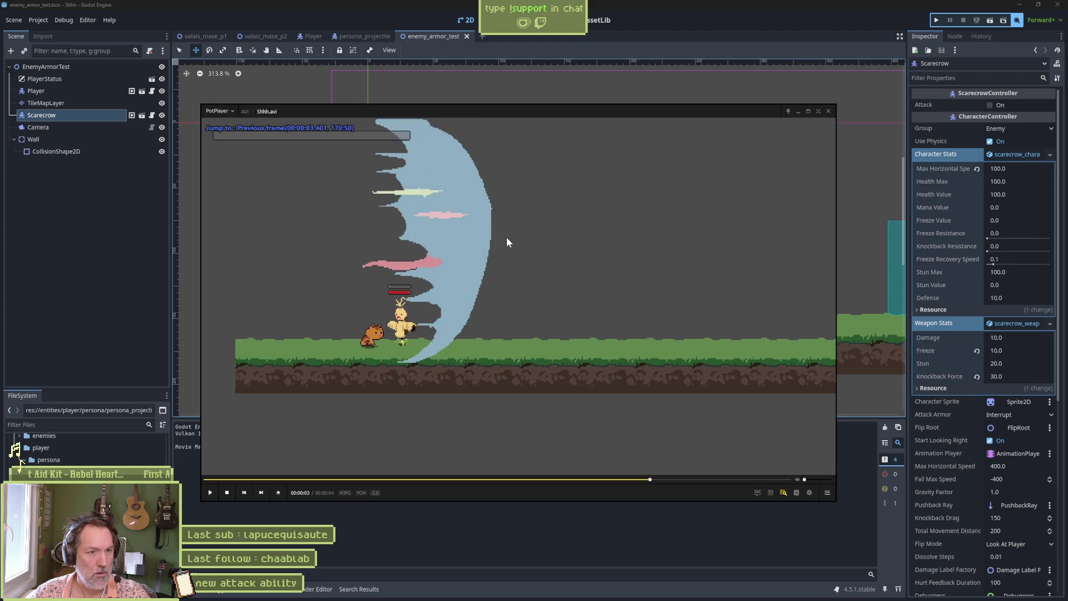
key("f")
key("f")
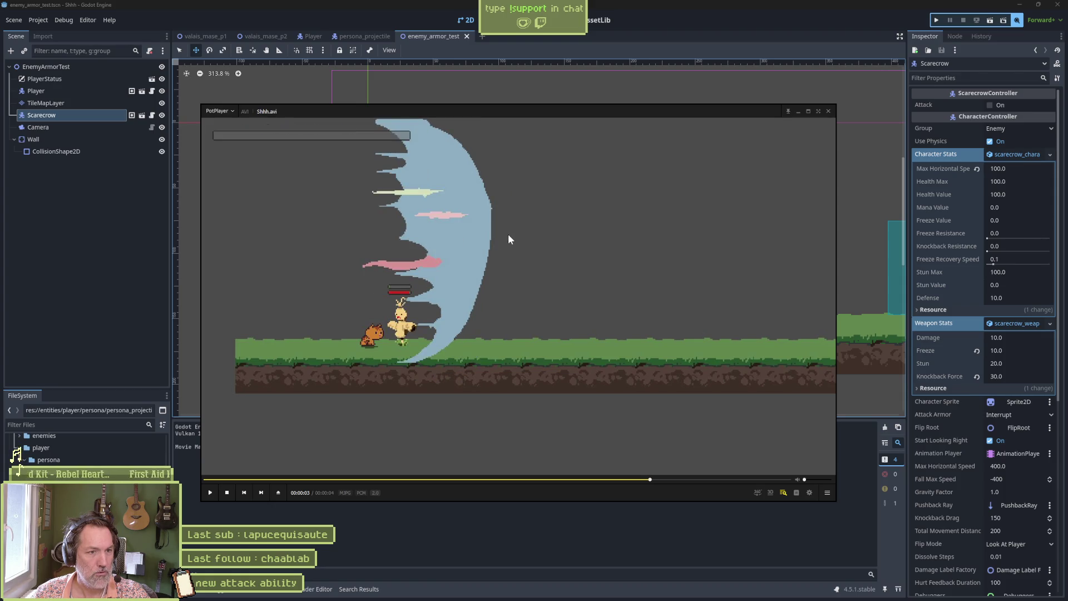
key("f")
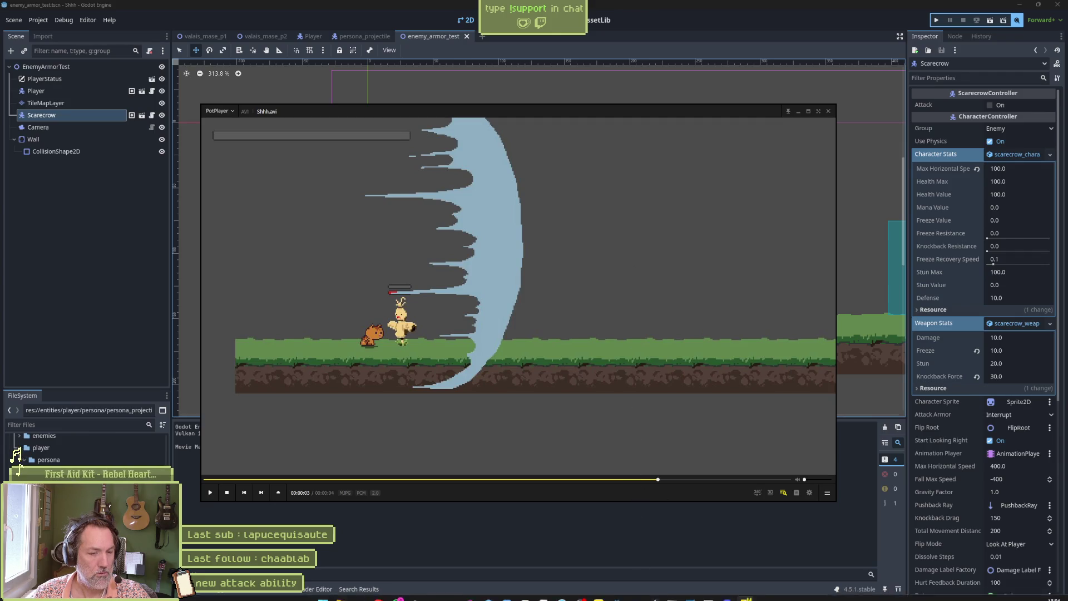
- Shift the frame 7 whirlwind cel about 15 px left in Aseprite, then return to Godot
mouse_move(605, 592)
left_click(545, 593)
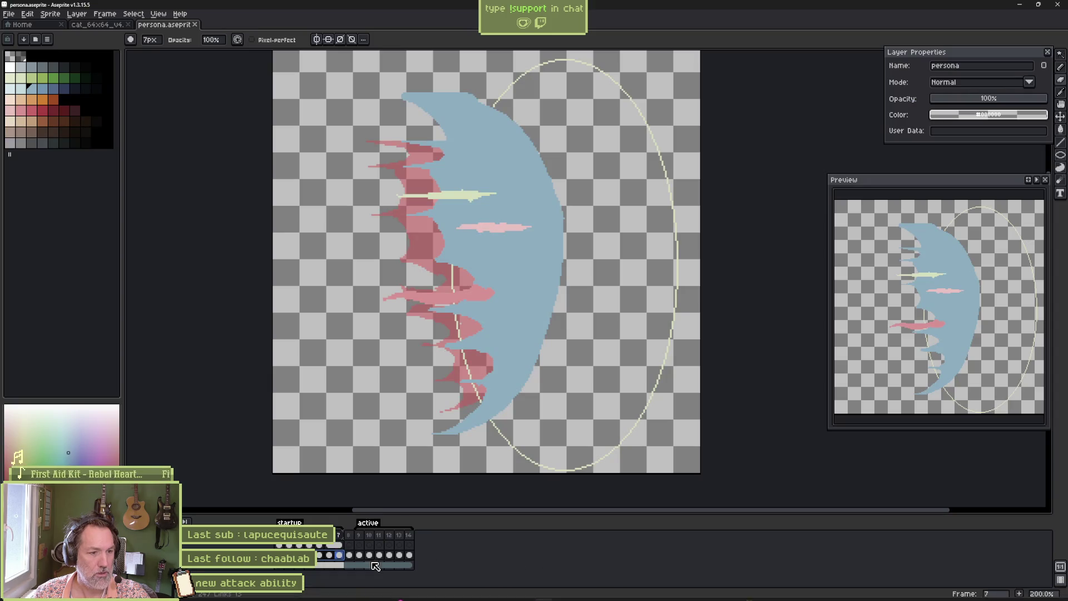
left_click(340, 555)
key("v")
left_click_drag(544, 269, 529, 271)
right_click(532, 271)
left_click(534, 326)
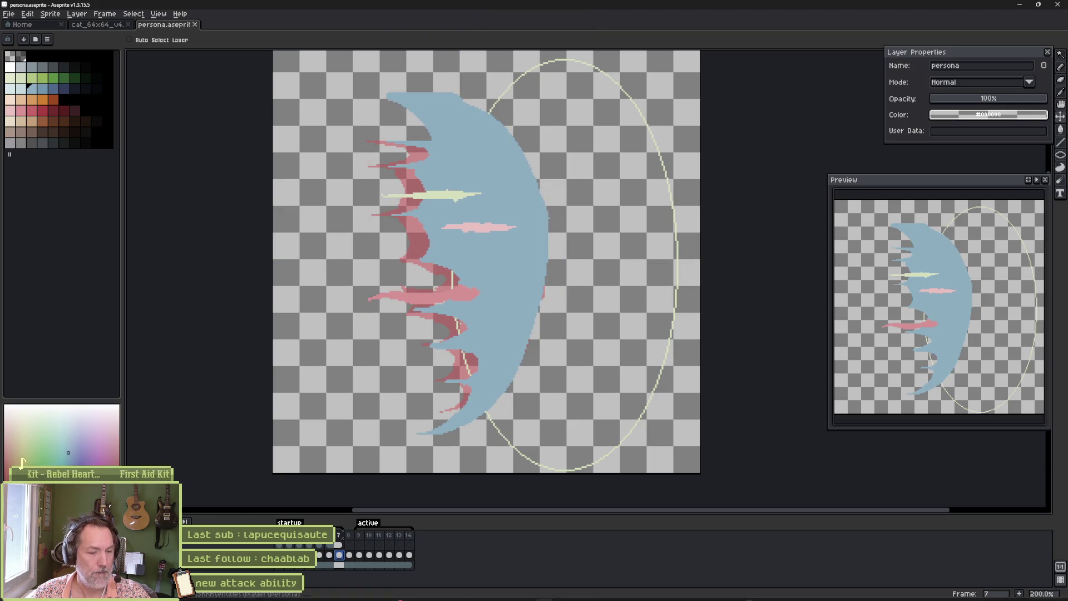
left_click(619, 593)
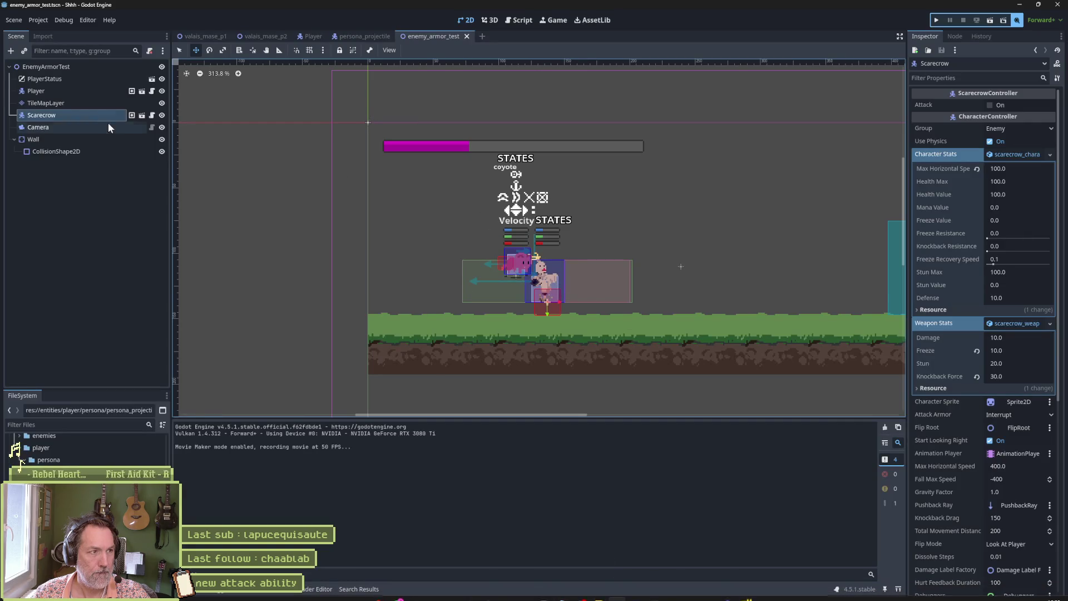
- Reimport the persona Sprite2D in persona_projectile, then run the enemy_armor_test scene with F6
left_click(363, 36)
left_click(44, 103)
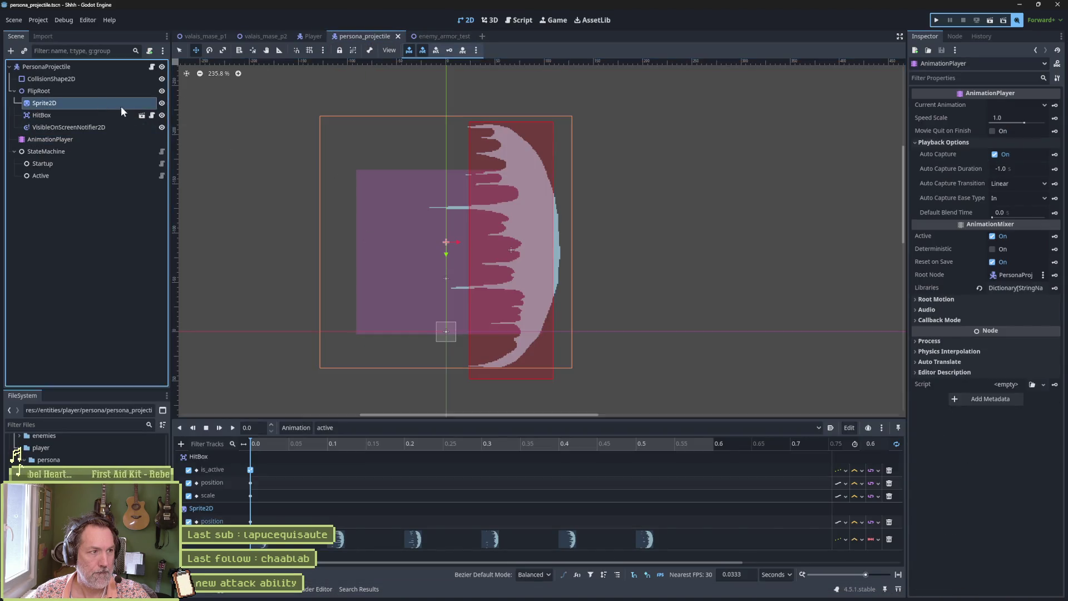
scroll(985, 334, "down", 5)
left_click(983, 584)
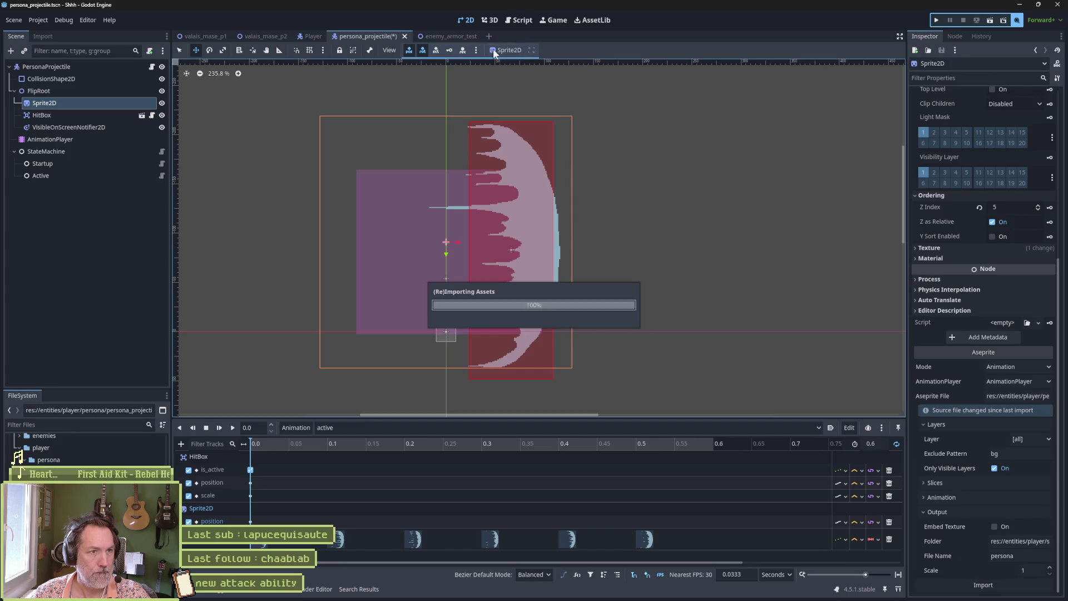
left_click(452, 36)
key("F6")
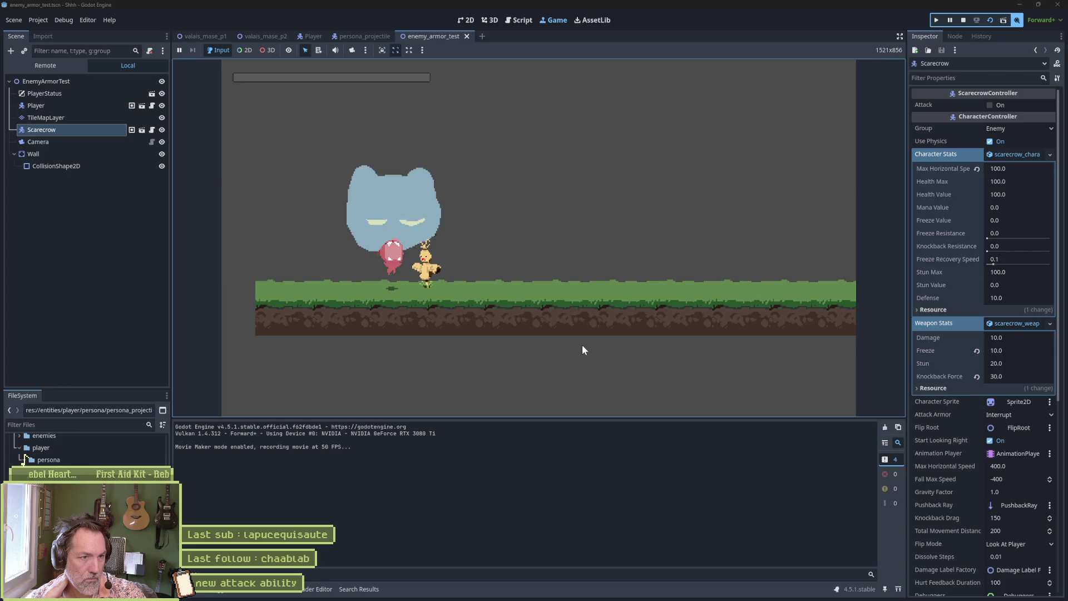
- Stop the game and close the old PotPlayer instance so the new Shhh.avi recording plays
key("F8")
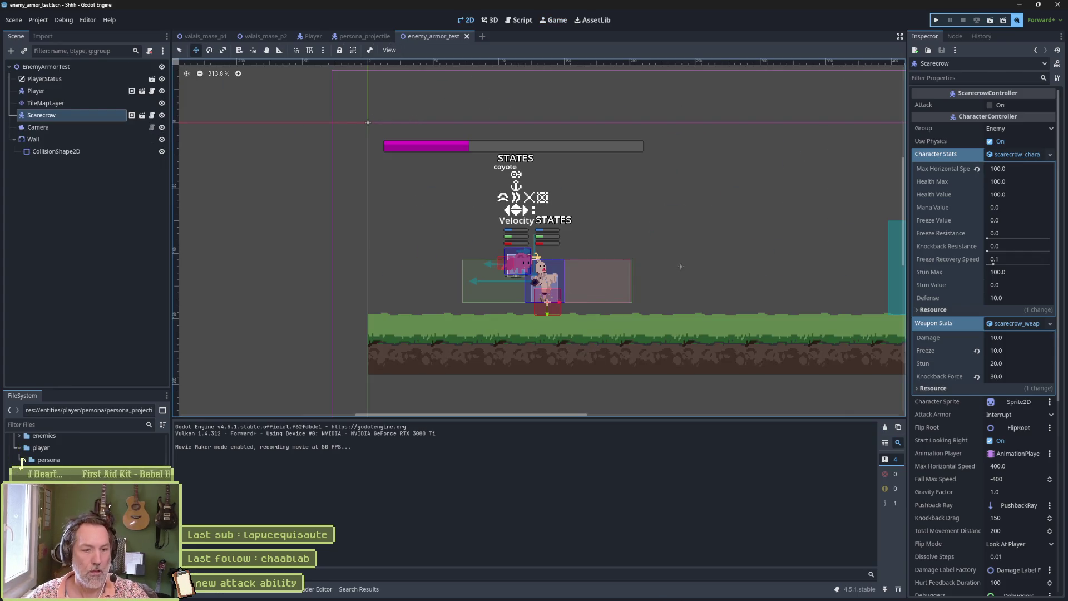
mouse_move(758, 598)
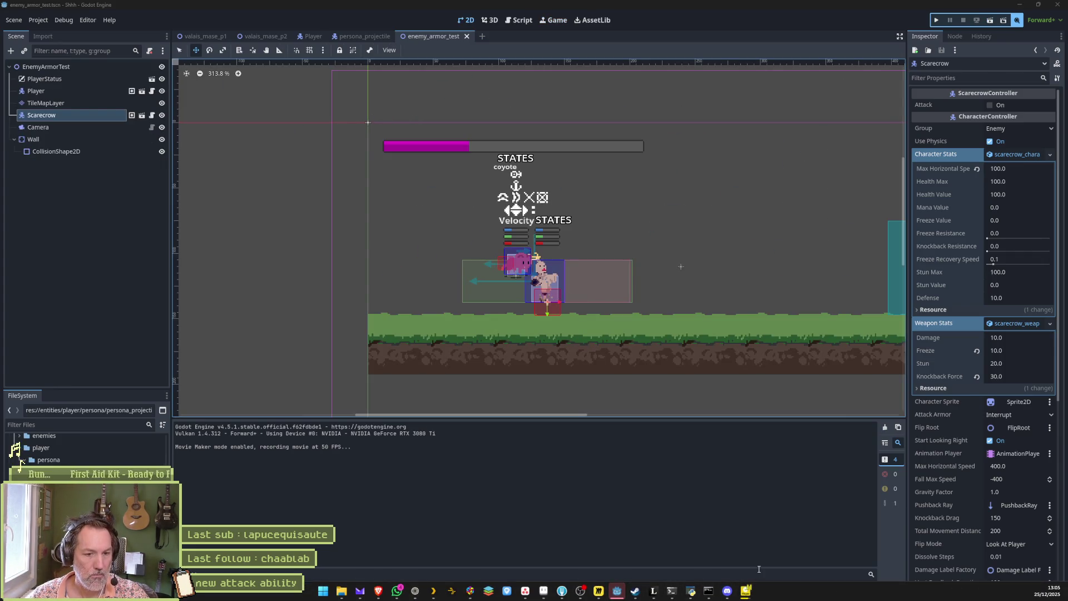
right_click(747, 591)
left_click(751, 571)
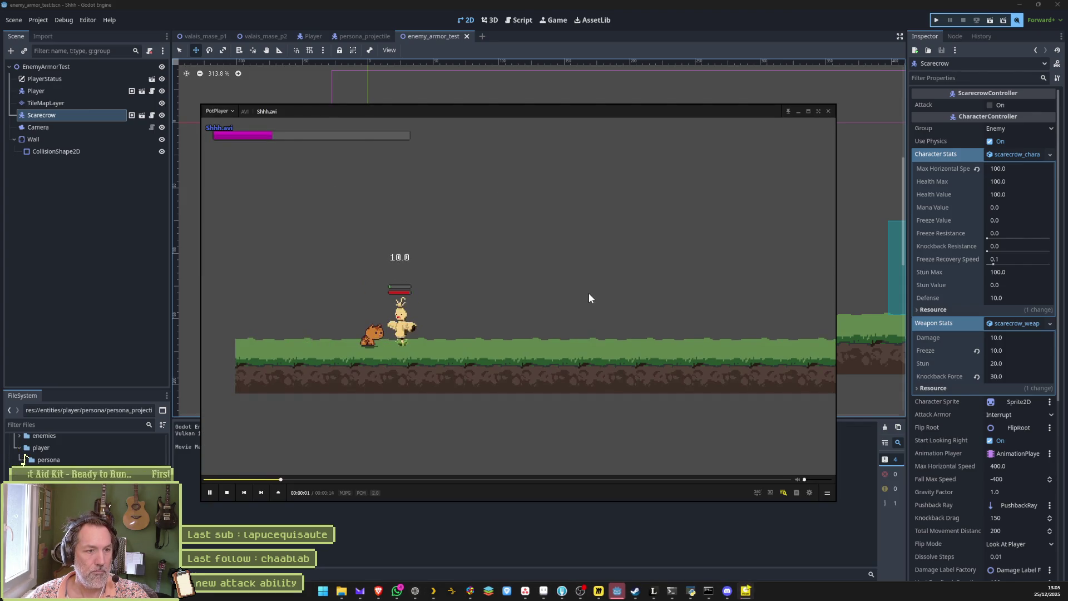
- Pause the new clip and step through the attack frames until the slash hits the scarecrow
left_click(589, 295)
key("f")
key("f")
key("f")
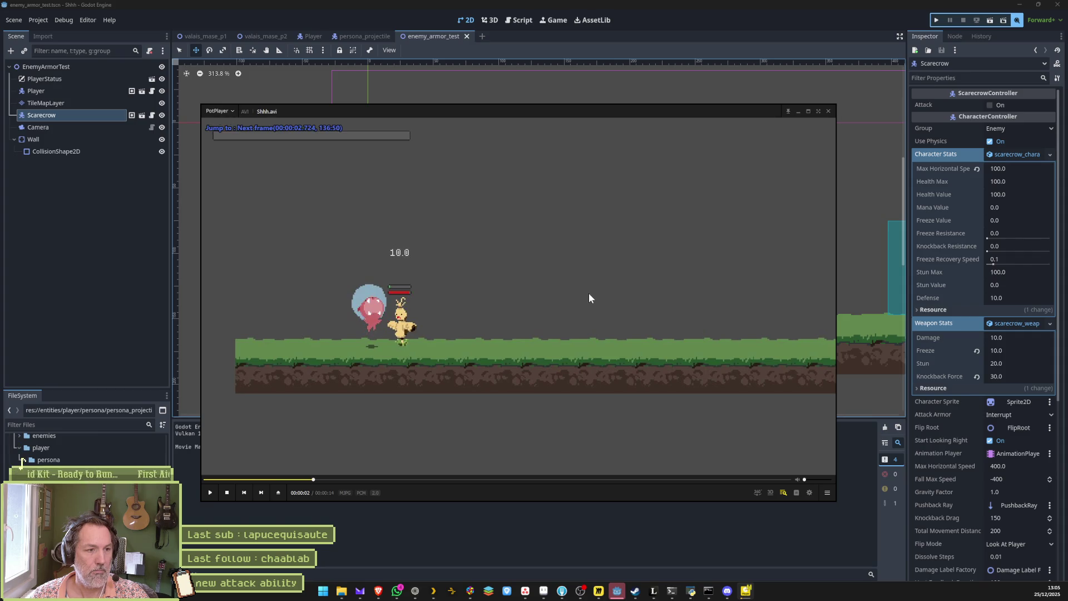
key("f")
key("f")
key("f")
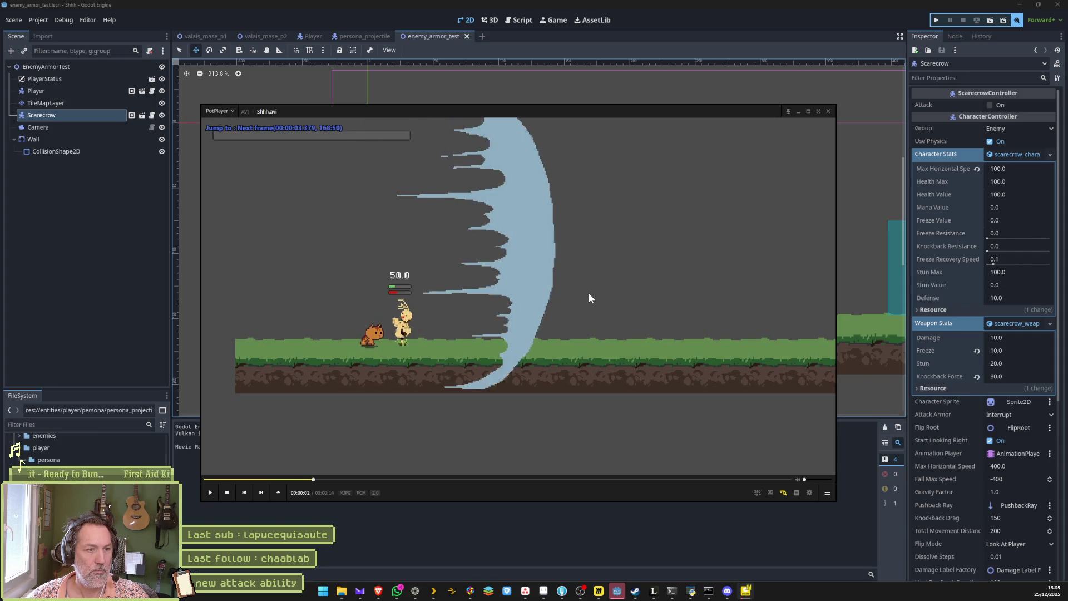
key("d")
key("d")
key("d")
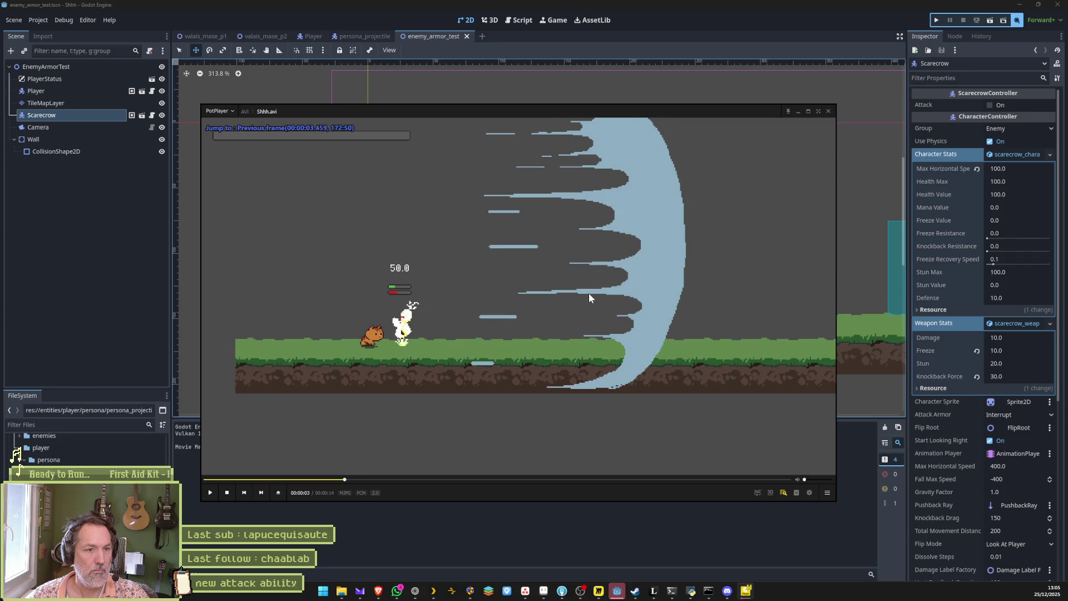
key("d")
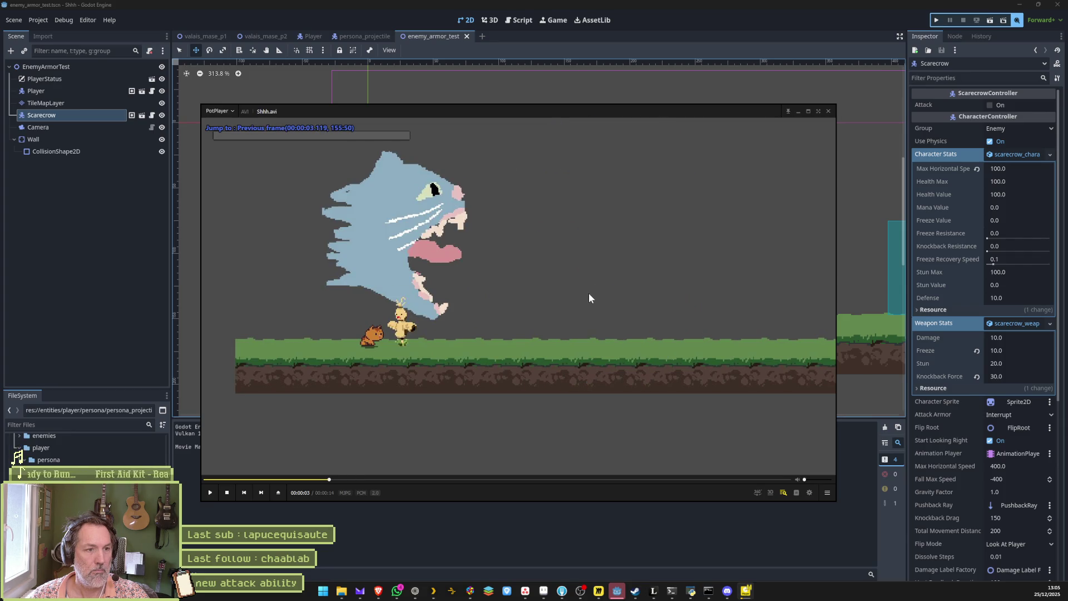
key("f")
key("f")
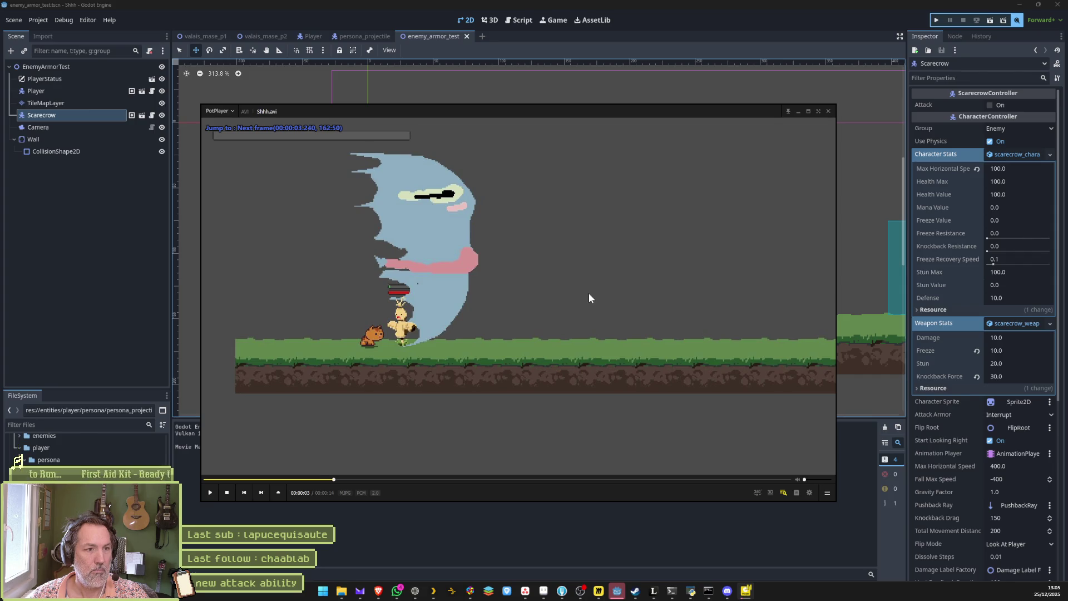
key("f")
key("f")
key("f")
key("f")
key("f")
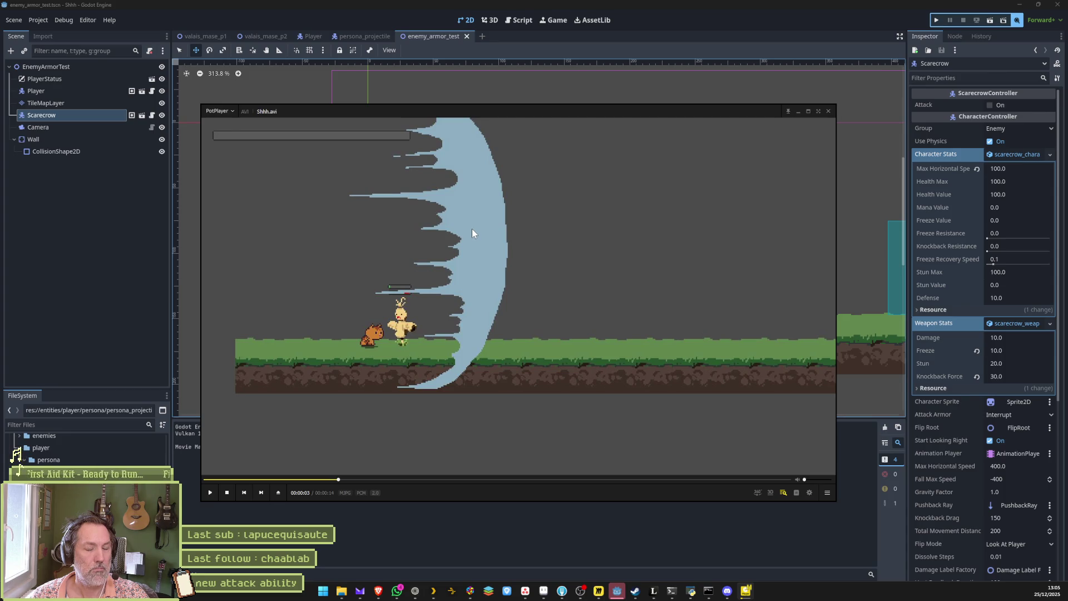
key("f")
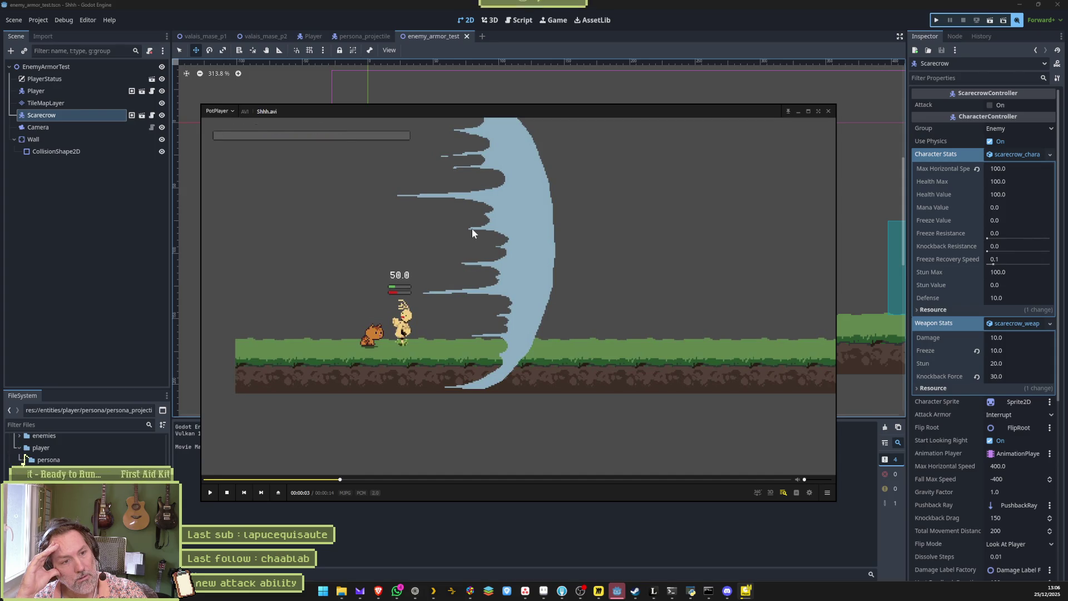
key("f")
key("f")
key("f")
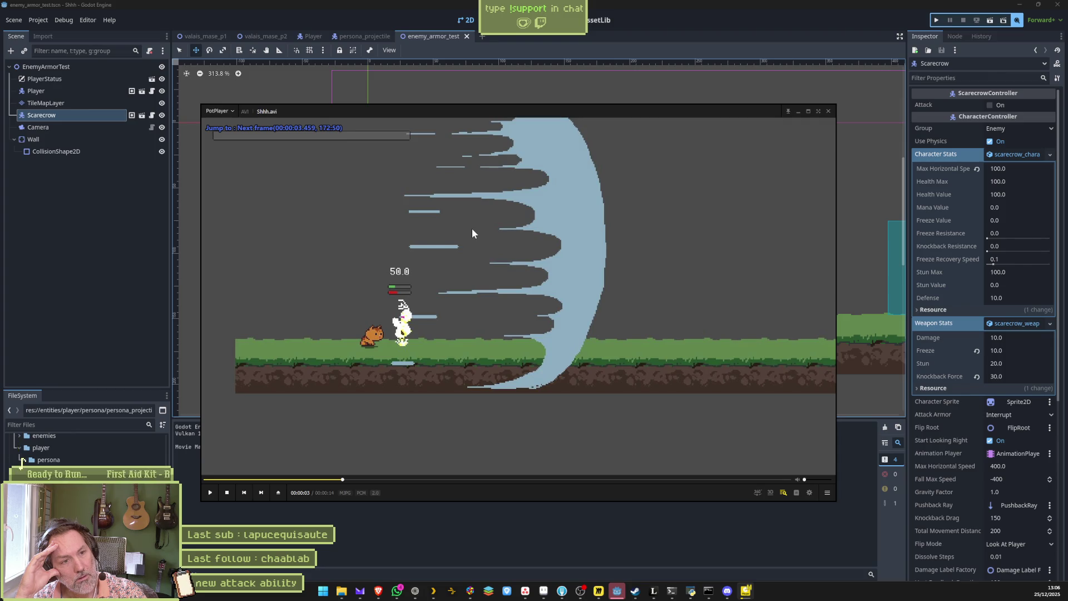
- Step back and forth around the slash's start to compare its shapes frame by frame
key("d")
key("d")
key("d")
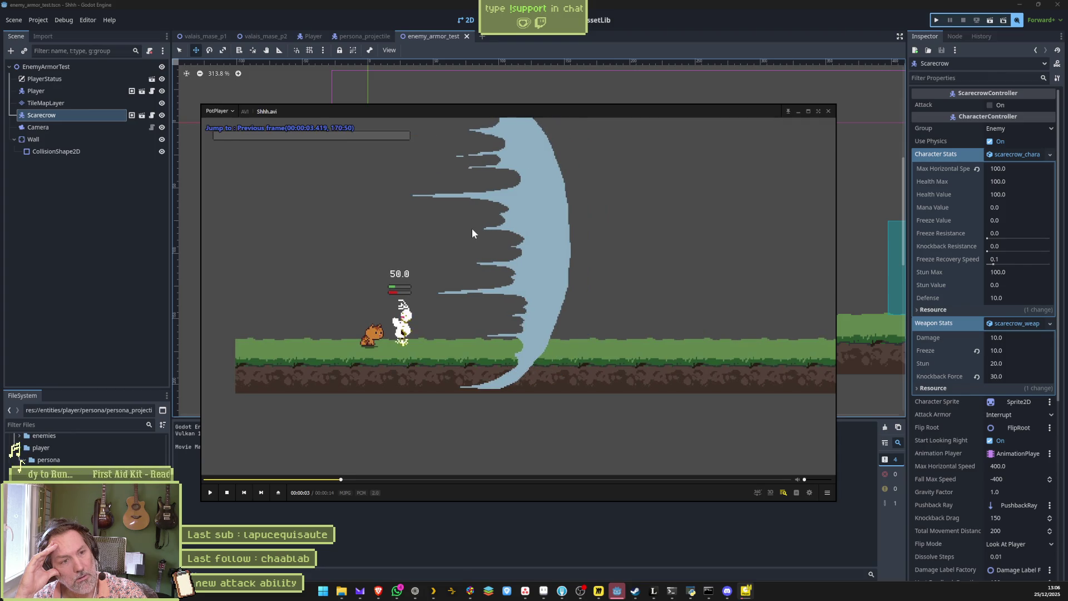
key("d")
key("d")
key("f")
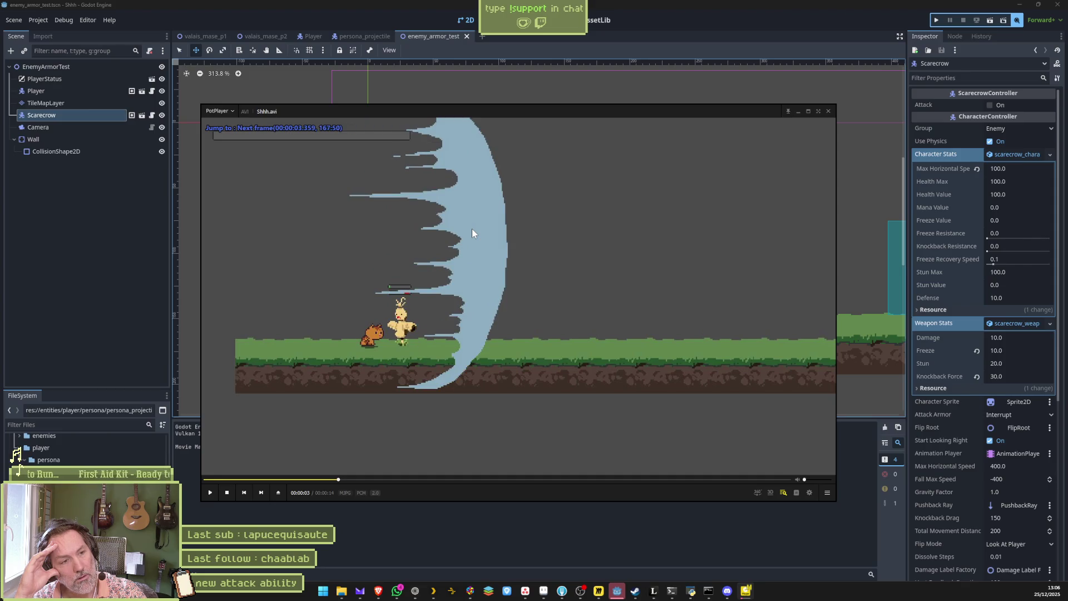
key("d")
key("f")
key("f")
key("d")
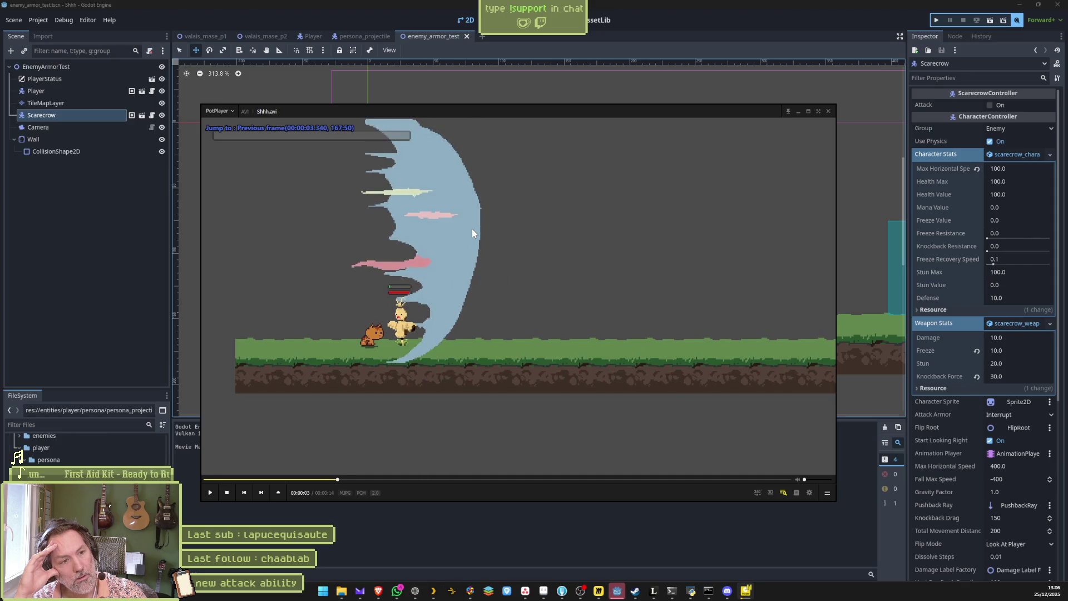
key("f")
key("f")
key("f")
key("d")
key("d")
key("d")
key("d")
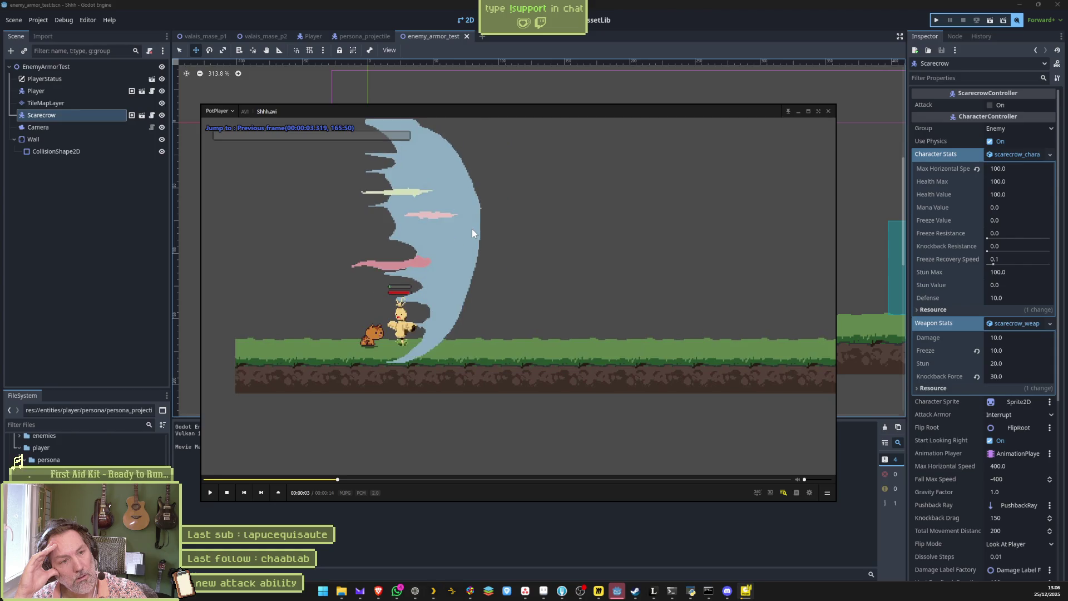
key("d")
key("f")
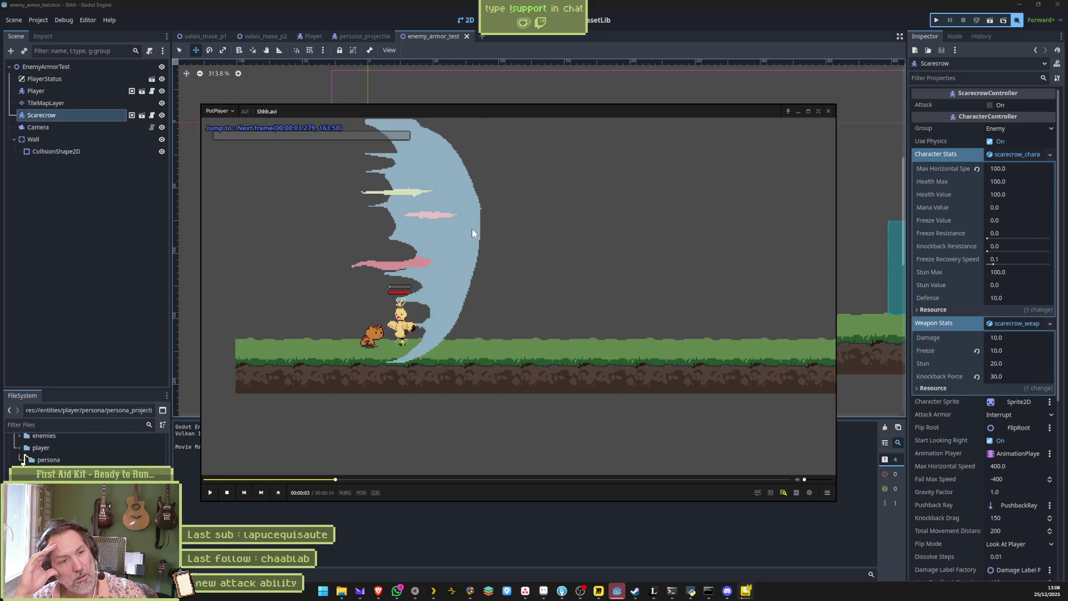
key("f")
key("f")
key("f")
key("f")
key("f")
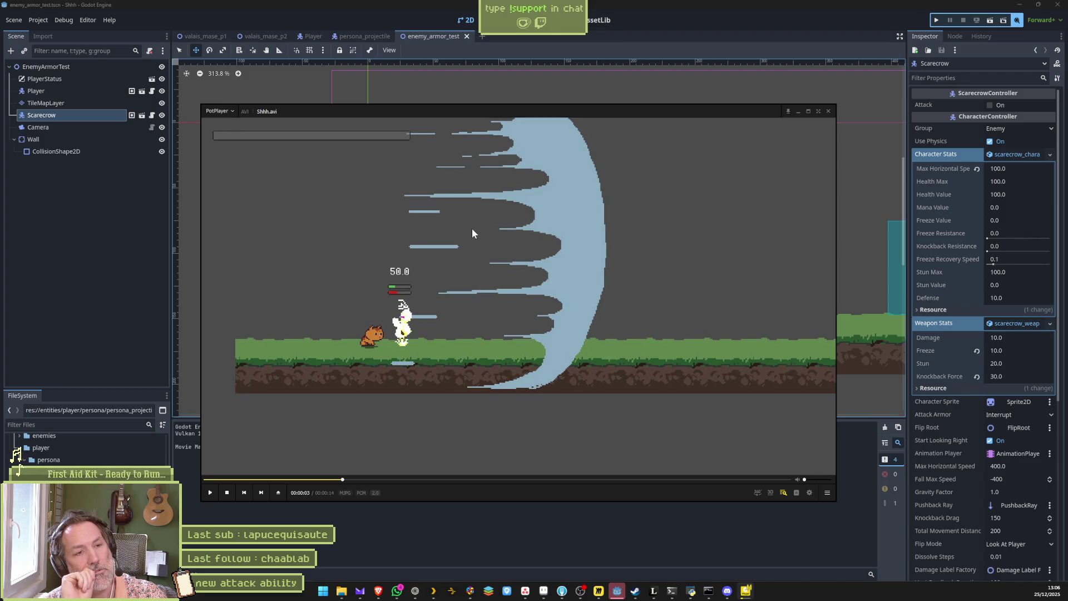
- Step back to the slash's start and compare adjacent frames of the wave's shape and position
key("d")
key("d")
key("d")
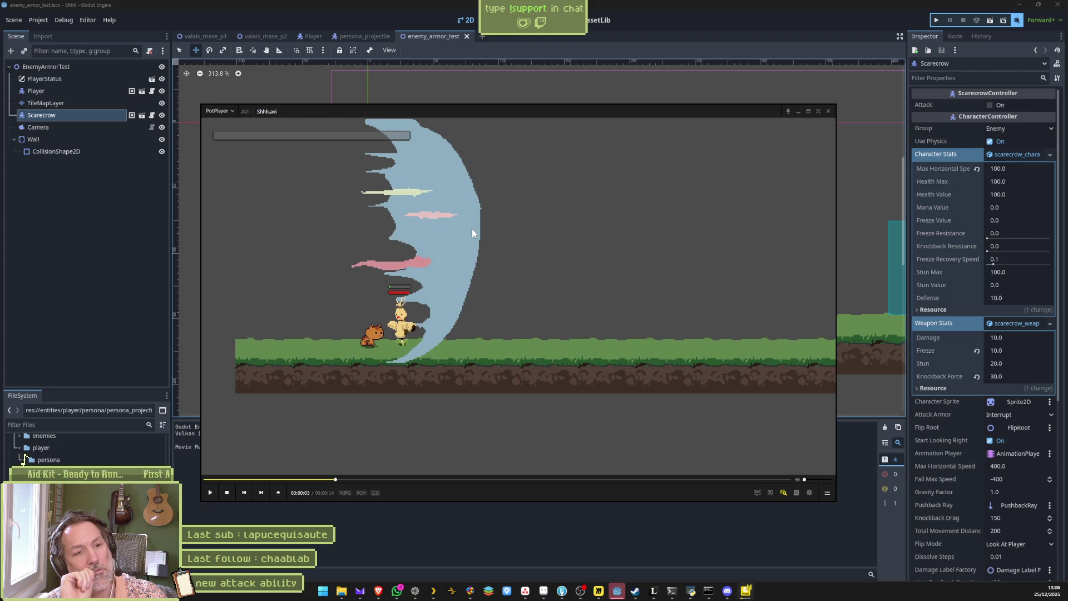
key("f")
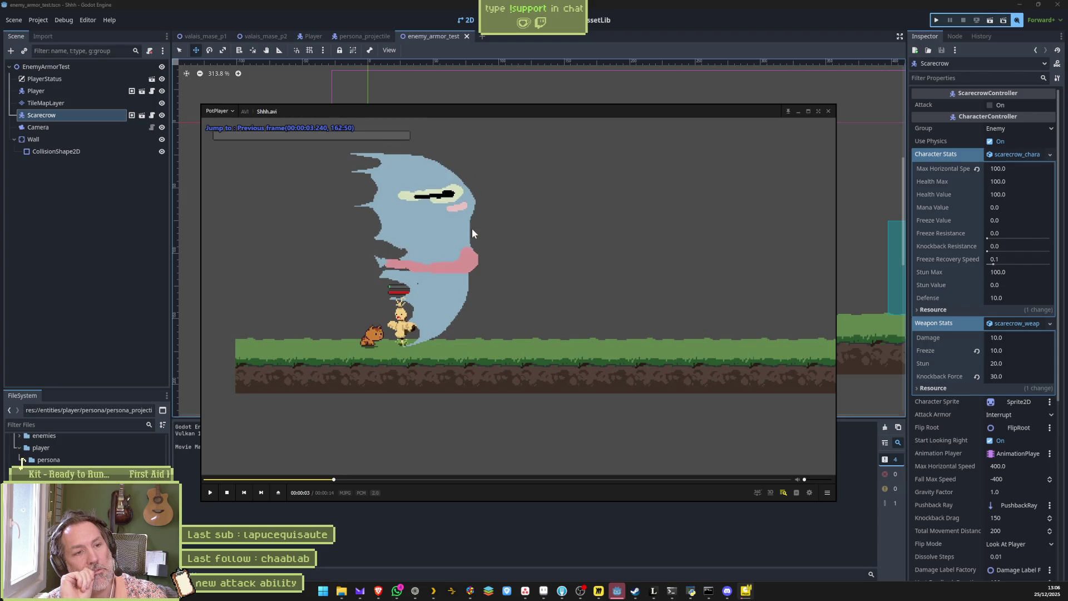
key("f")
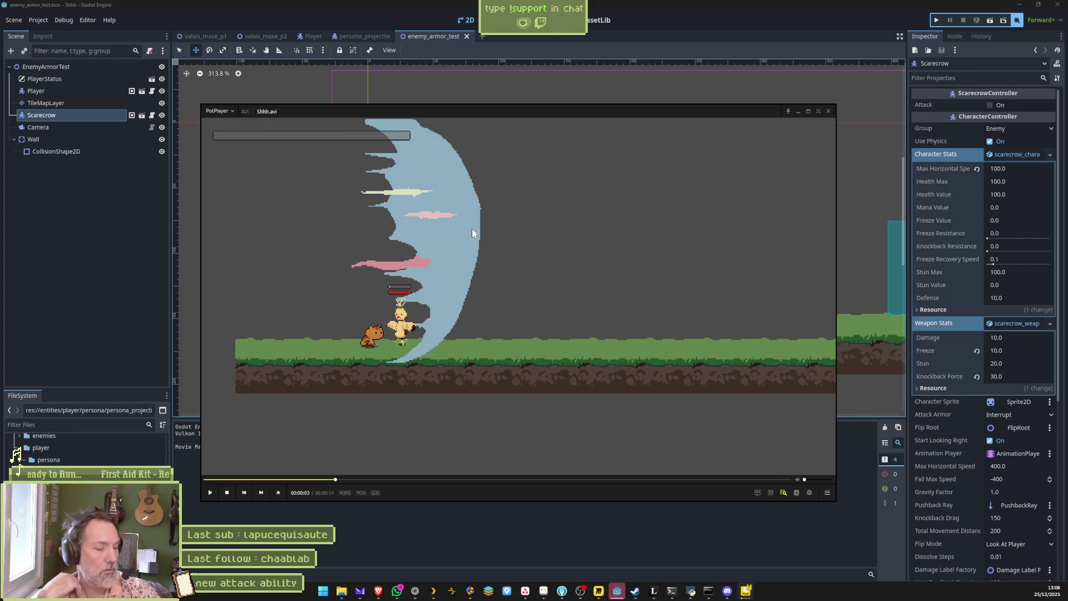
key("f")
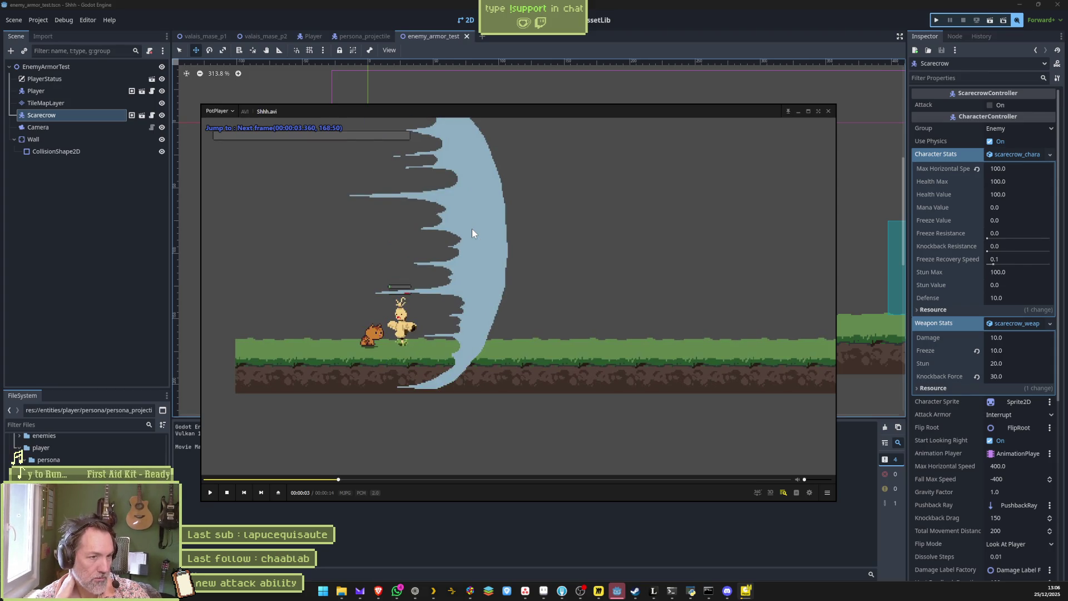
key("f")
key("d")
key("d")
key("d")
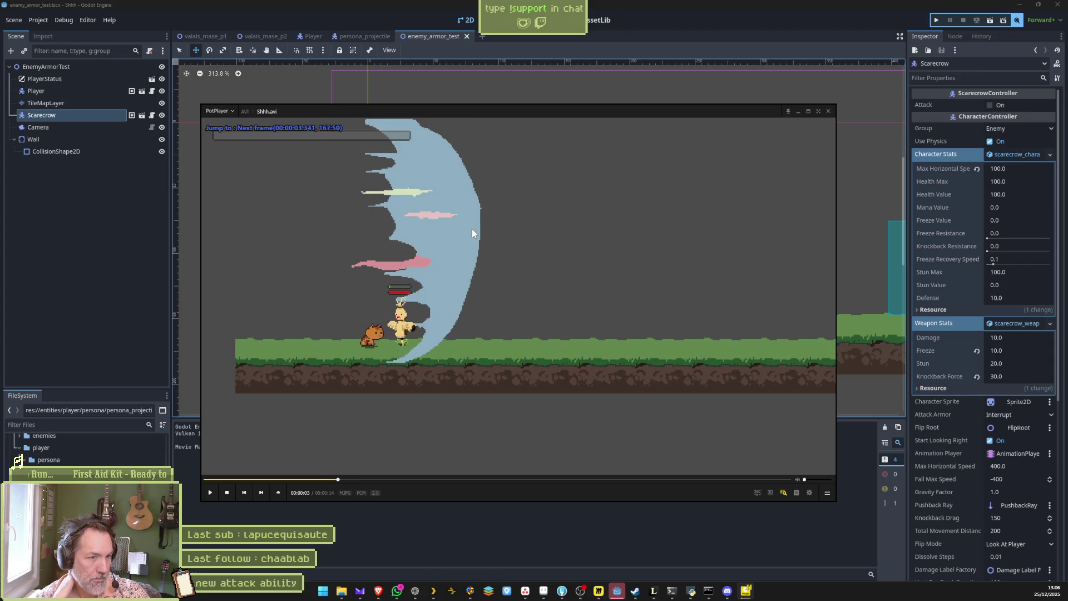
key("f")
key("d")
key("d")
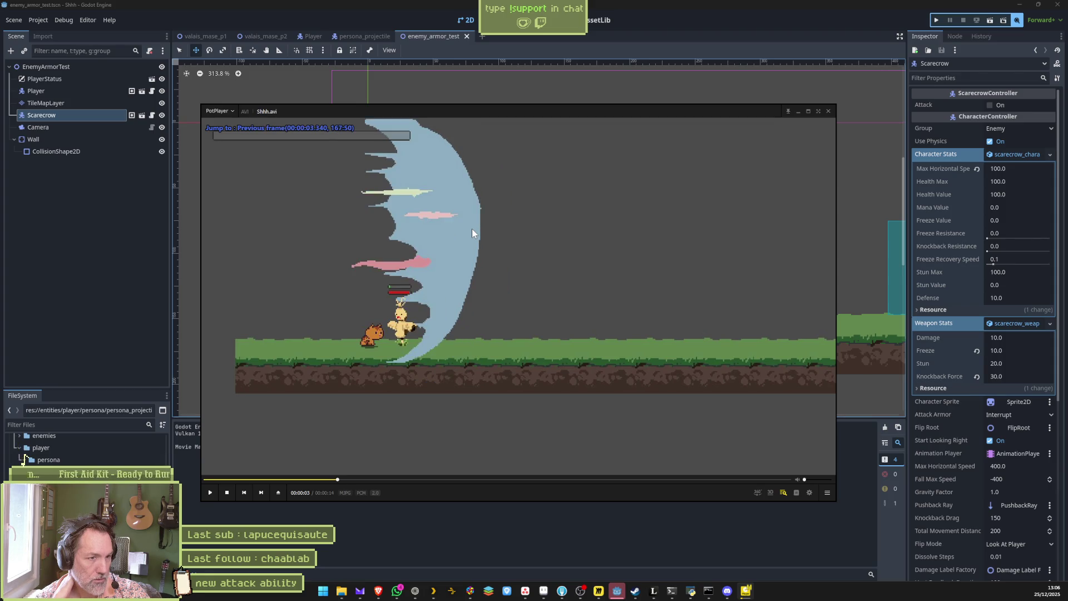
key("d")
- Advance through the wave's travel, let the clip play on, then close the video
key("f")
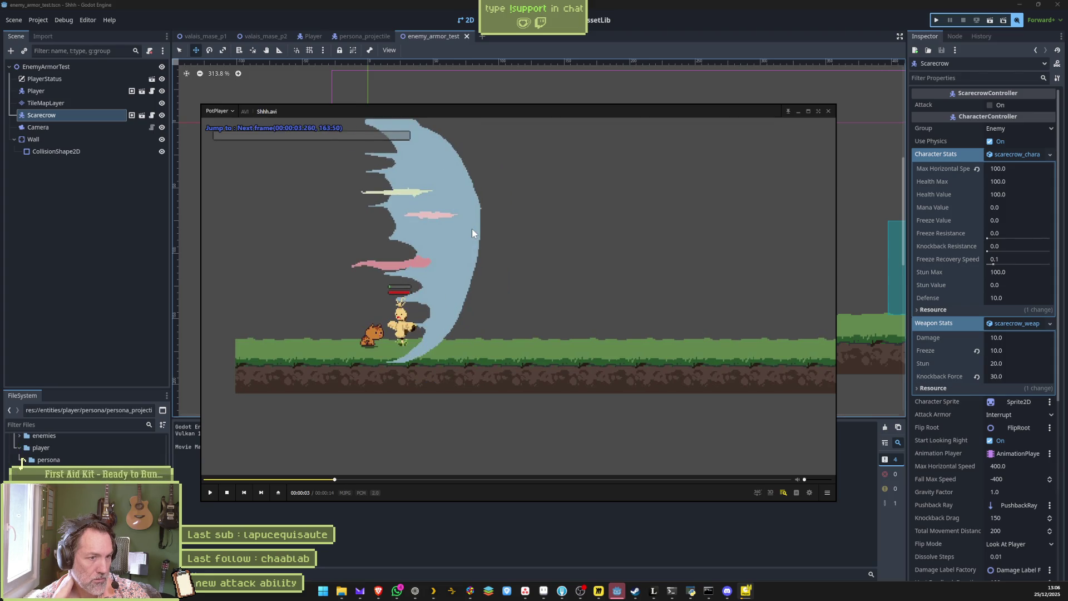
key("f")
key("f")
key("f")
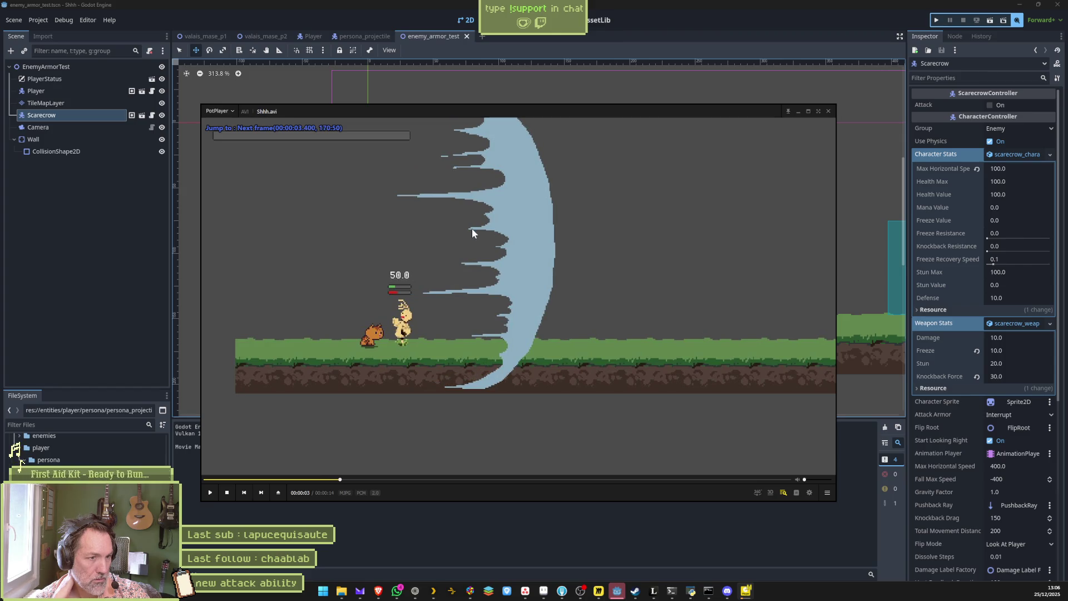
key("f")
key("f")
key("f")
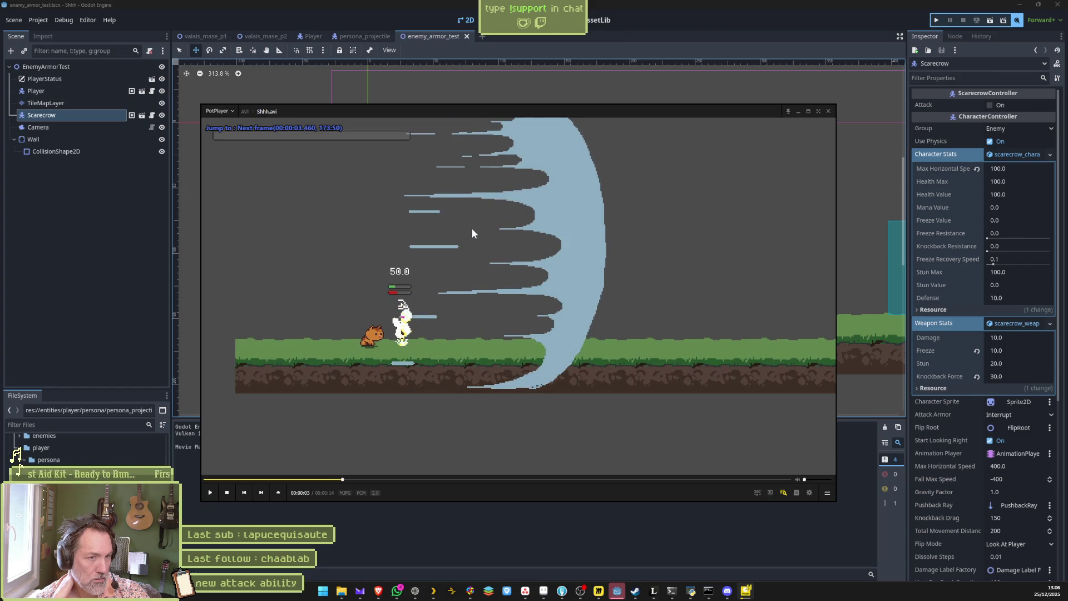
key("f")
key("f")
key("f")
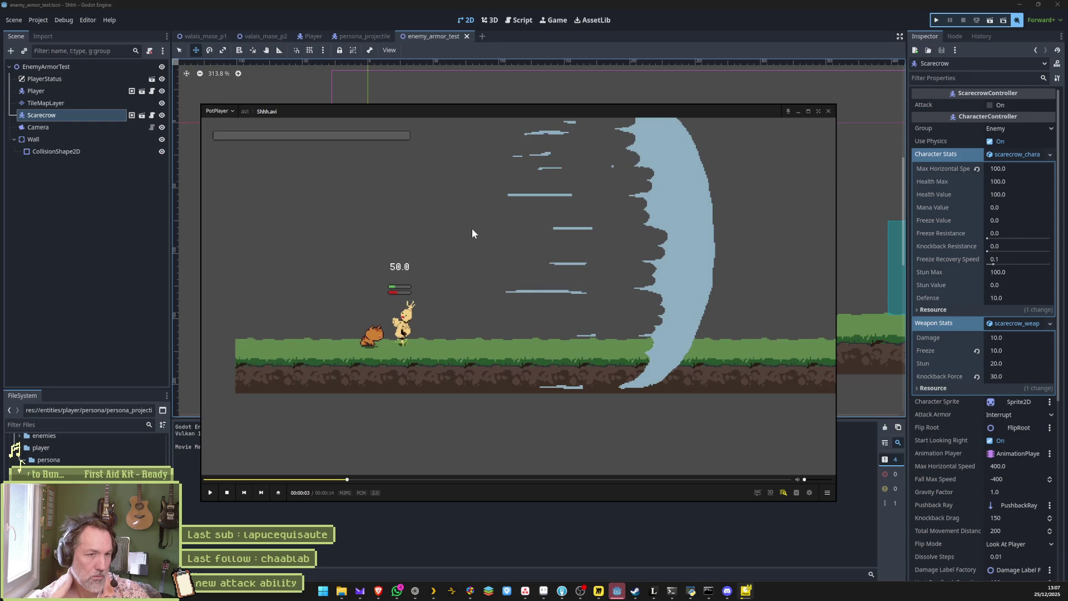
left_click(482, 225)
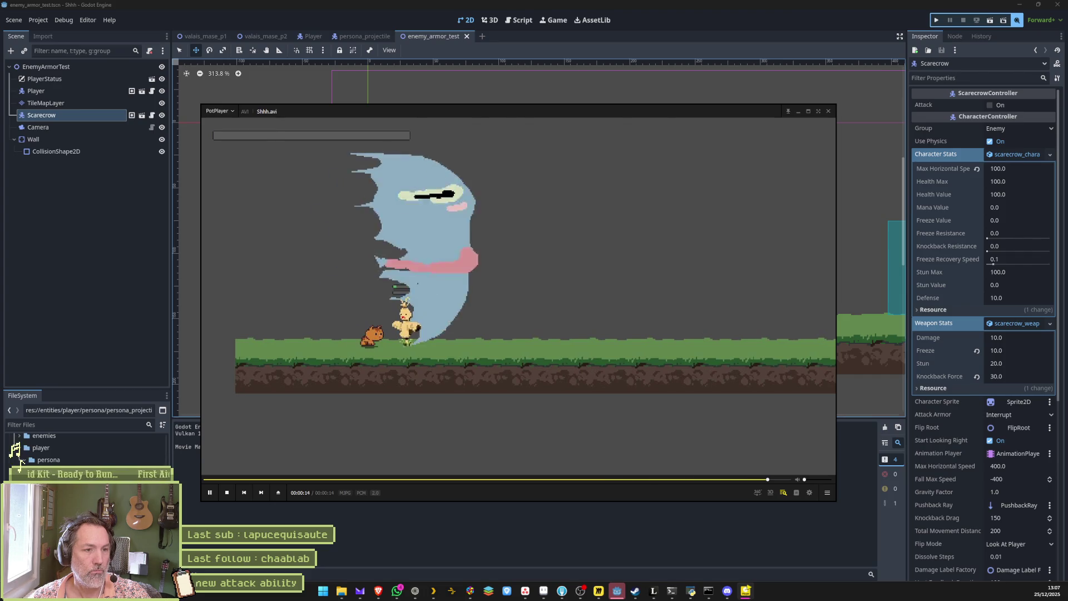
left_click(827, 111)
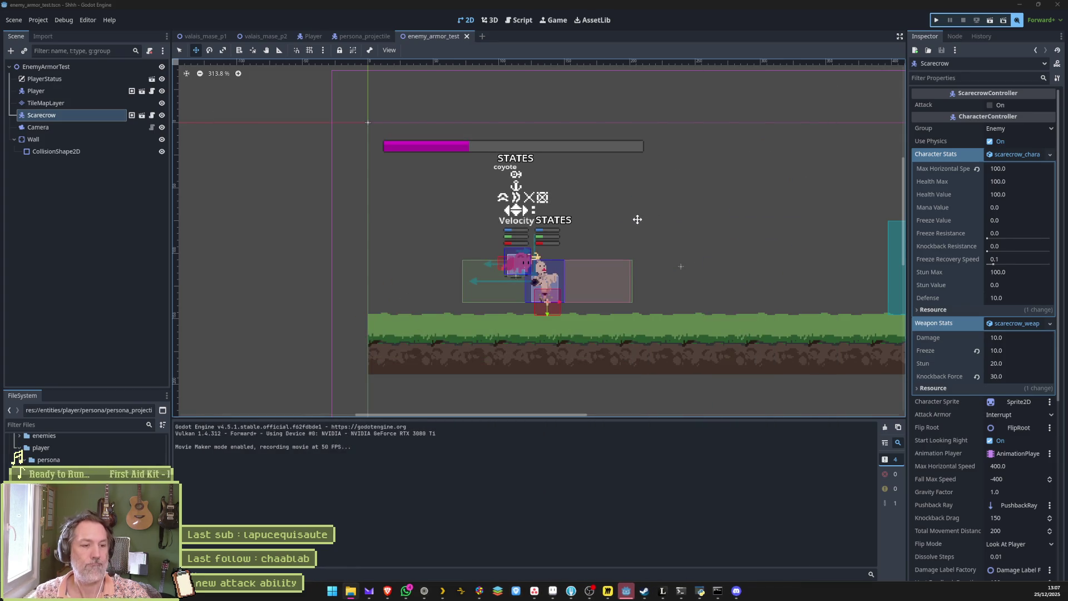